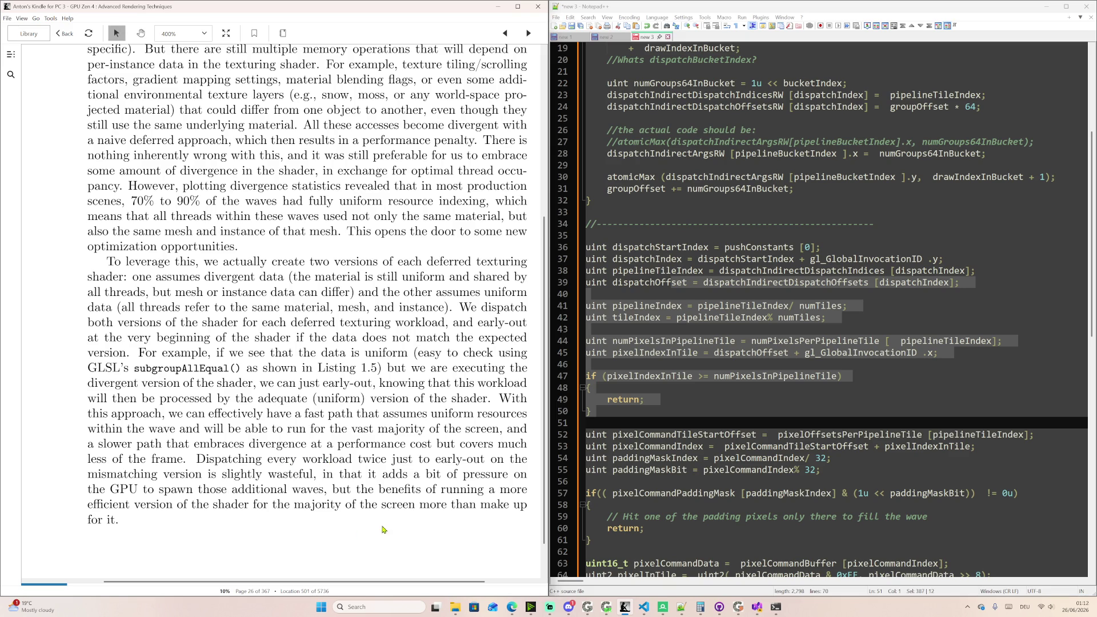
Step: Scroll the Kindle book from page 26 to Listing 1.5 and the 1.9 Deferred G-Buffer Update heading
scroll(385, 499, "down", 1)
scroll(386, 499, "down", 5)
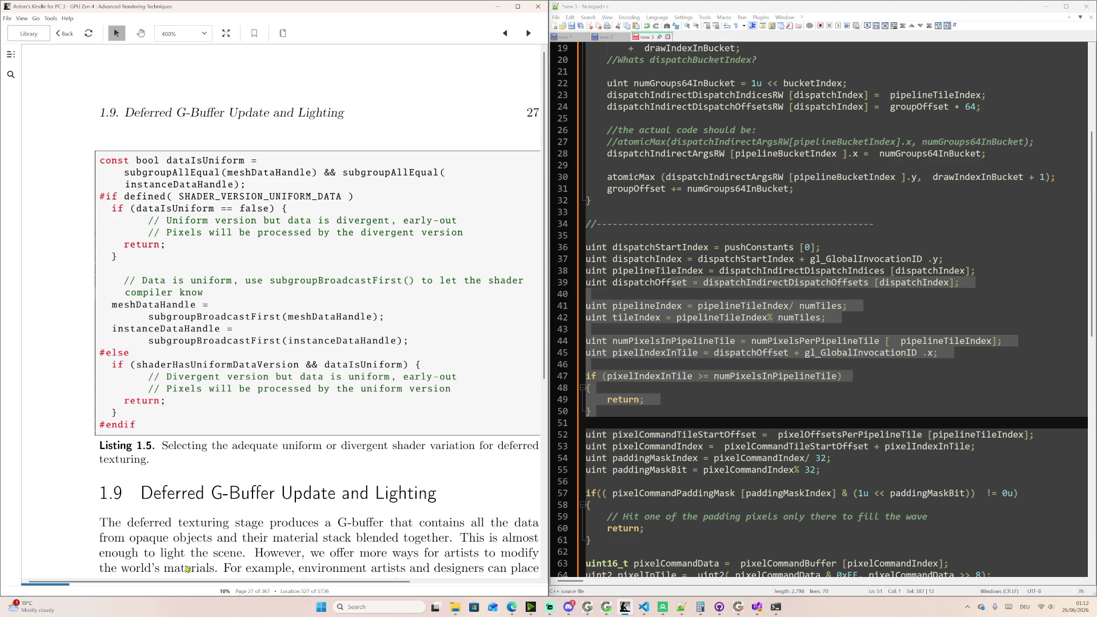
left_click_drag(200, 581, 214, 583)
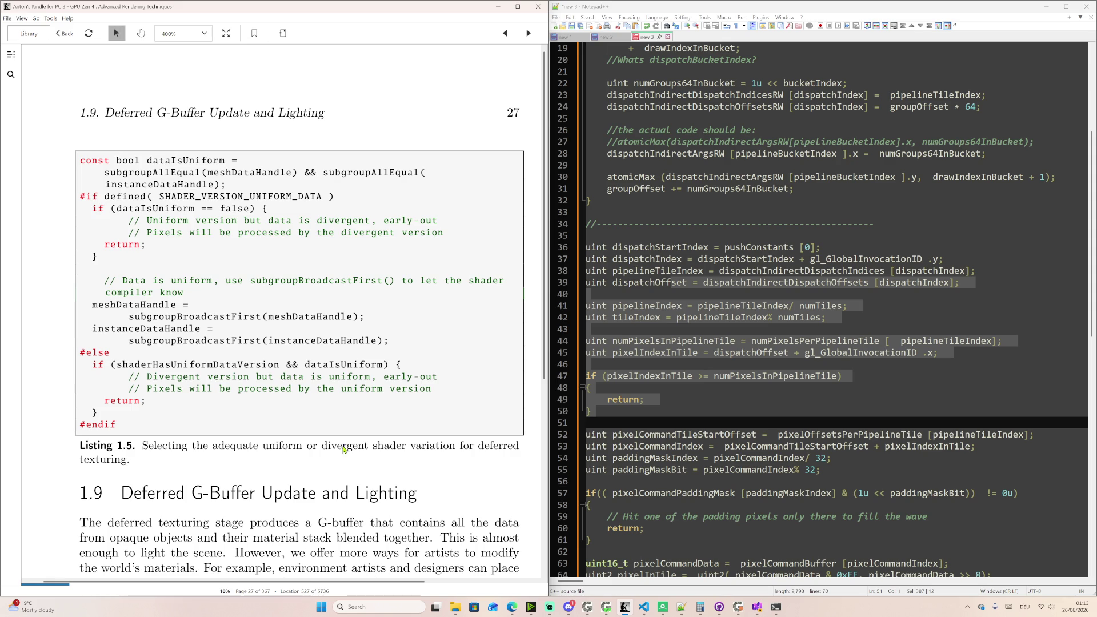
scroll(343, 450, "down", 3)
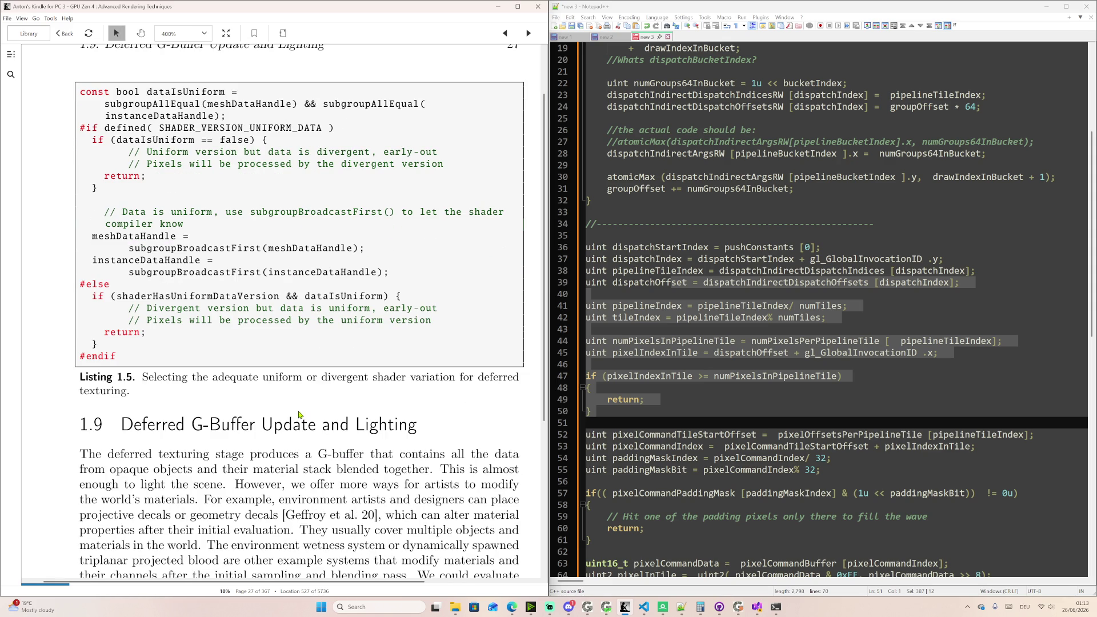
scroll(268, 406, "down", 3)
scroll(265, 405, "down", 5)
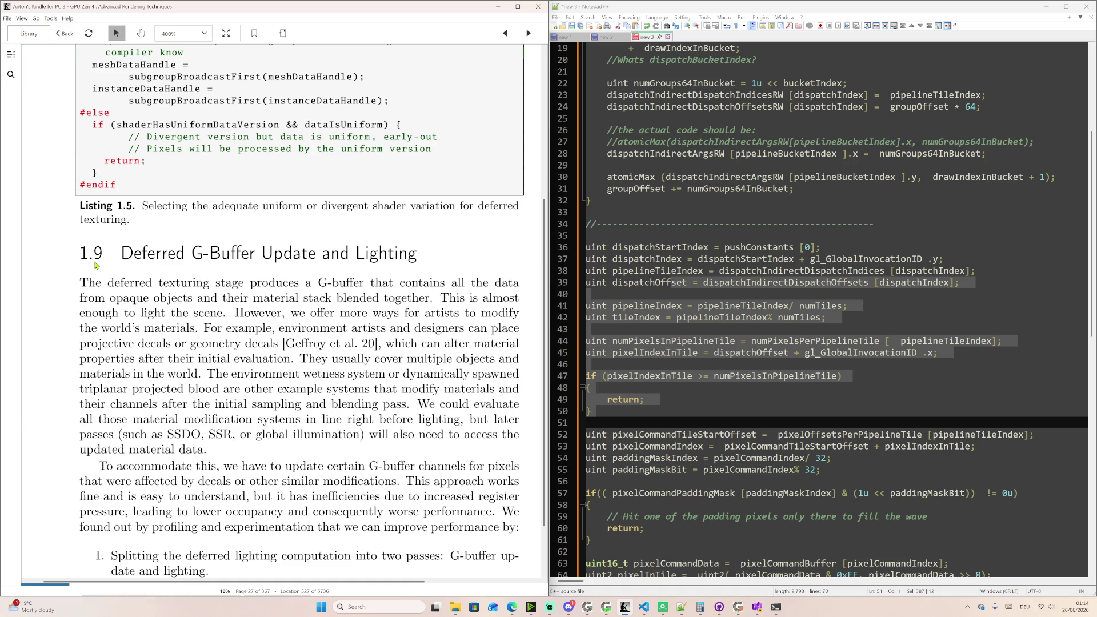
left_click_drag(284, 345, 371, 347)
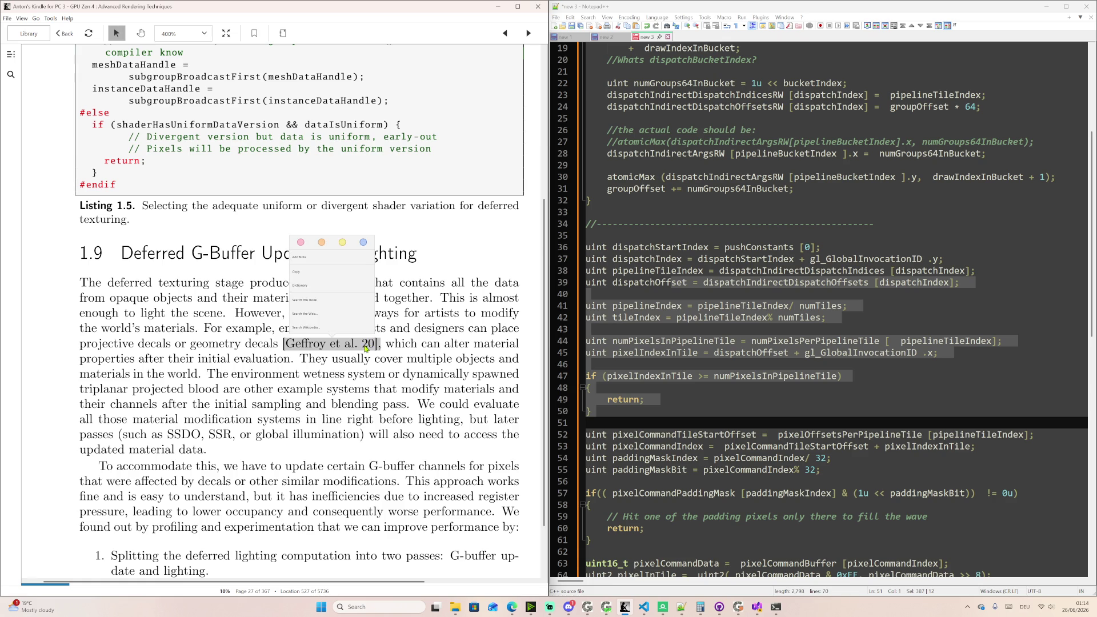
Step: Select the citation text, scroll on to page 28's Tile Classification section, and bring up the zoom sizes
double_click(354, 345)
left_click_drag(284, 345, 355, 345)
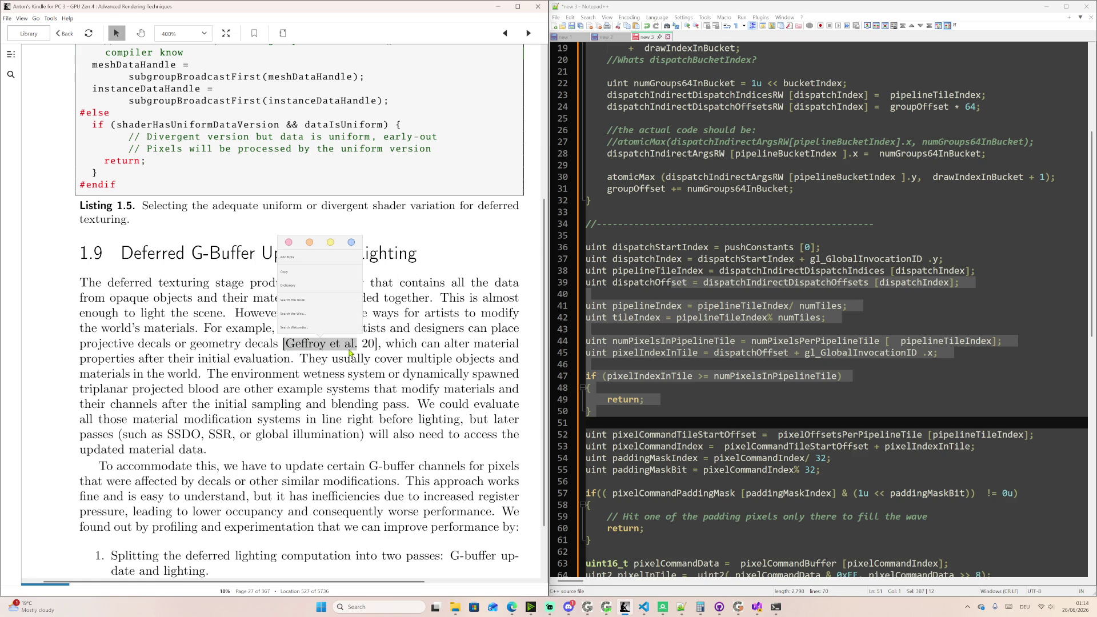
scroll(346, 354, "down", 10)
scroll(343, 387, "down", 5)
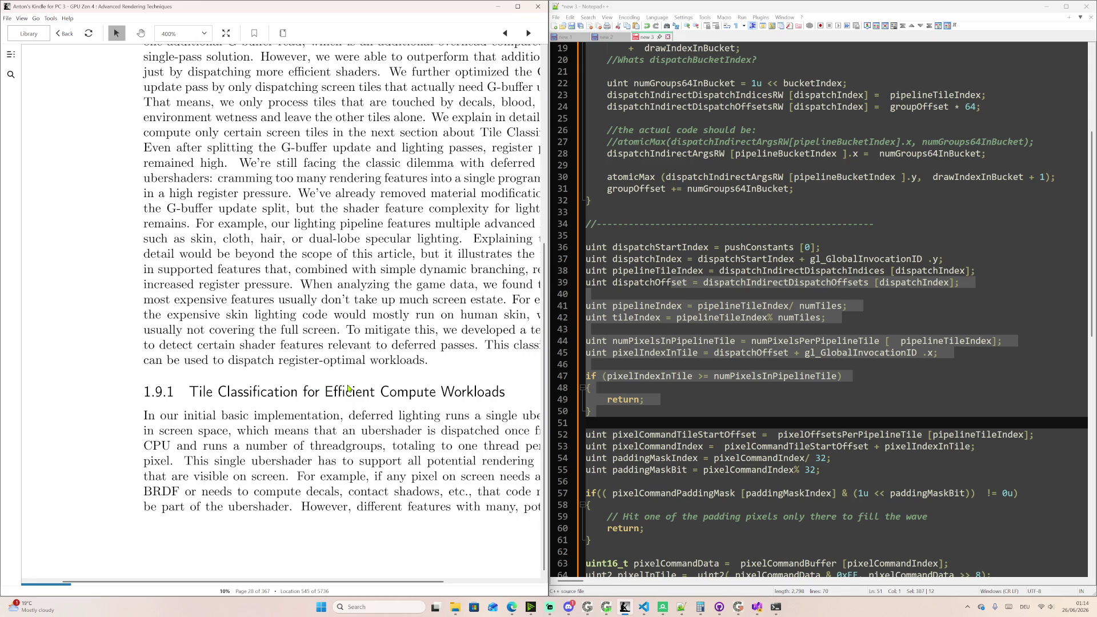
left_click(208, 39)
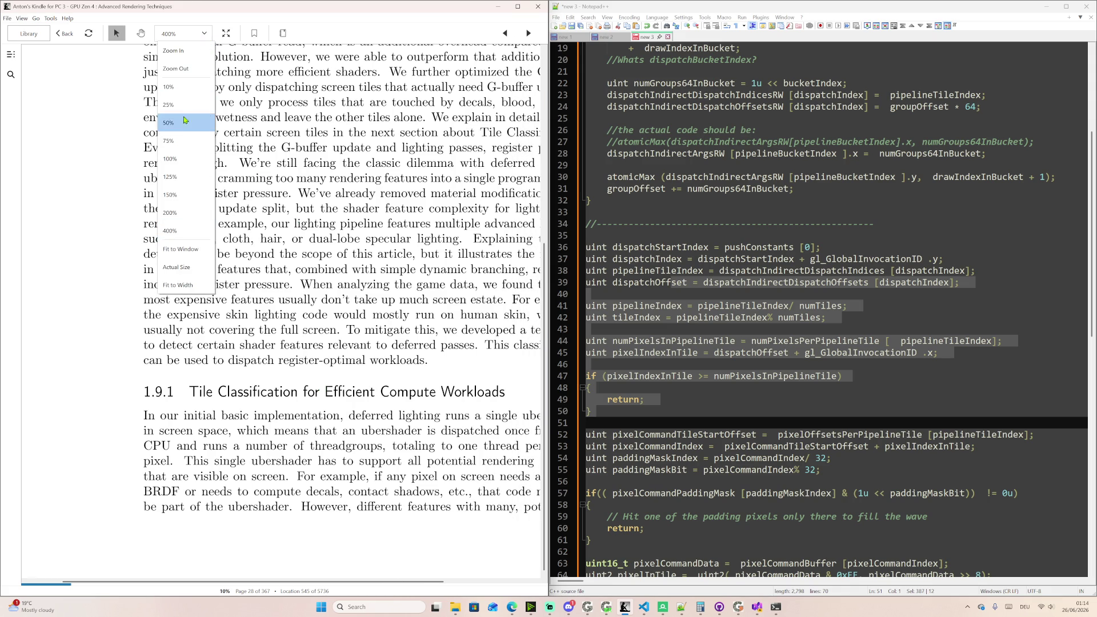
Step: Set the Kindle page zoom to Fit to Window so whole pages show
left_click(193, 255)
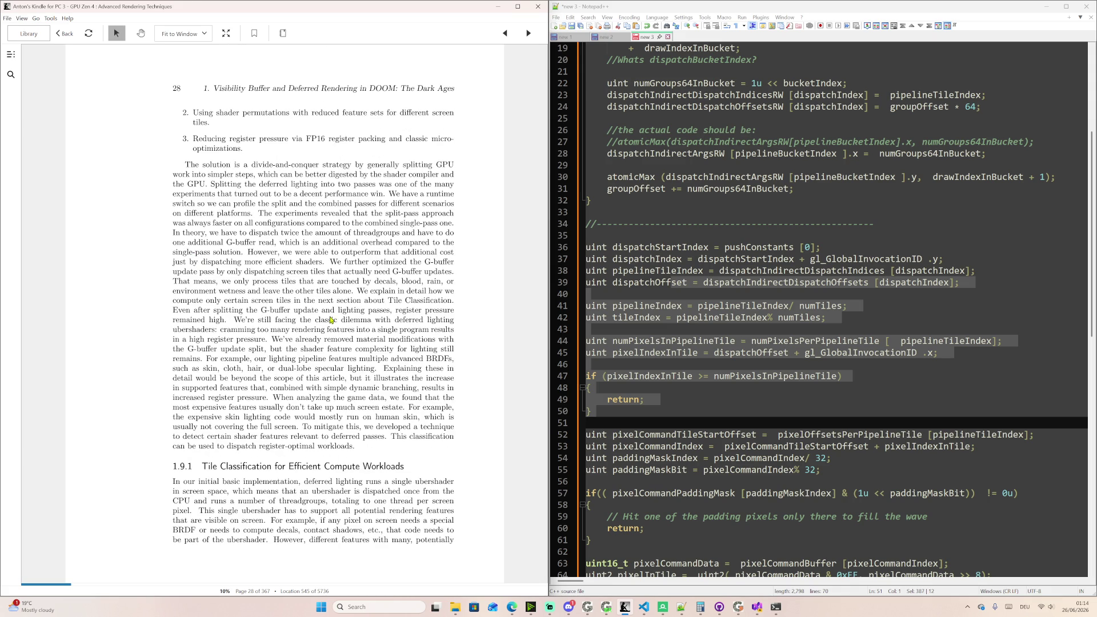
scroll(335, 325, "down", 4)
scroll(335, 325, "down", 6)
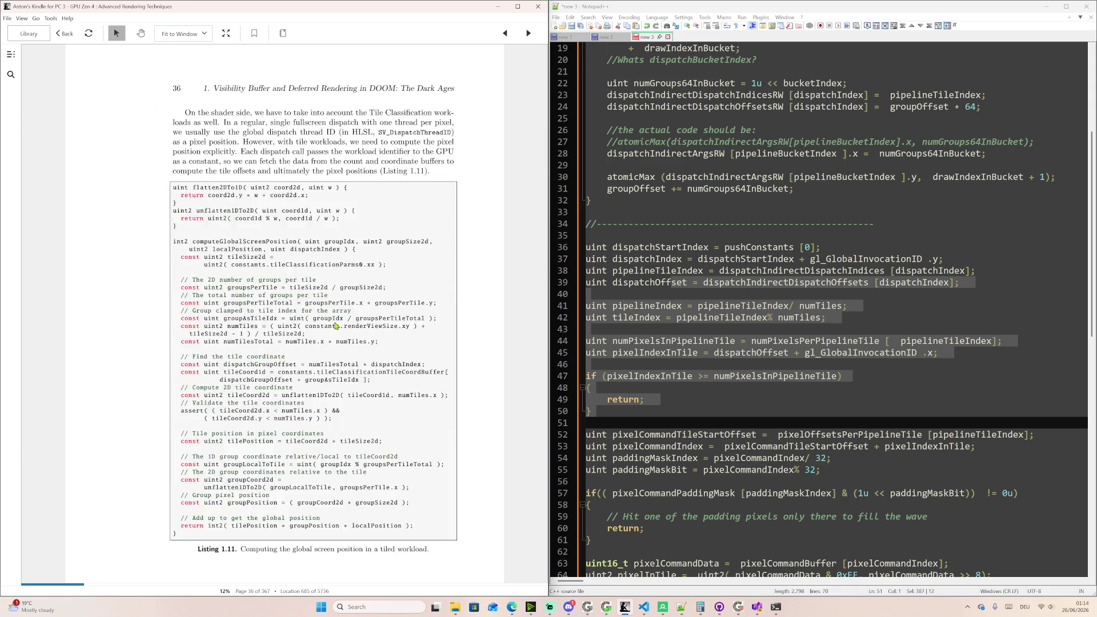
scroll(336, 326, "up", 2)
scroll(336, 325, "down", 2)
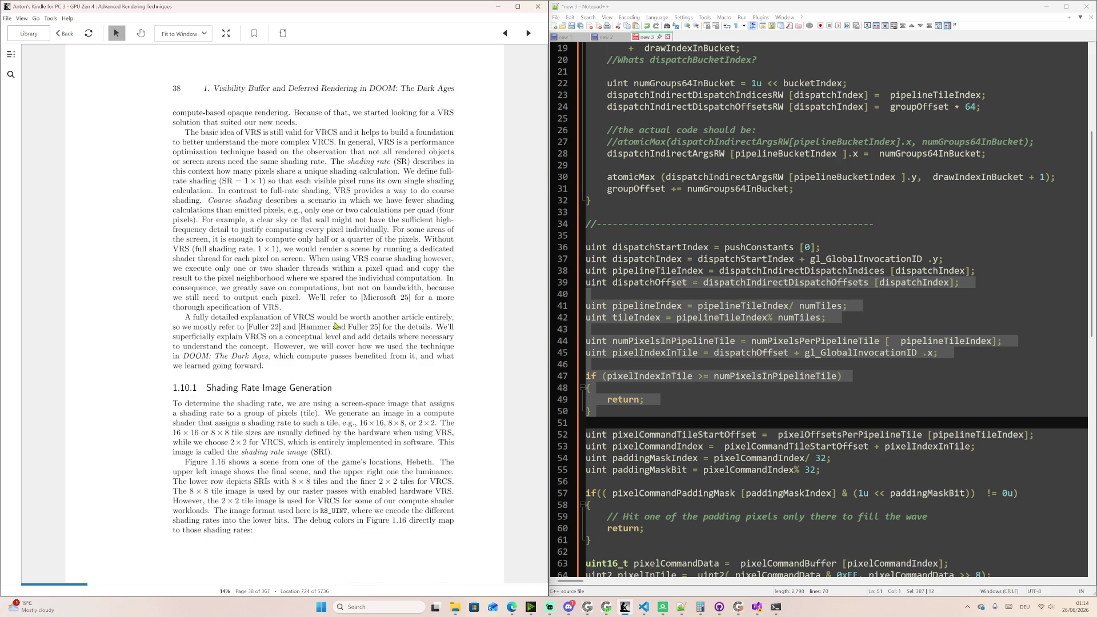
scroll(335, 325, "up", 3)
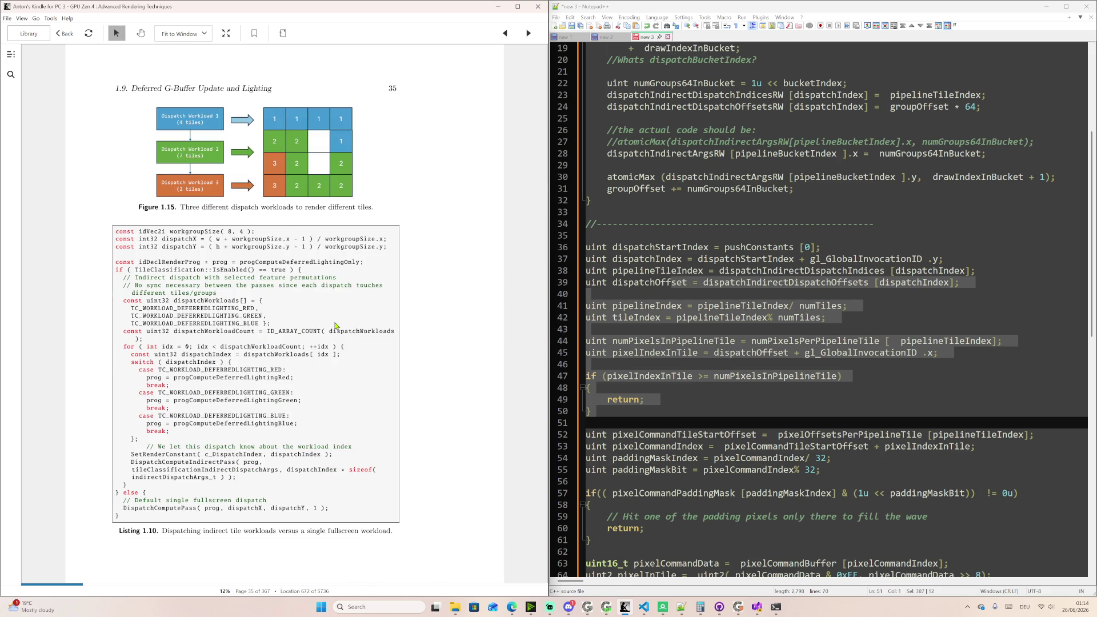
Step: Page ahead to the Bibliography on page 57, then bring the browser with gigi's Overview forward
scroll(335, 326, "down", 7)
scroll(335, 325, "down", 4)
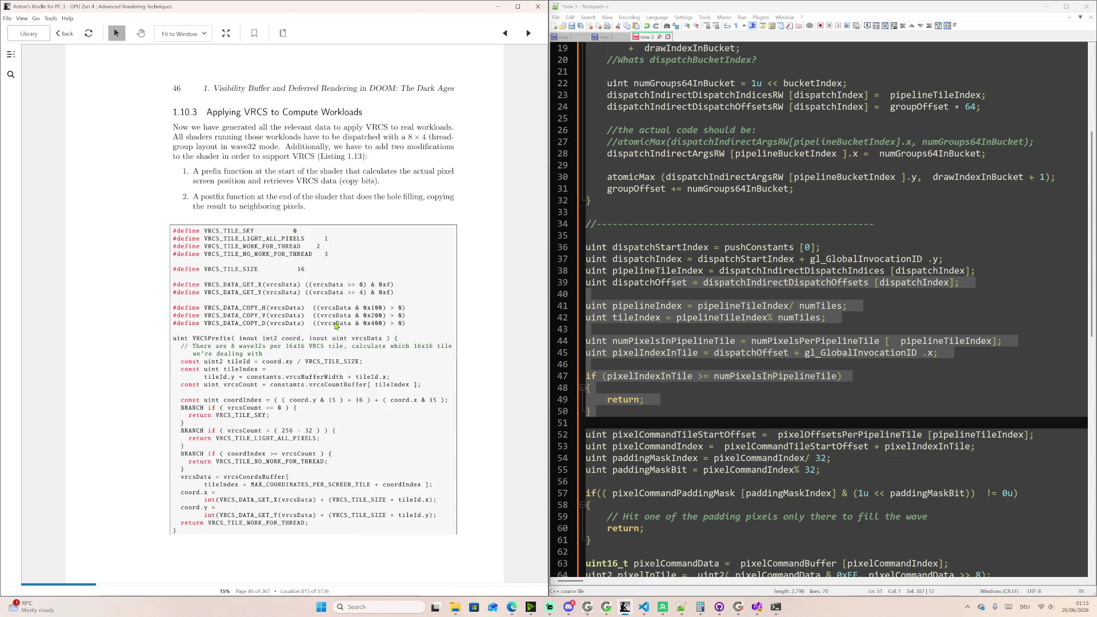
scroll(335, 325, "down", 1)
scroll(335, 326, "down", 1)
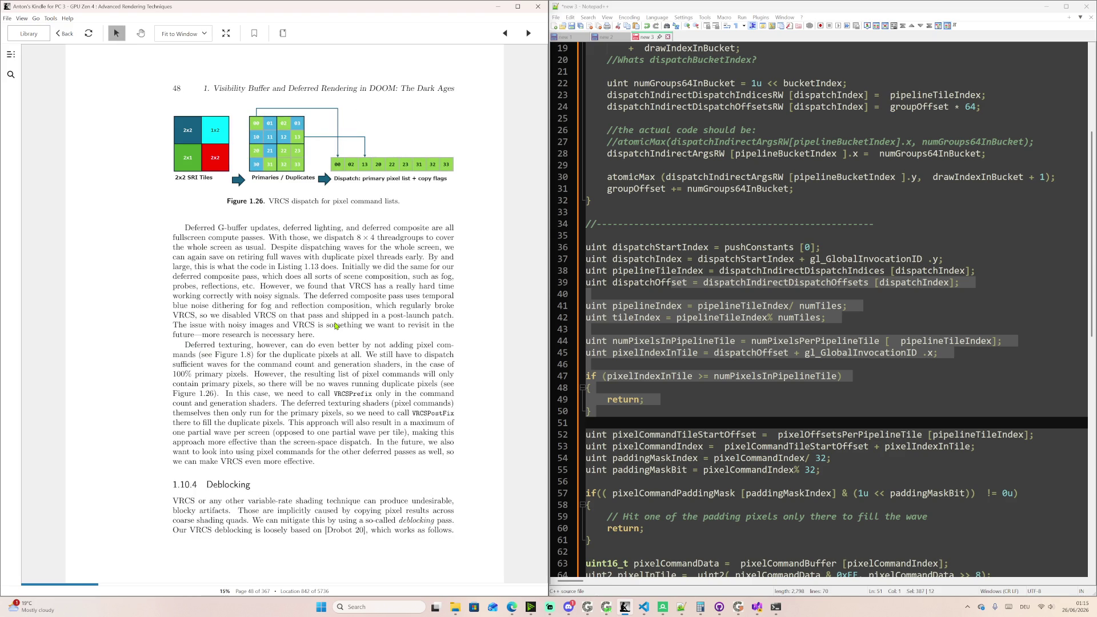
scroll(335, 325, "down", 1)
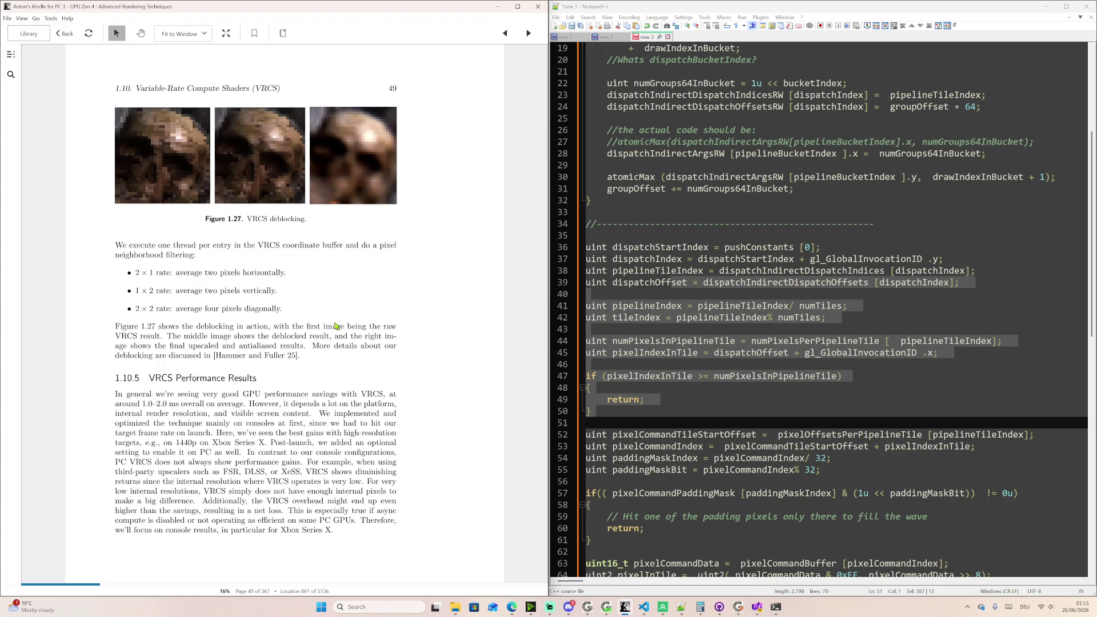
scroll(336, 326, "down", 1)
scroll(336, 326, "down", 6)
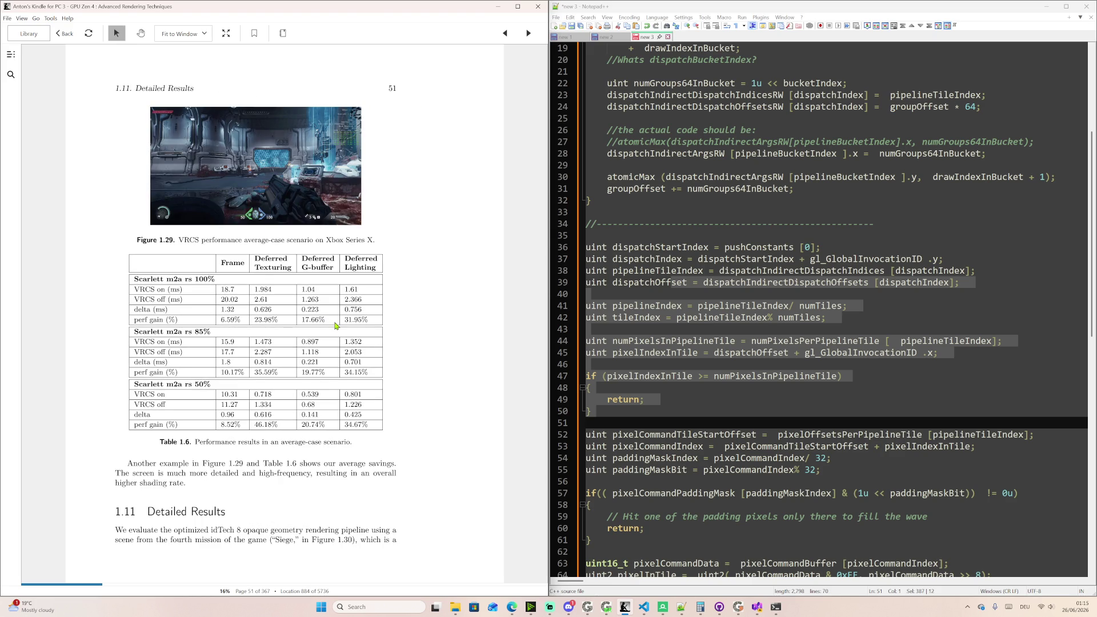
scroll(335, 325, "down", 1)
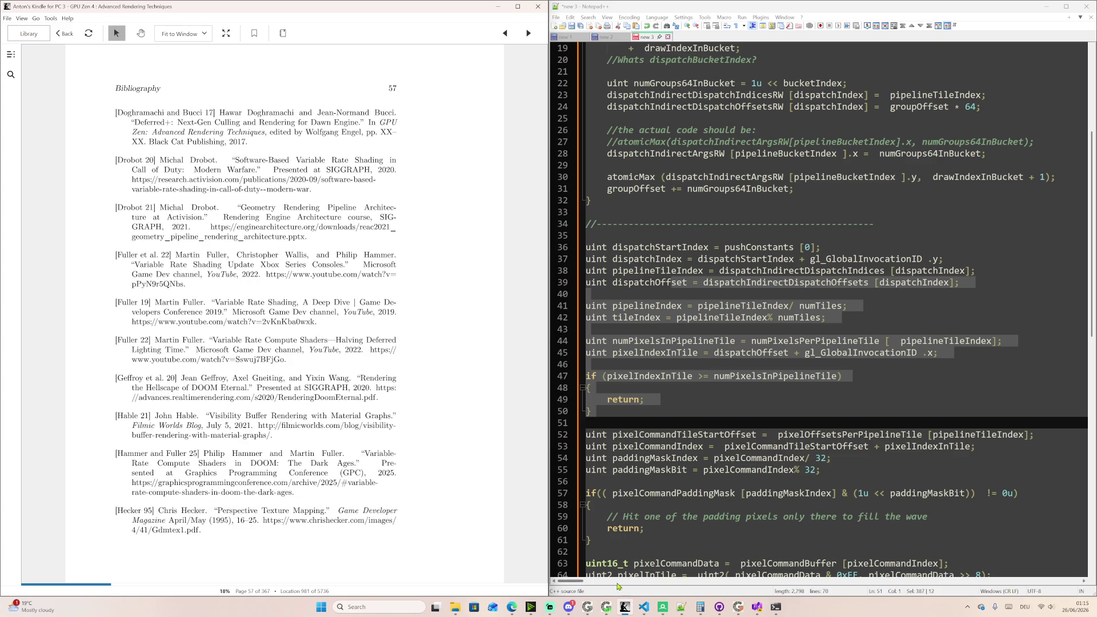
left_click(514, 608)
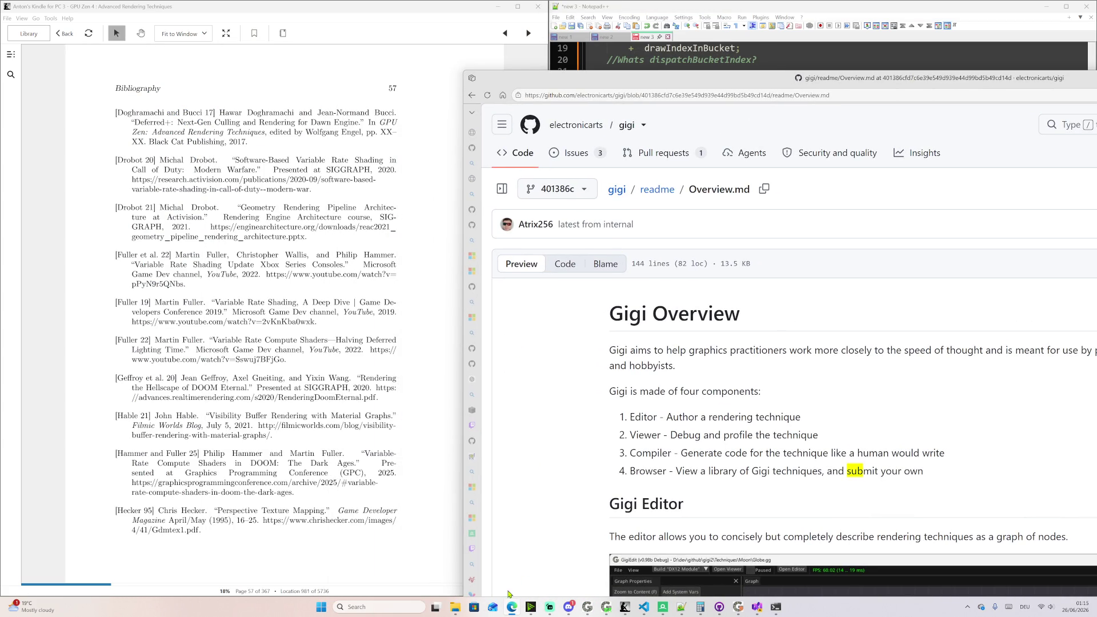
Step: Return to the gigi Overview page in the browser and move its window up and left
left_click(454, 612)
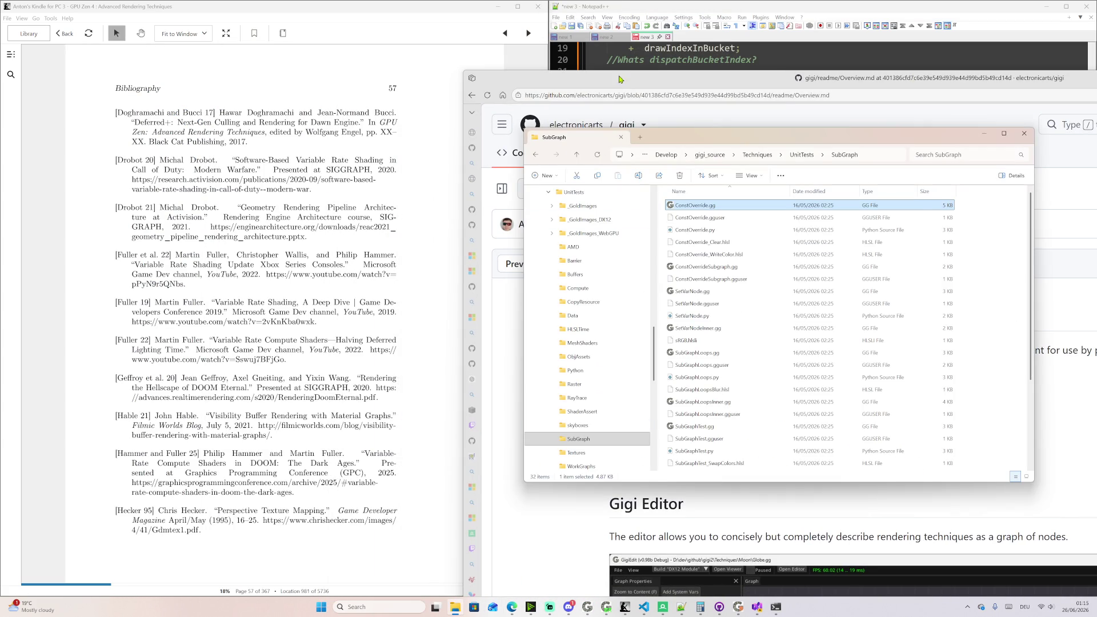
left_click(621, 81)
left_click_drag(608, 81, 599, 20)
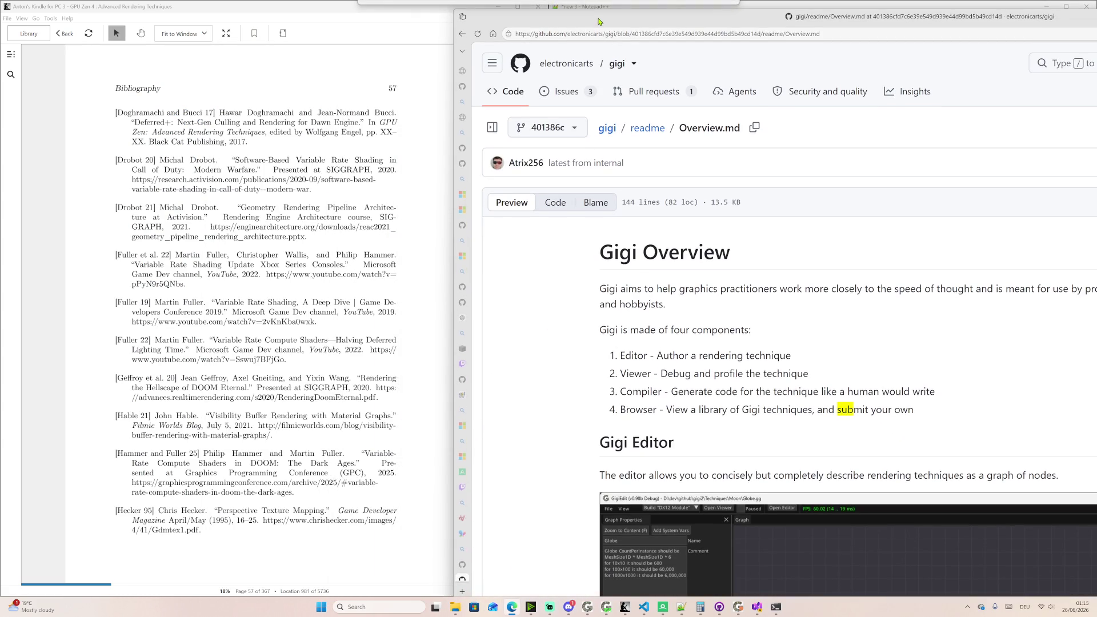
Step: Search 'rendering the hellscape of doom eternal' in a new tab and open the PDF result
left_click(463, 593)
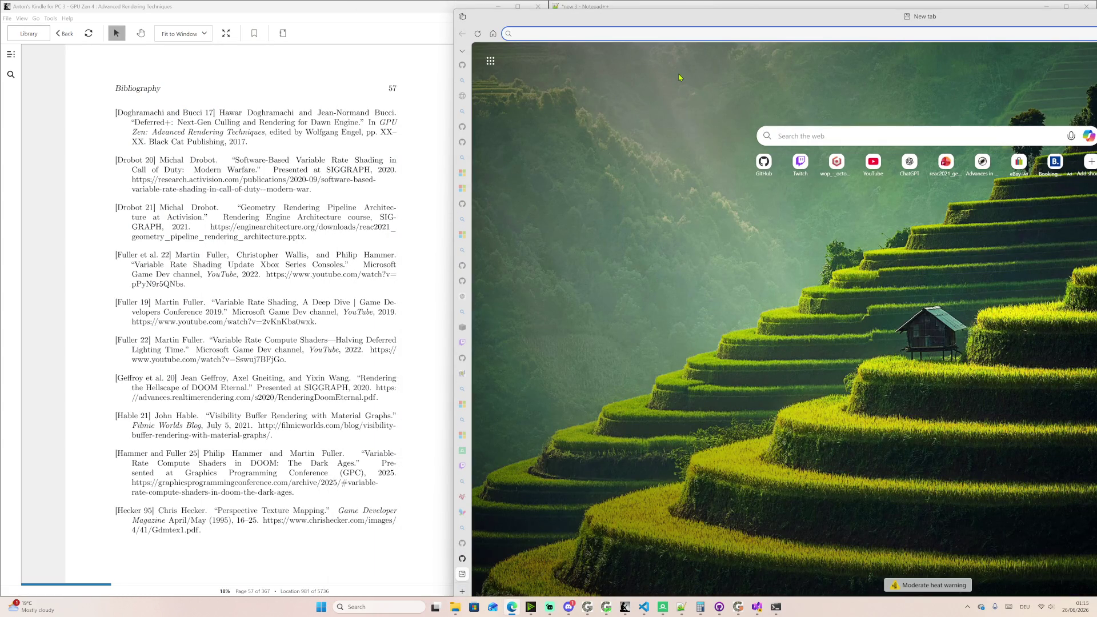
type("ren")
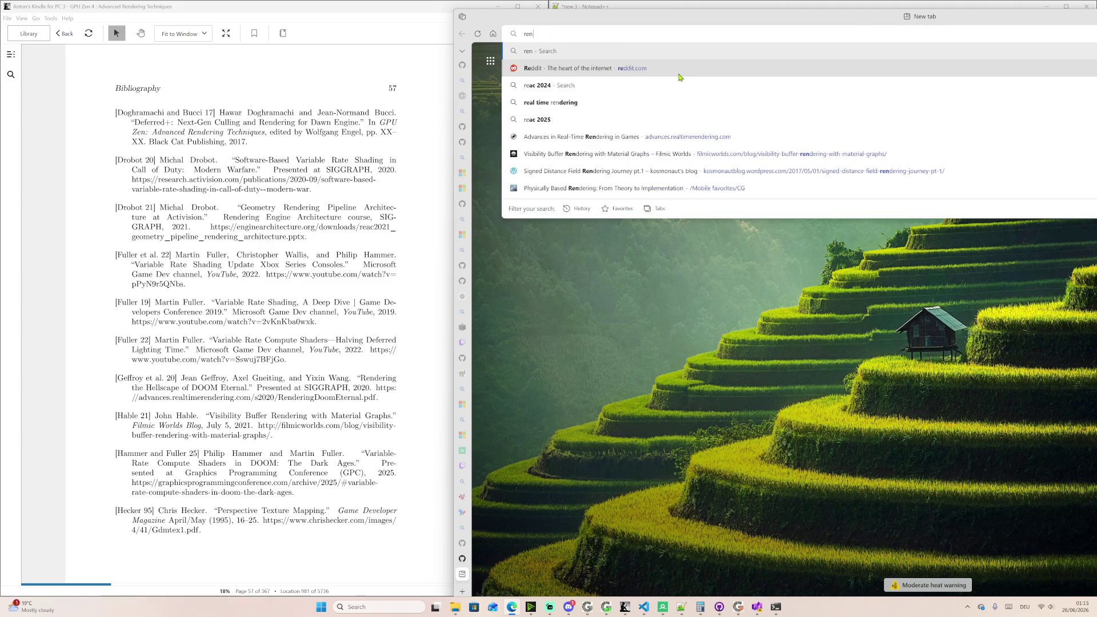
type("dering the h")
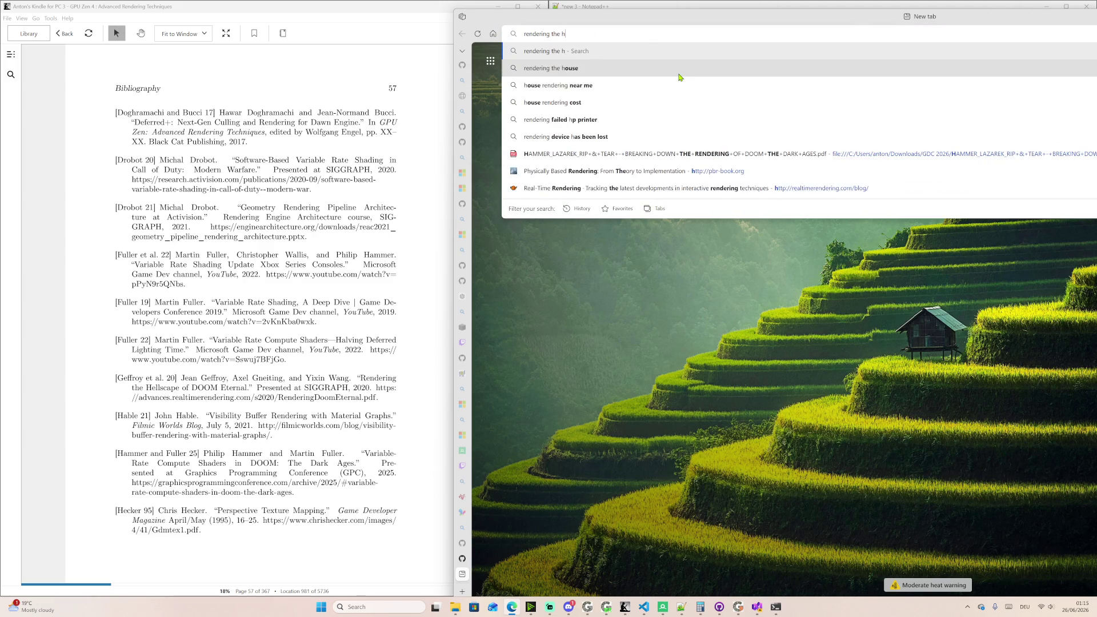
type("ellscape ")
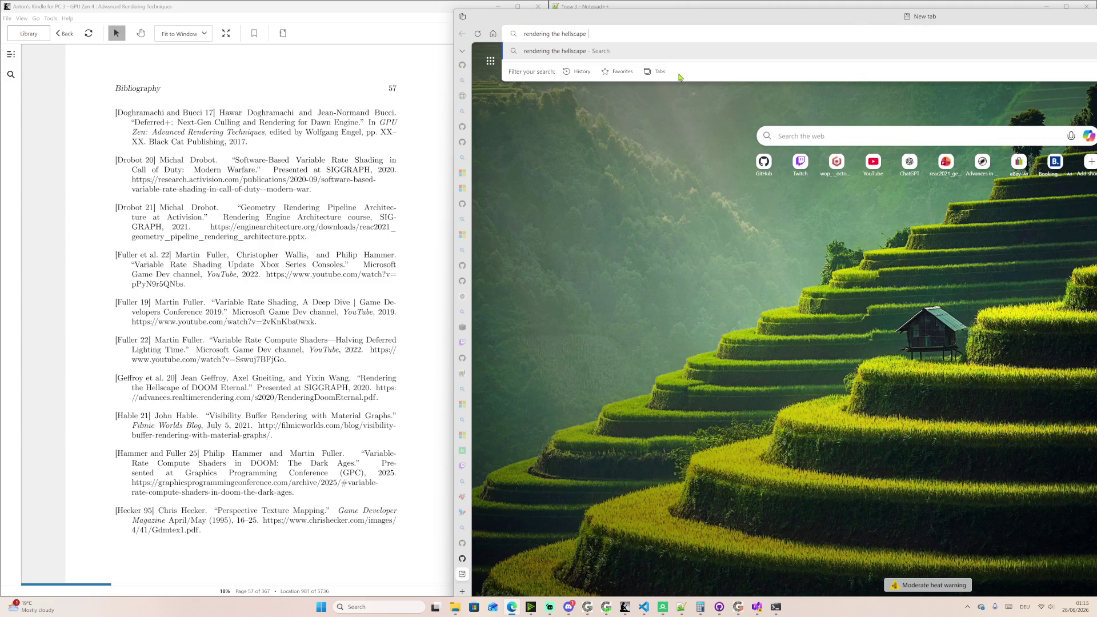
type("of doom eternal")
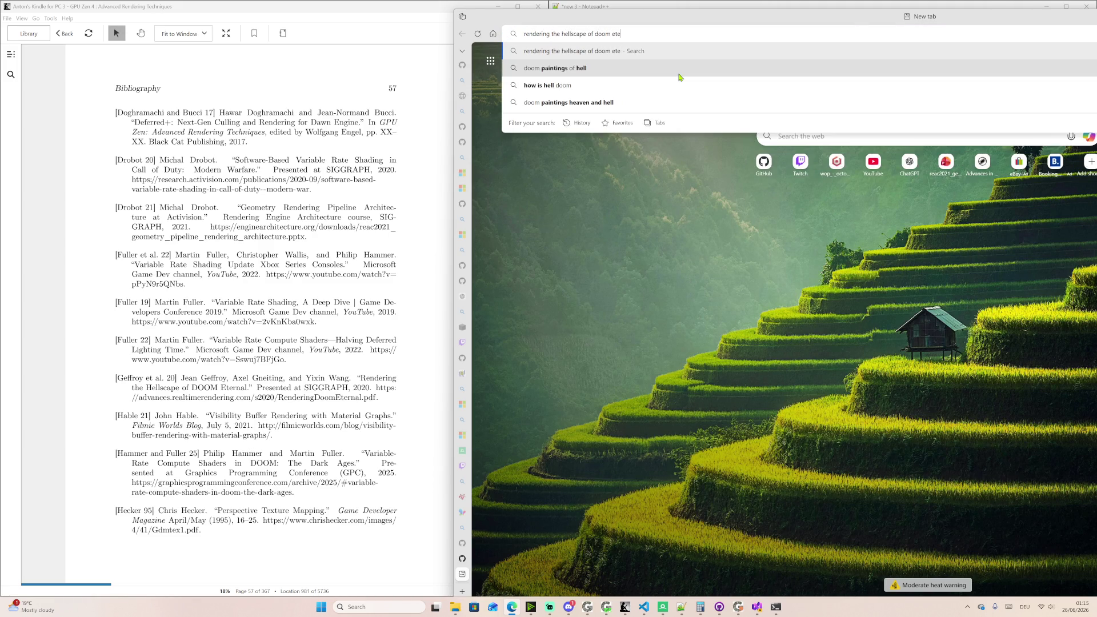
key("Return")
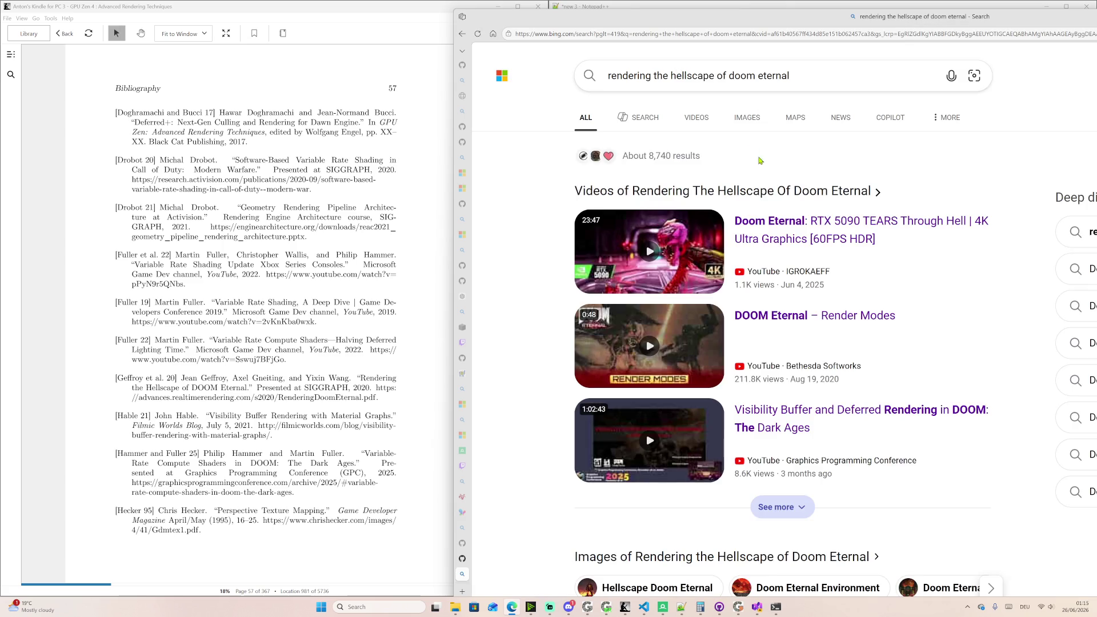
scroll(691, 284, "down", 9)
scroll(691, 284, "down", 5)
left_click(684, 218)
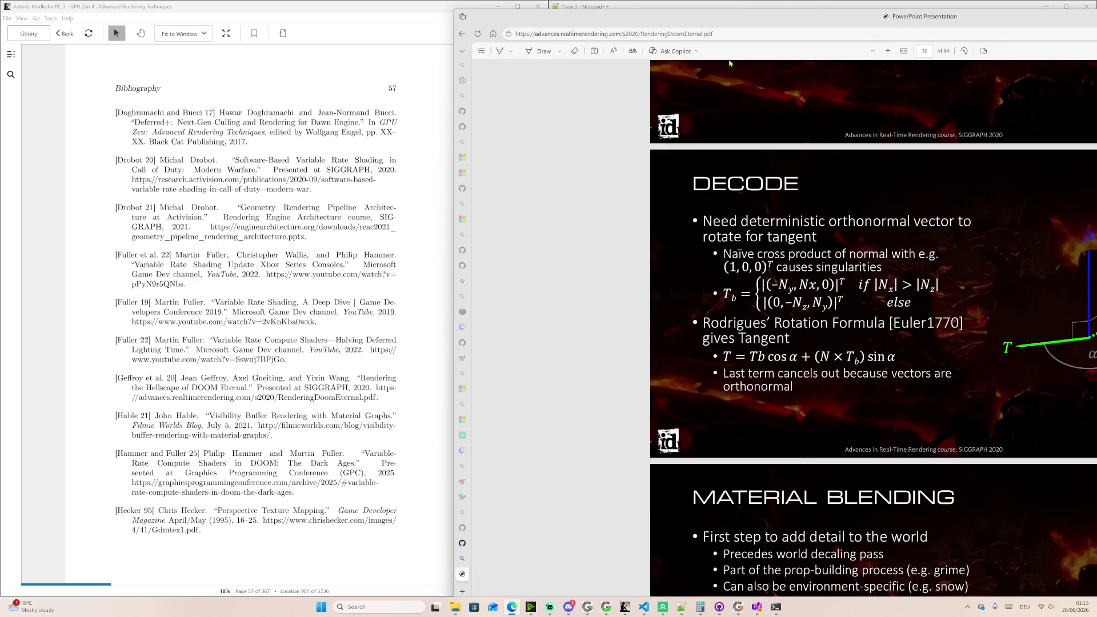
Step: Trim the PDF name from the address to load the SIGGRAPH 2020 course index page
left_click_drag(714, 34, 647, 32)
key("BackSpace")
key("Return")
scroll(674, 227, "down", 20)
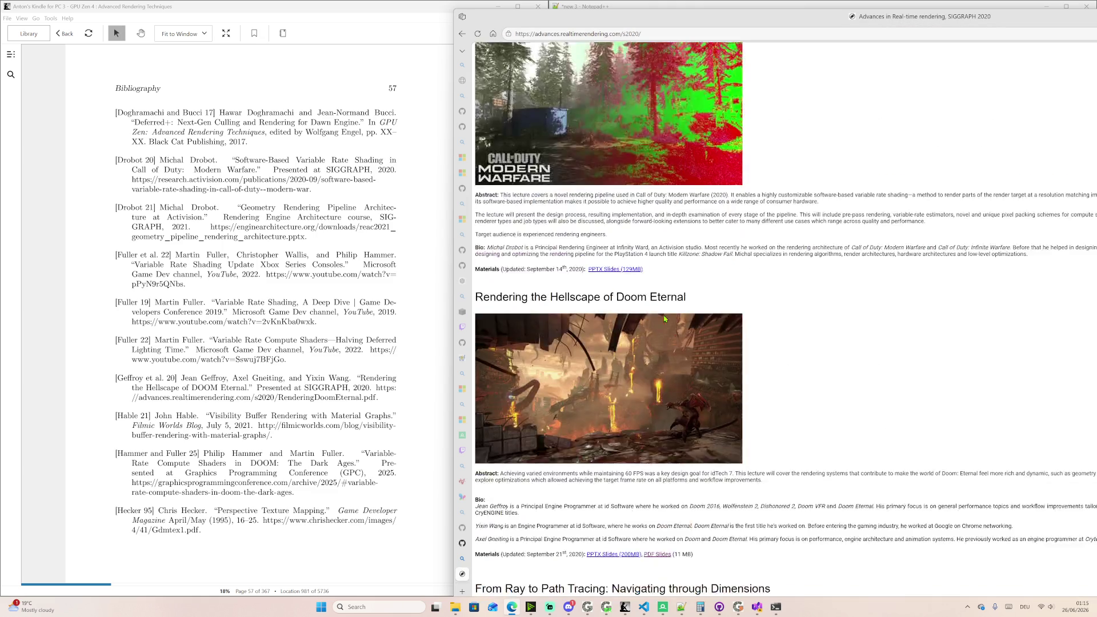
scroll(674, 227, "up", 1)
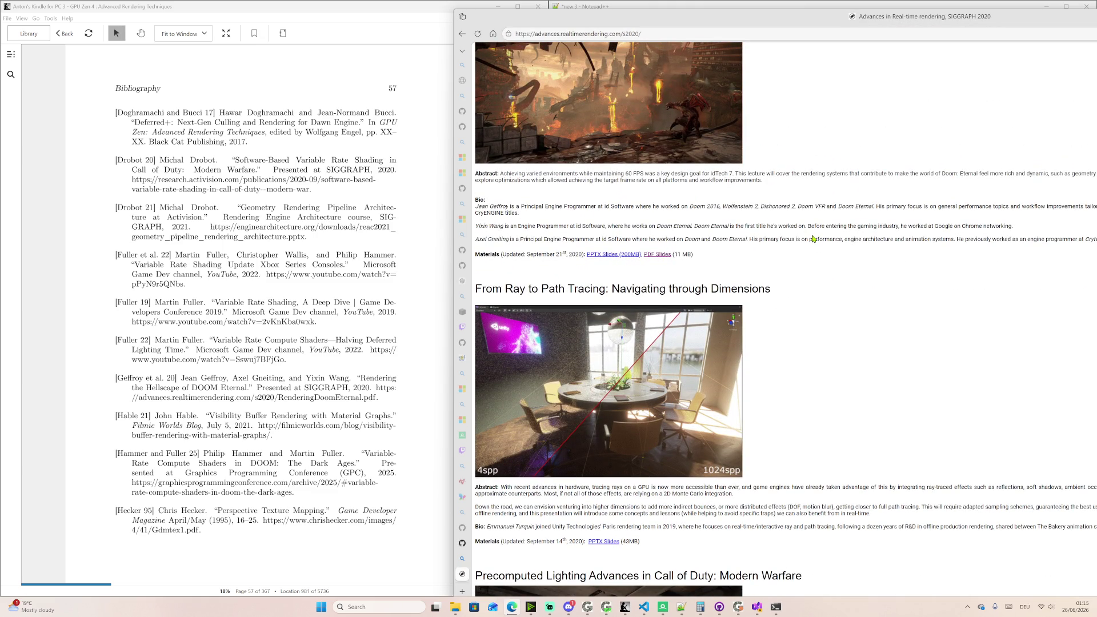
Step: Move the browser left and open the downloaded RenderingDoomEternal PPTX from the Downloads list
left_click_drag(830, 25, 443, 29)
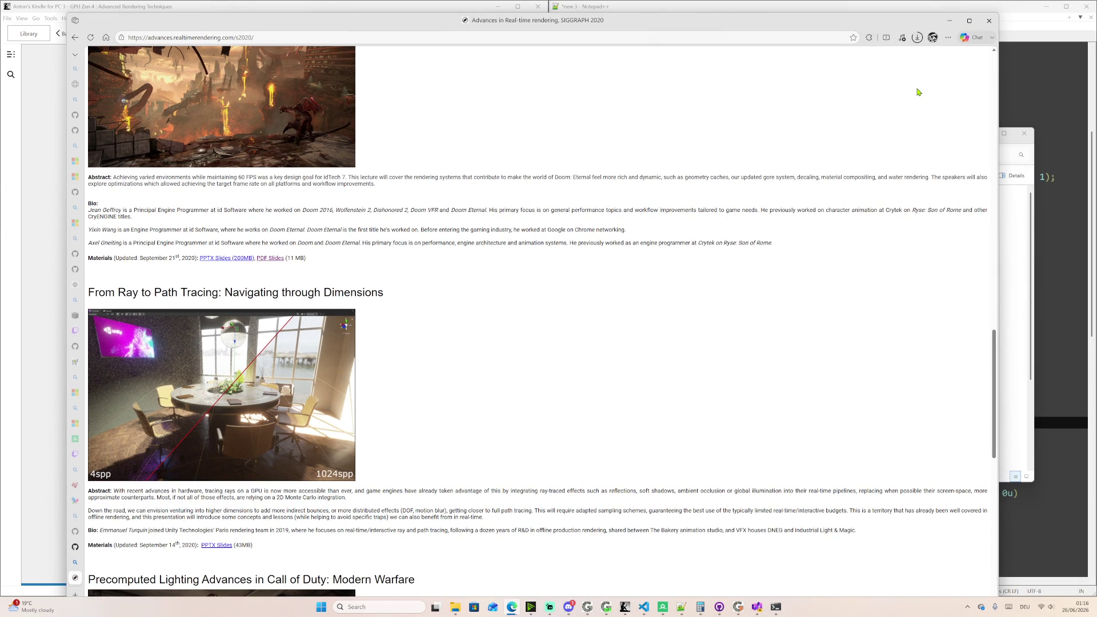
left_click(918, 39)
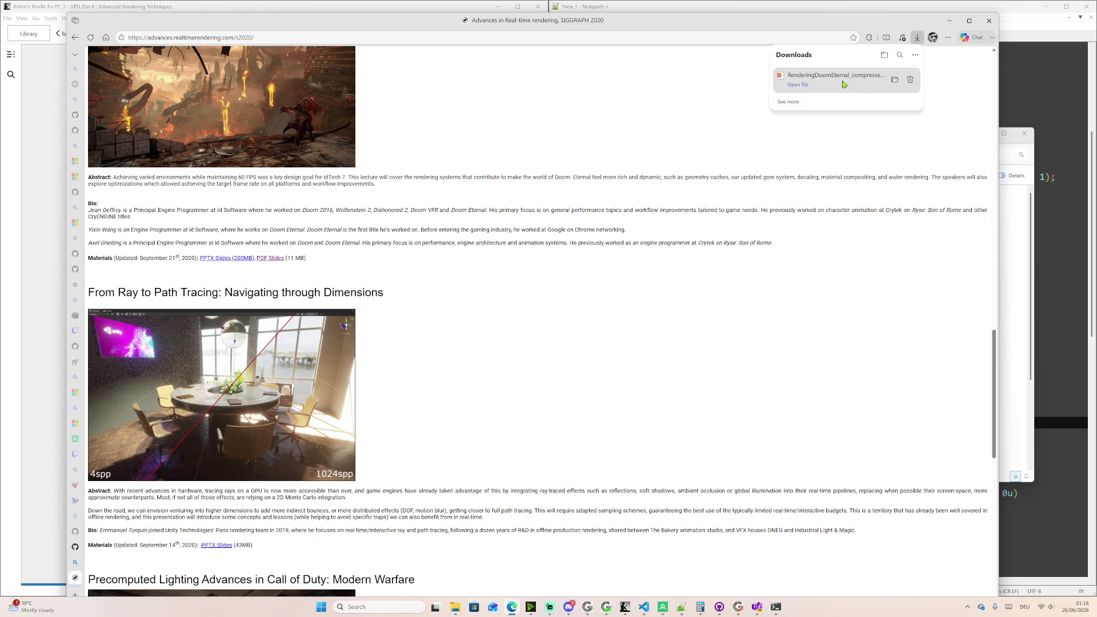
left_click(837, 96)
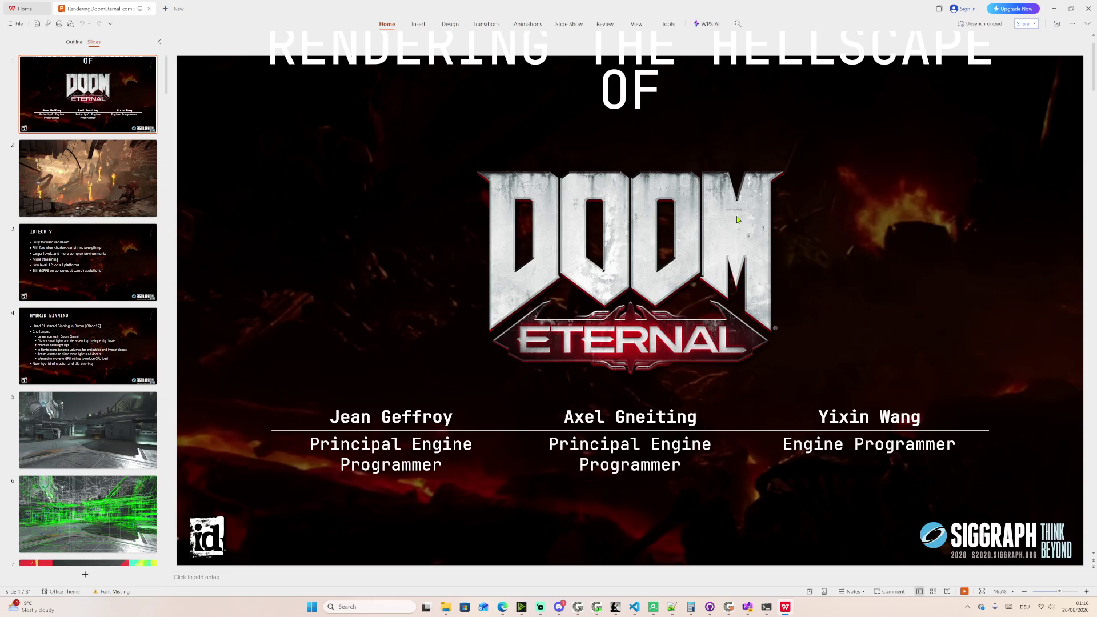
Step: Scroll the thumbnail pane down and display slide 25, Geometry Decals
scroll(131, 330, "down", 10)
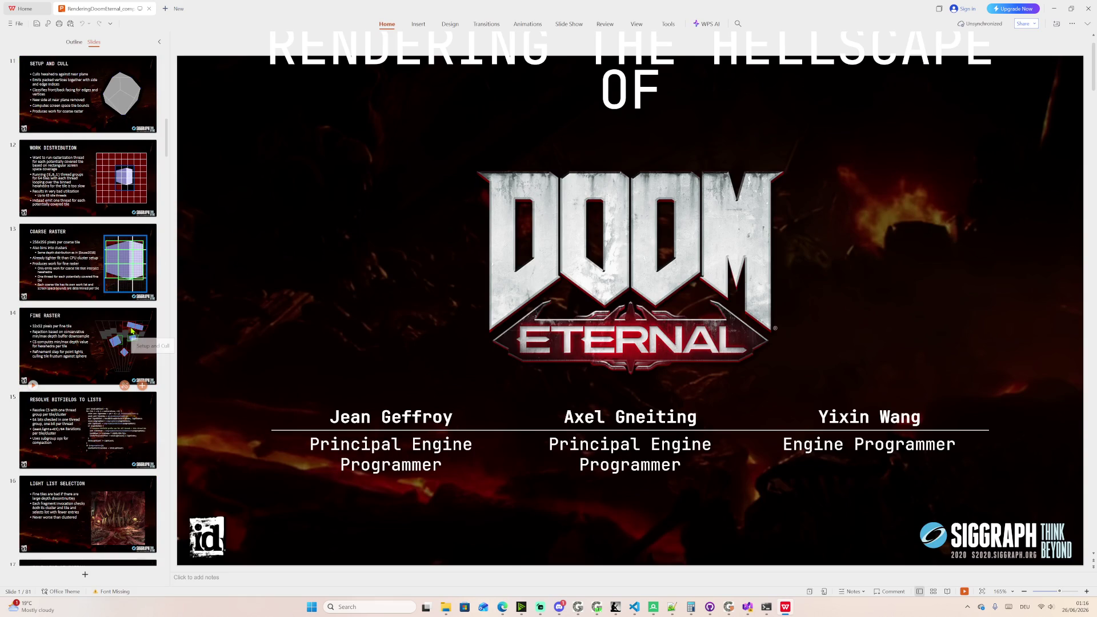
scroll(131, 330, "down", 4)
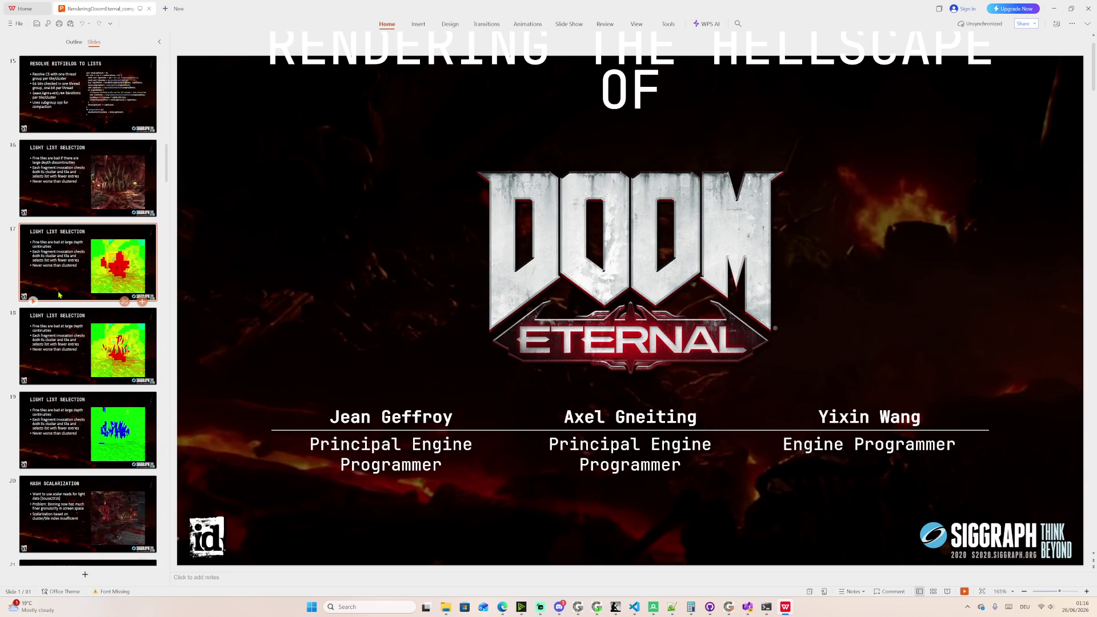
scroll(64, 309, "down", 2)
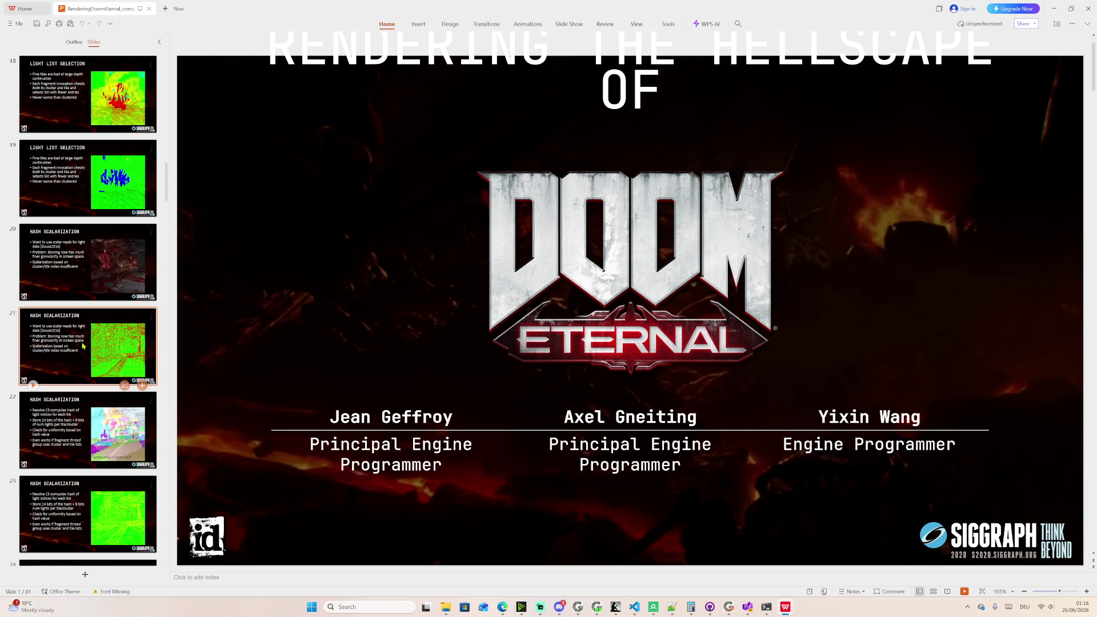
scroll(81, 344, "down", 3)
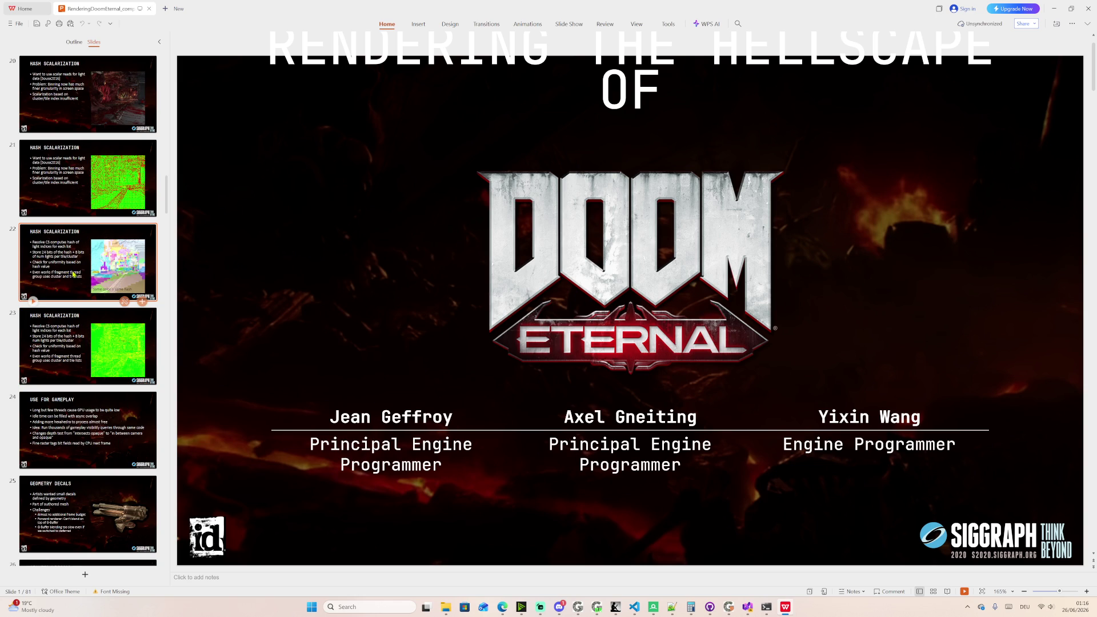
scroll(81, 294, "down", 1)
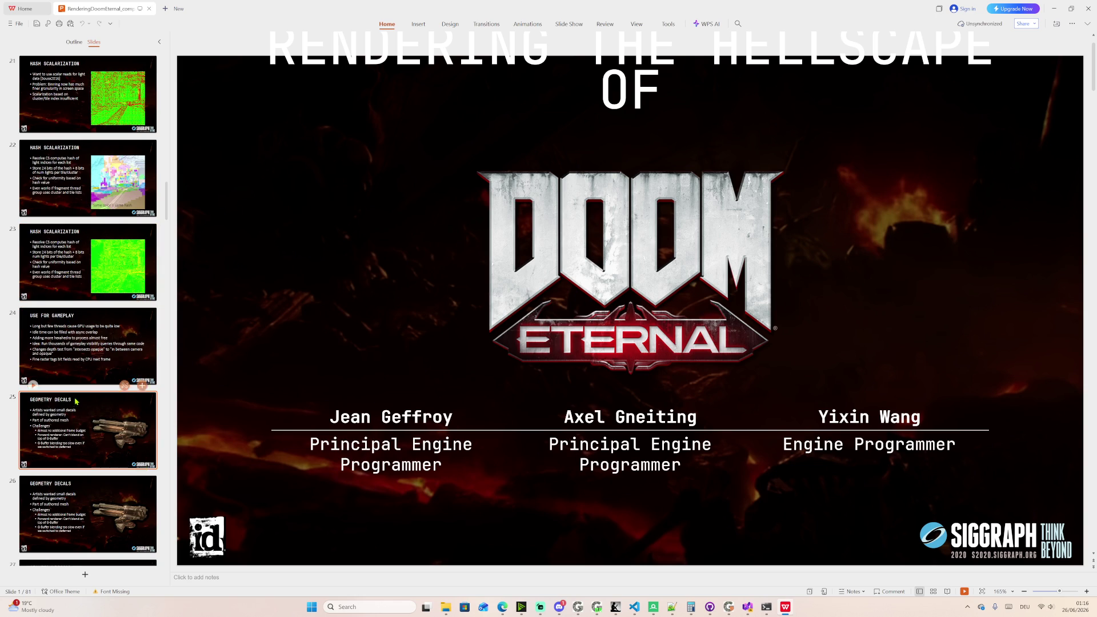
left_click(92, 425)
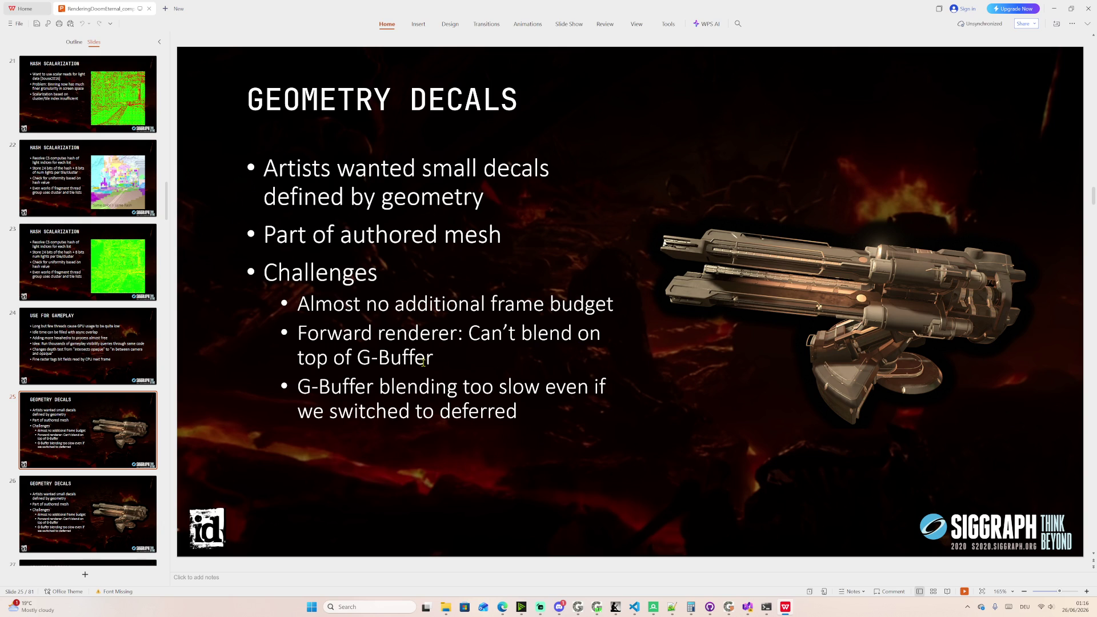
Step: Flip back and forth between Geometry Decals slides 25 and 26 to compare them
scroll(98, 505, "down", 1)
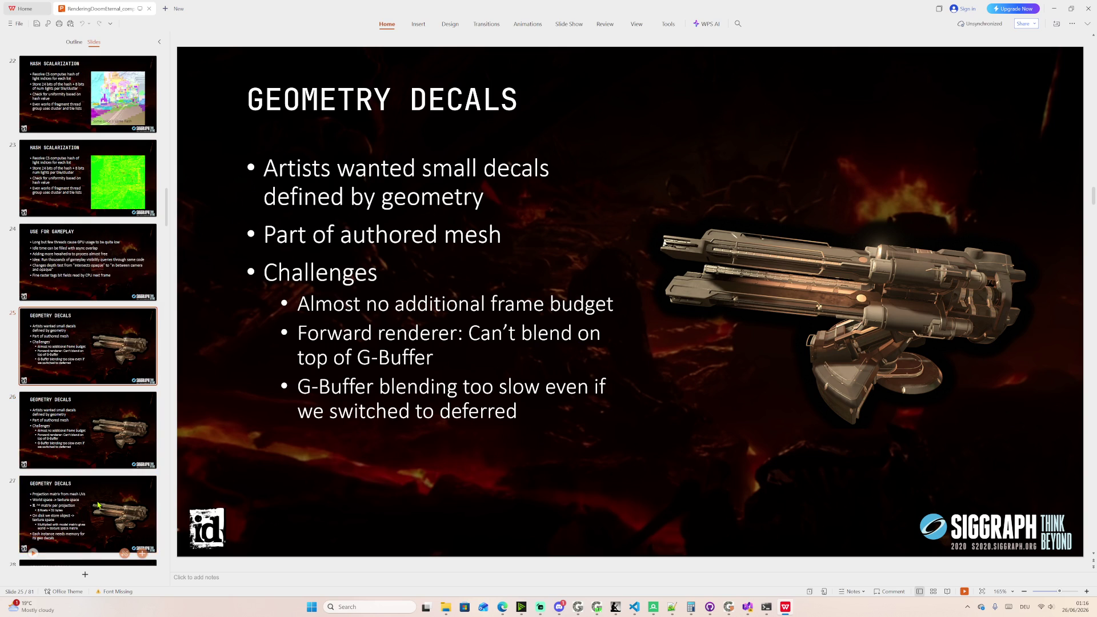
left_click(83, 407)
left_click(84, 371)
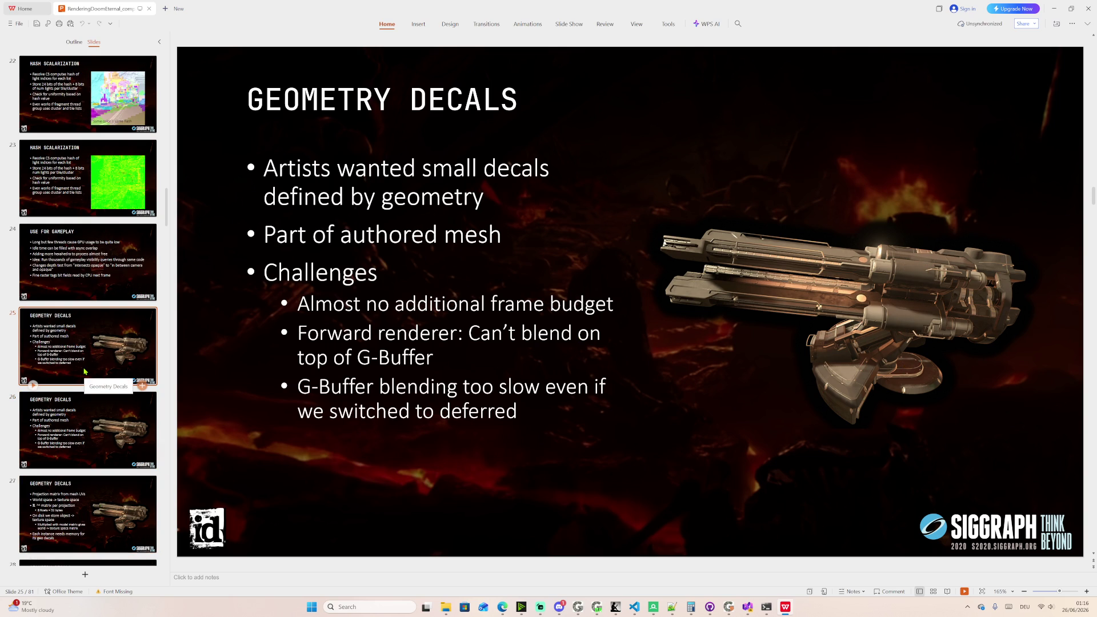
key("Down")
key("Up")
key("Down")
key("Up")
key("Down")
key("Up")
key("Down")
key("Up")
Step: Settle on slide 26, the Geometry Decals challenges slide listing no extra frame budget
key("Down")
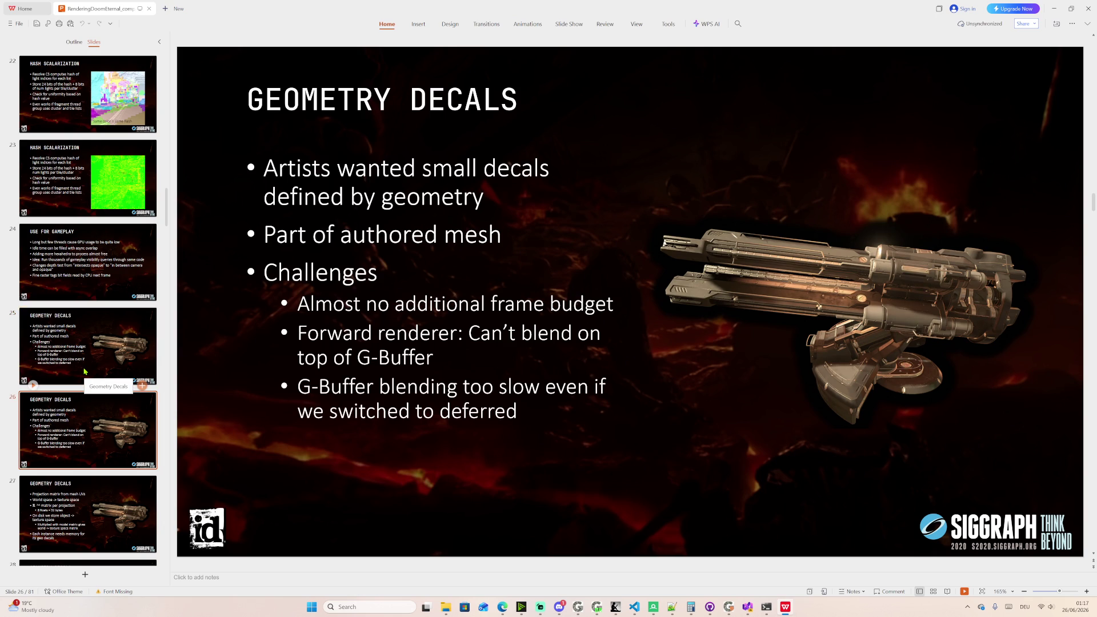
left_click(84, 372)
key("Down")
key("Up")
key("Down")
Step: Bring Edge forward and start the 90s Tokyo lo-fi night video on the YouTube tab
left_click(498, 606)
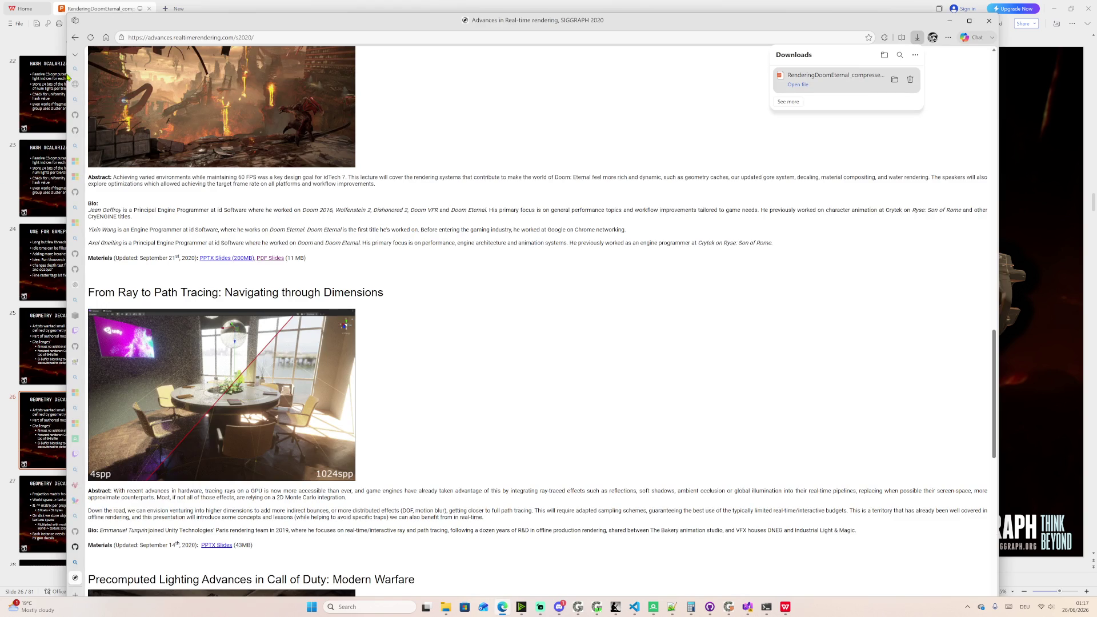
mouse_move(77, 85)
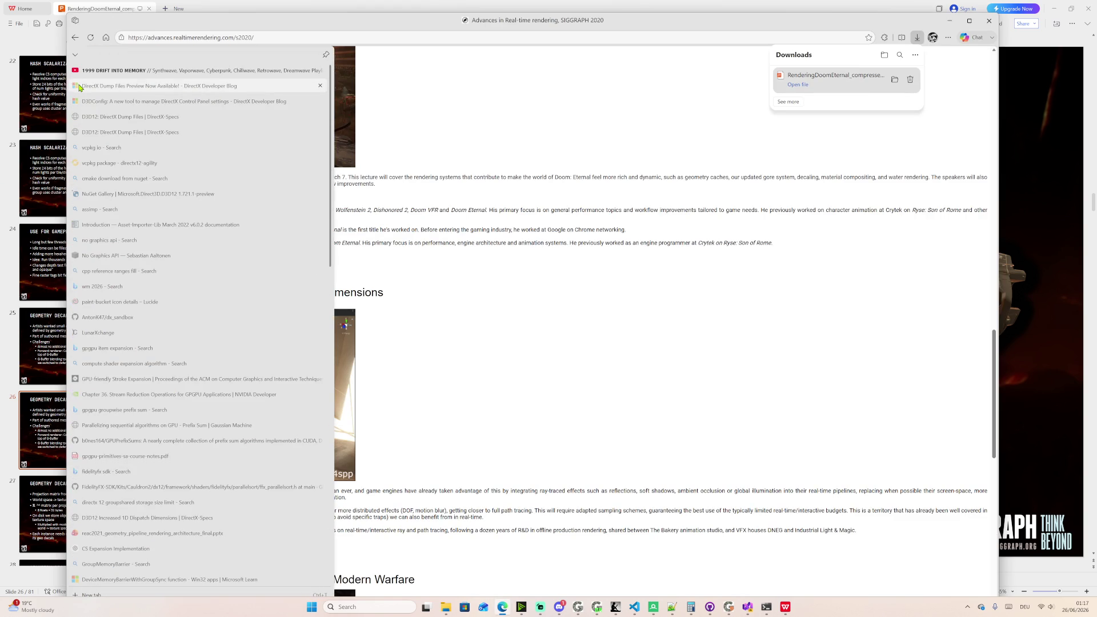
left_click(143, 72)
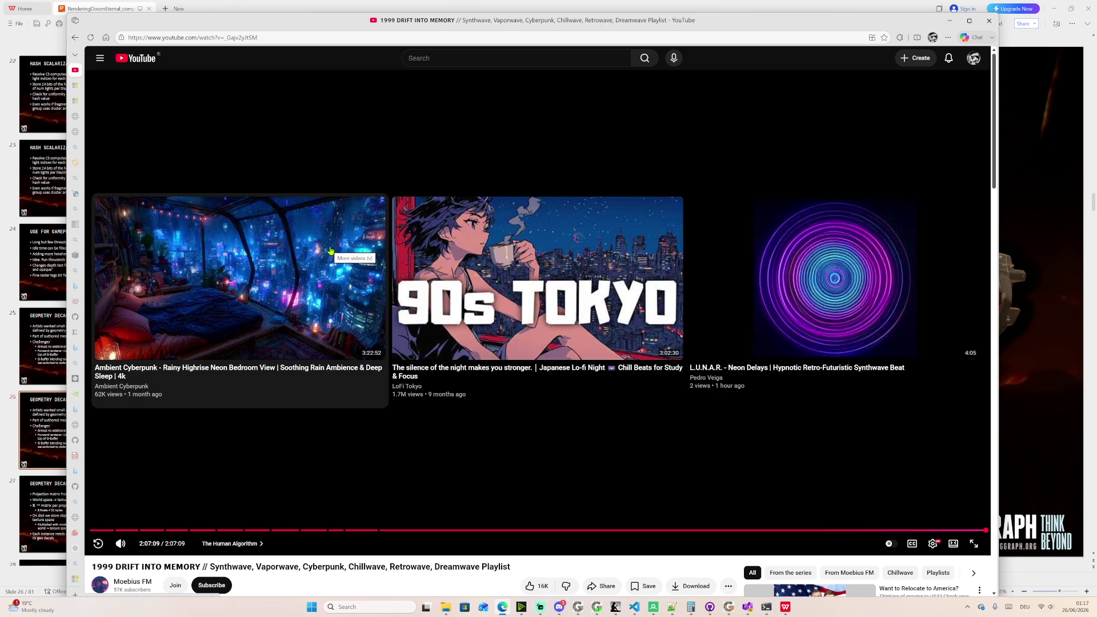
left_click(495, 254)
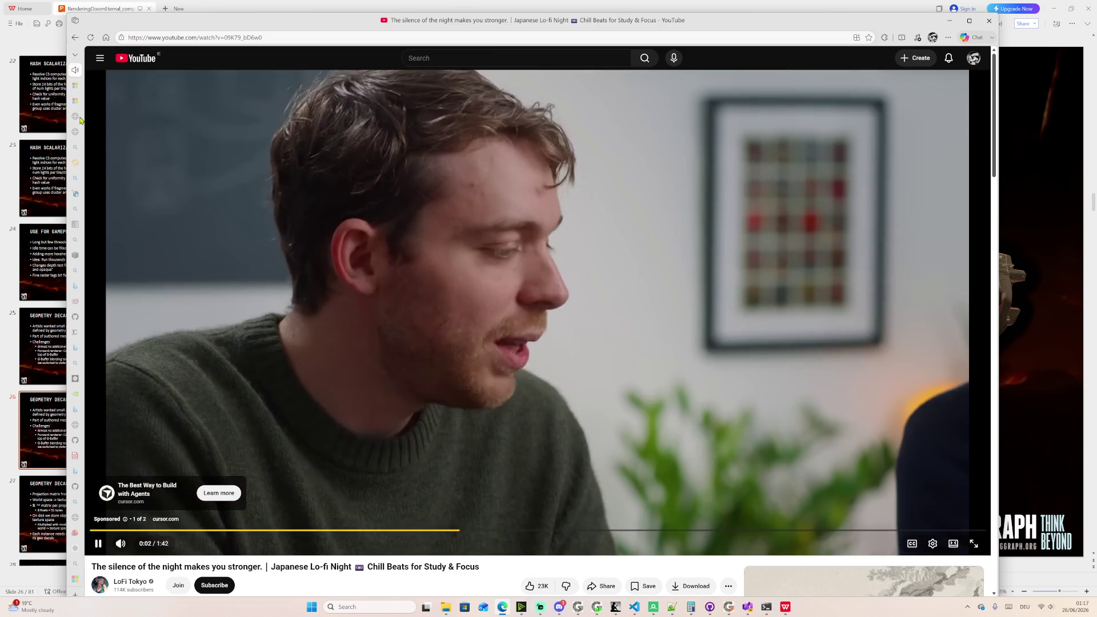
Step: Switch to the Twitch Software and Game Development tab in the vertical tab list
mouse_move(81, 120)
scroll(179, 467, "down", 10)
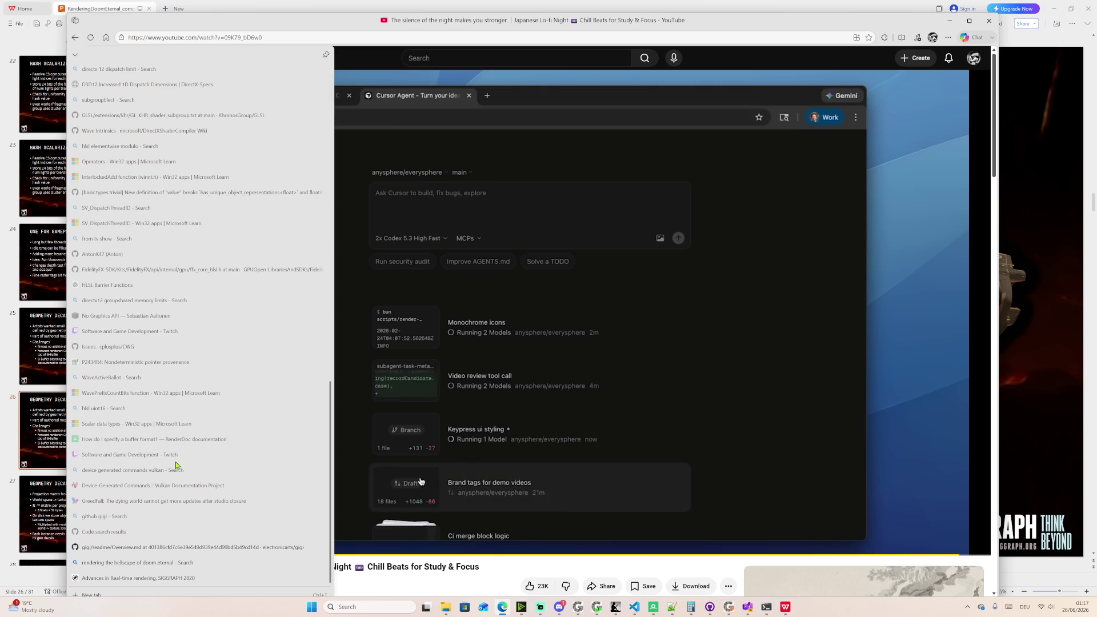
left_click(171, 454)
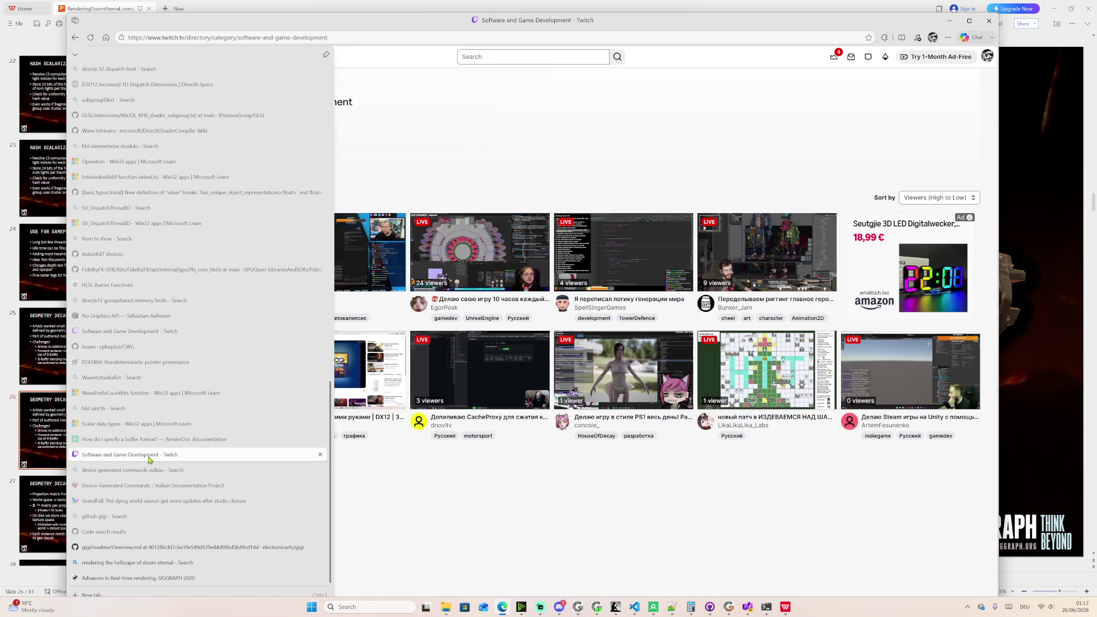
Step: Reload the Twitch category page, then minimize and restore Edge
key("F5")
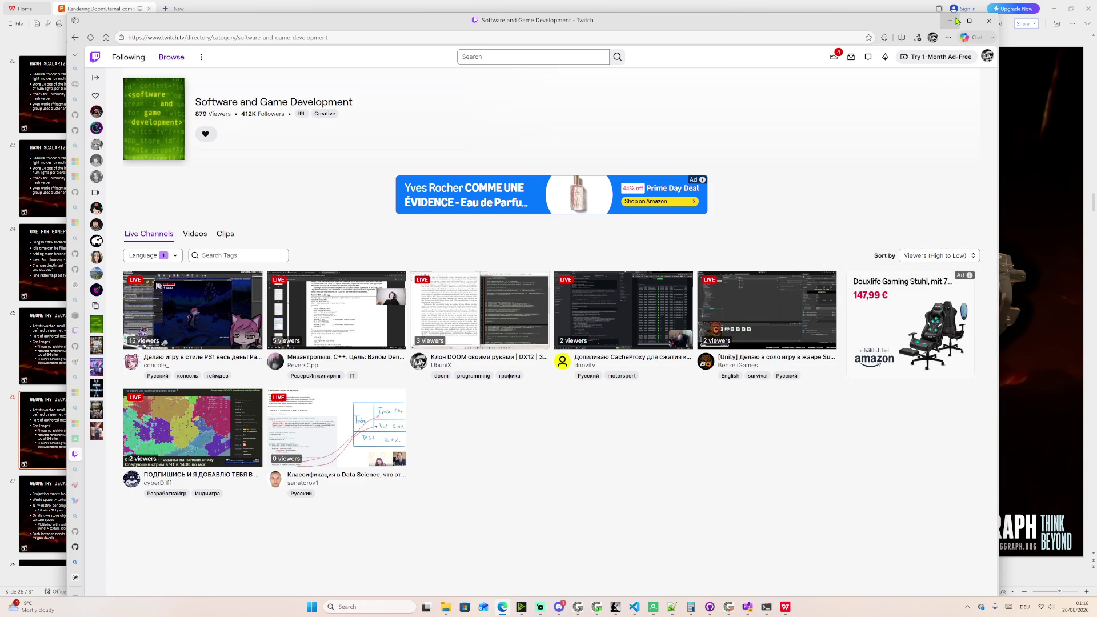
left_click(957, 21)
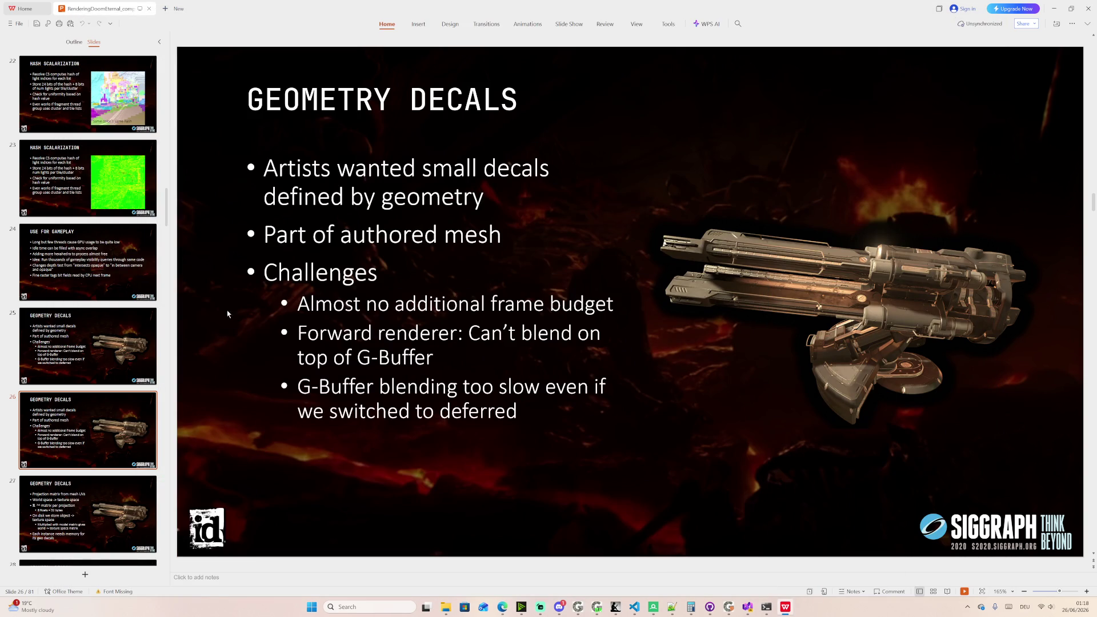
left_click(503, 607)
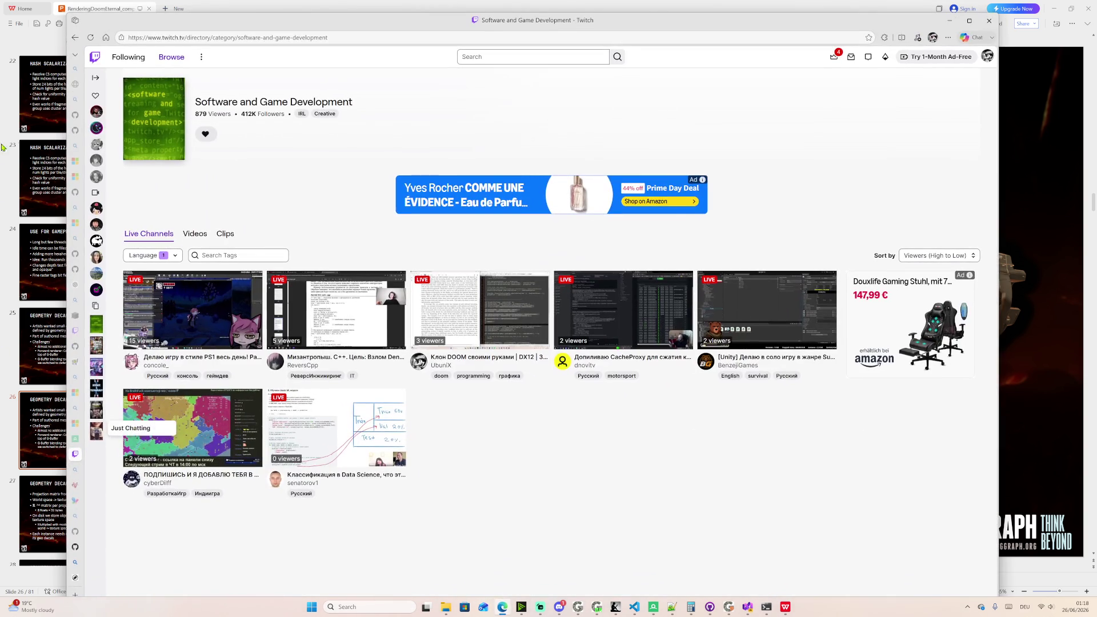
Step: Skip the ad on the Japanese Lo-fi Night video, then minimize Edge to reveal the slides
mouse_move(75, 108)
left_click(114, 70)
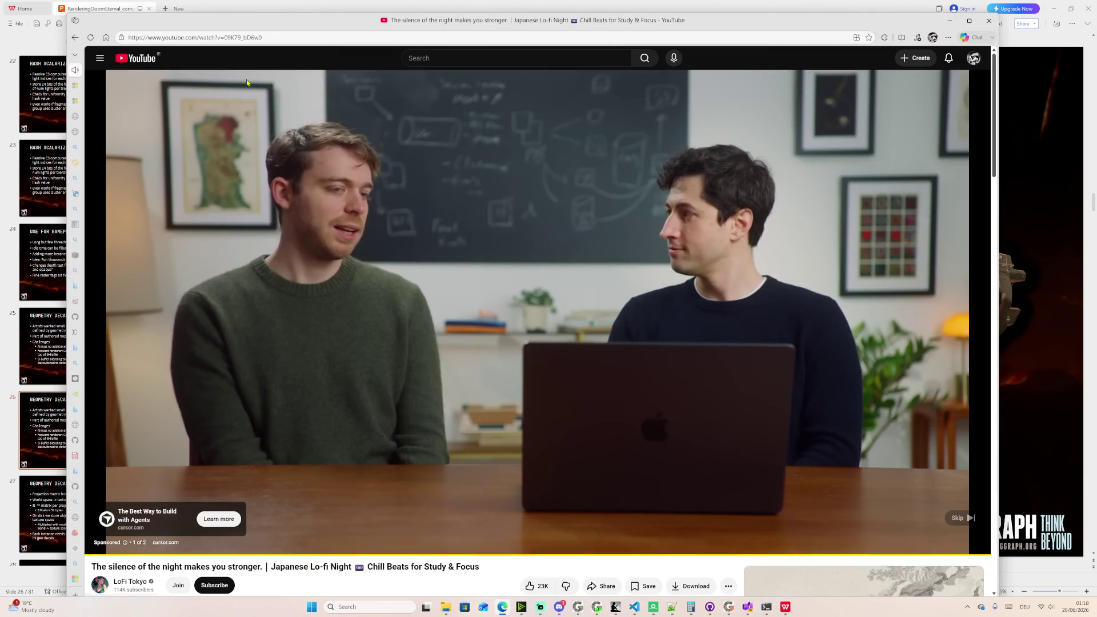
left_click(960, 517)
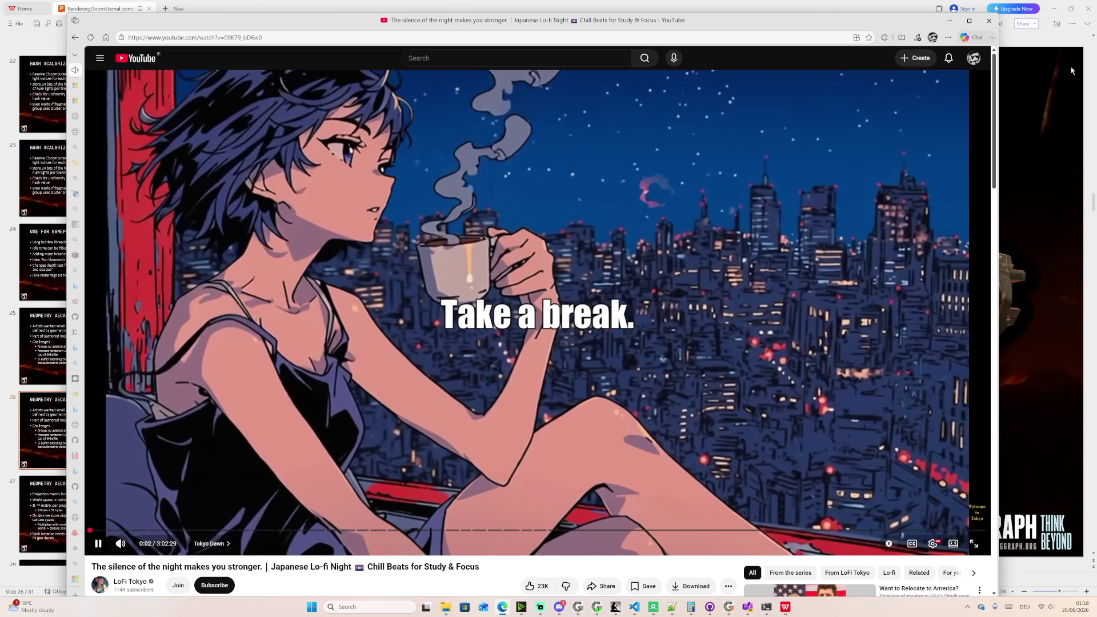
left_click(950, 20)
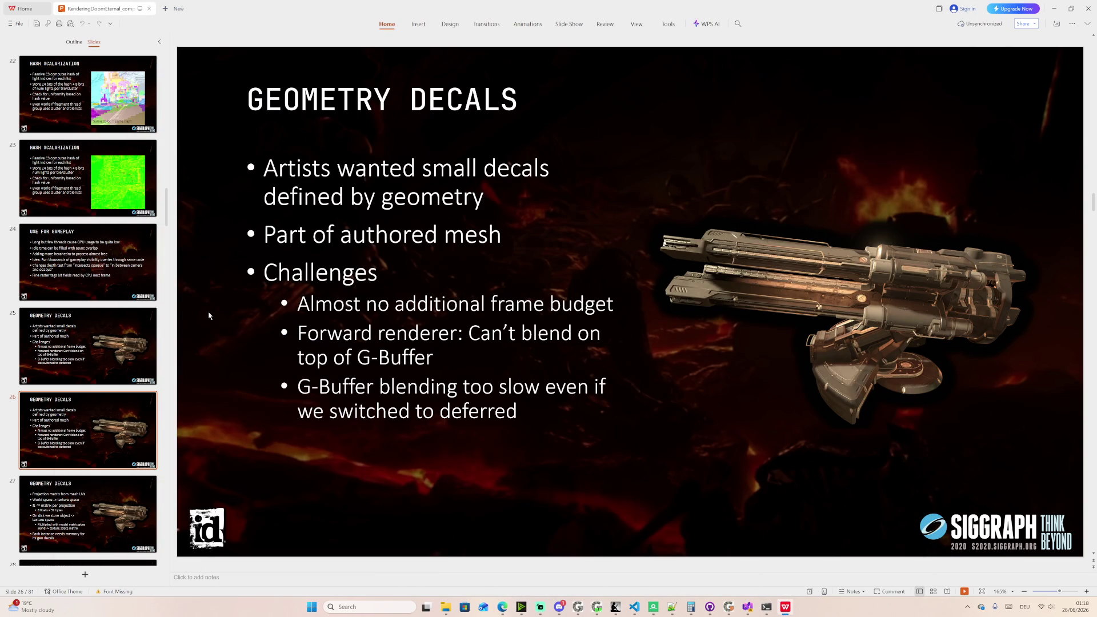
Step: Show slide 27, the Geometry Decals slide on projection matrices (8 floats = 32 bytes)
left_click(85, 534)
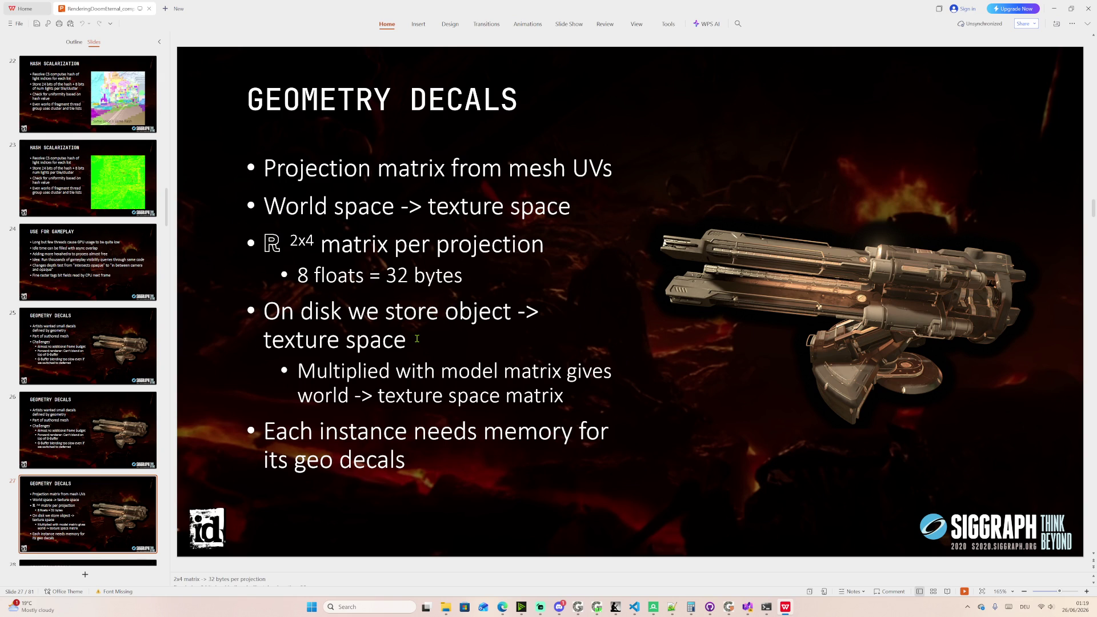
Step: Highlight the 2x4 superscript, view slide 28 on R8 index rendering, then step to slide 29
left_click_drag(290, 238, 314, 244)
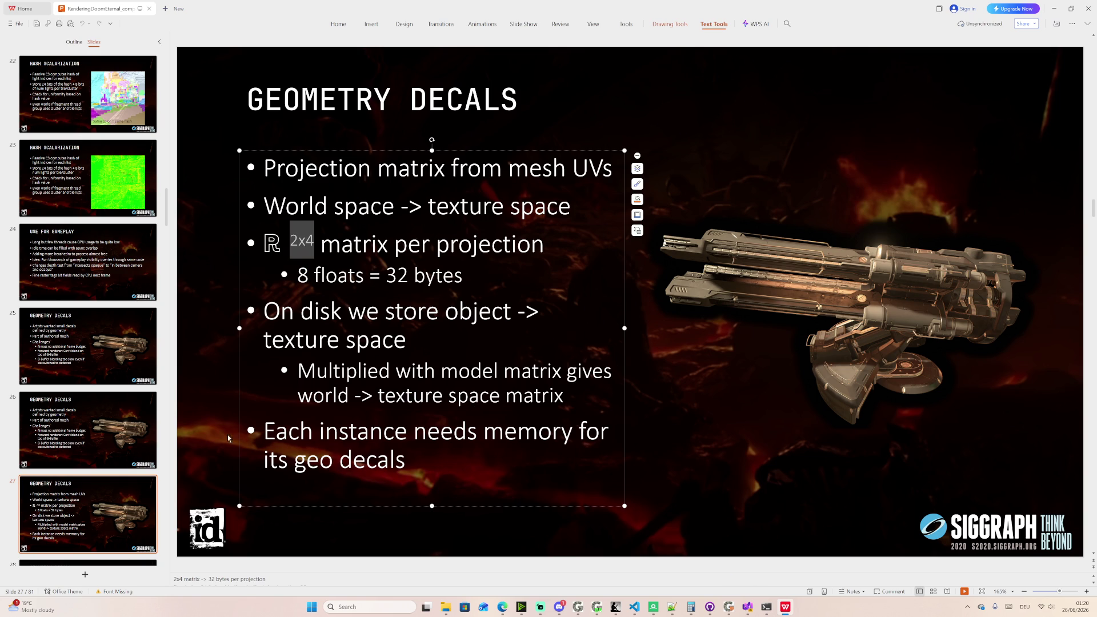
scroll(127, 331, "down", 3)
left_click(85, 427)
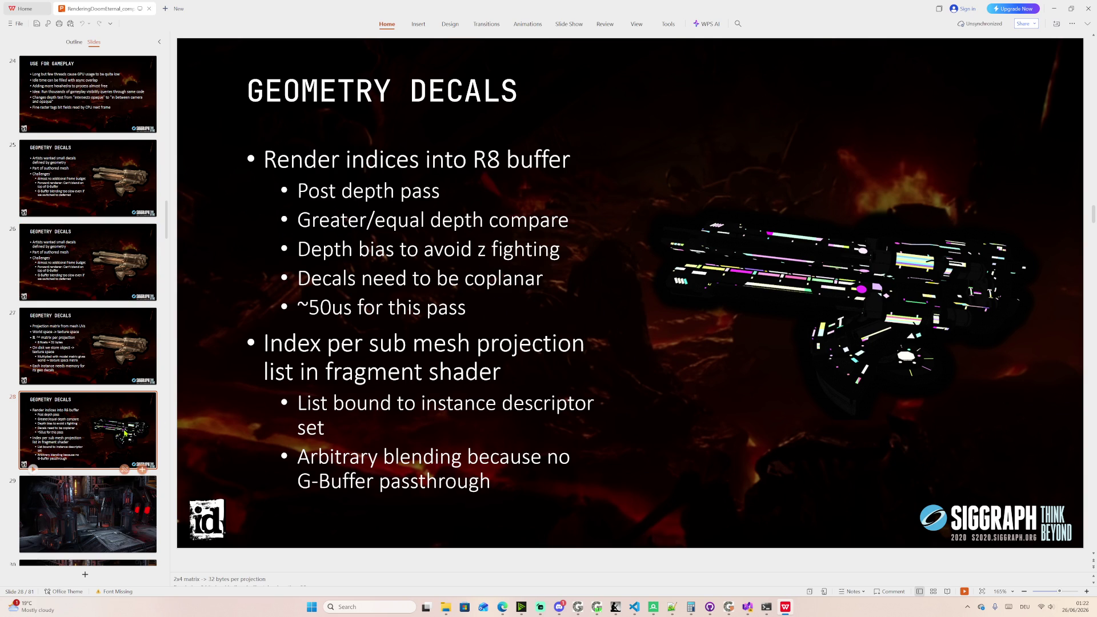
key("Down")
key("Down")
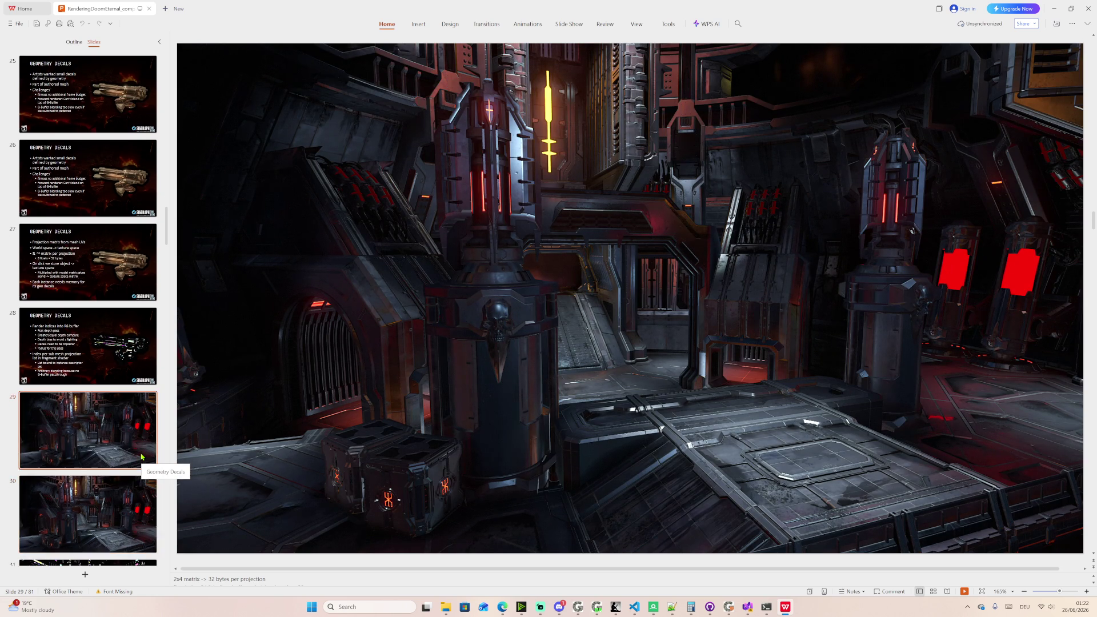
Step: Flip back and forth between the two Doom Eternal environment screenshots to compare them
key("Up")
key("Down")
key("Up")
key("Down")
key("Up")
key("Down")
key("Up")
key("Down")
key("Up")
key("Down")
key("Up")
key("Down")
key("Up")
key("Down")
key("Up")
Step: Advance past the screenshot slides toward the decal mask and LIMITATIONS slides
key("Down")
key("Up")
key("Down")
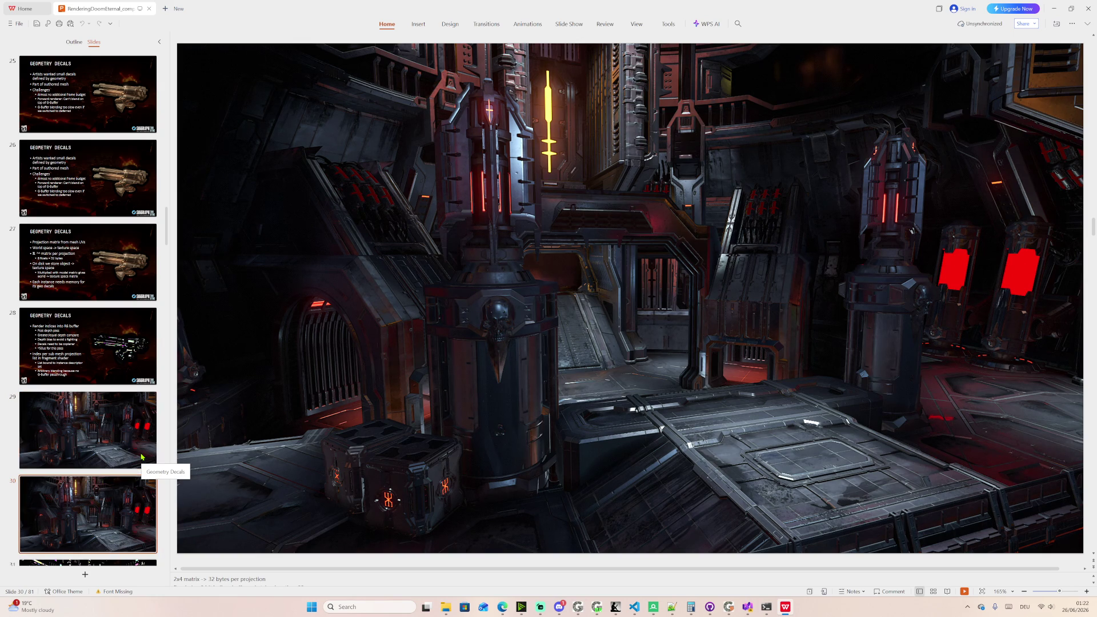
key("Down")
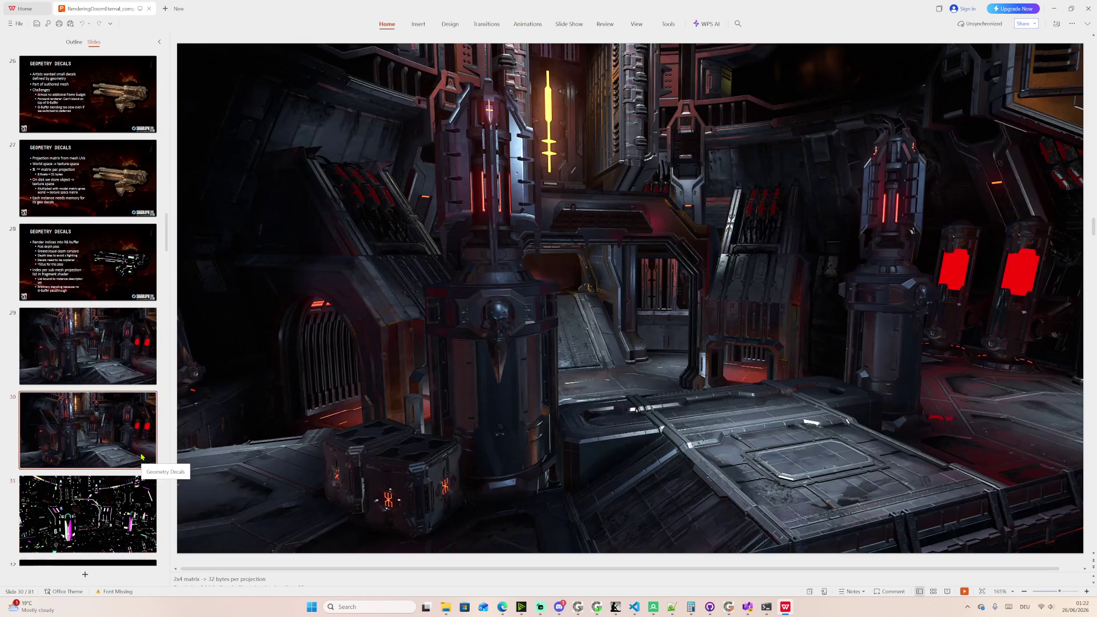
key("Down")
key("Down")
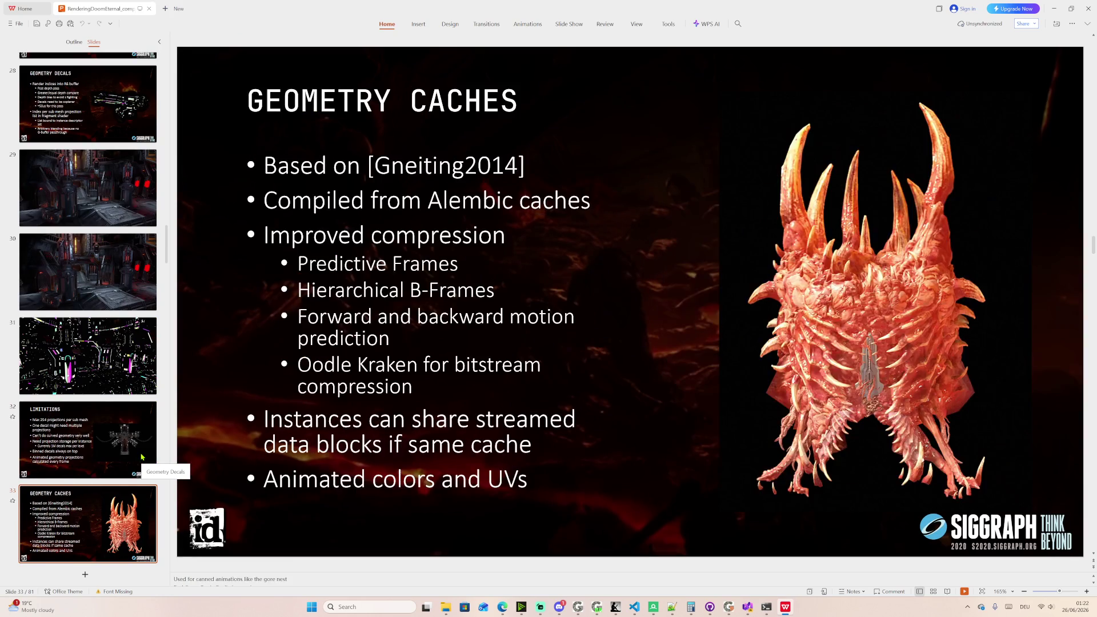
Step: Step from LIMITATIONS through Geometry Caches to the Automatic Skinning slide
key("Up")
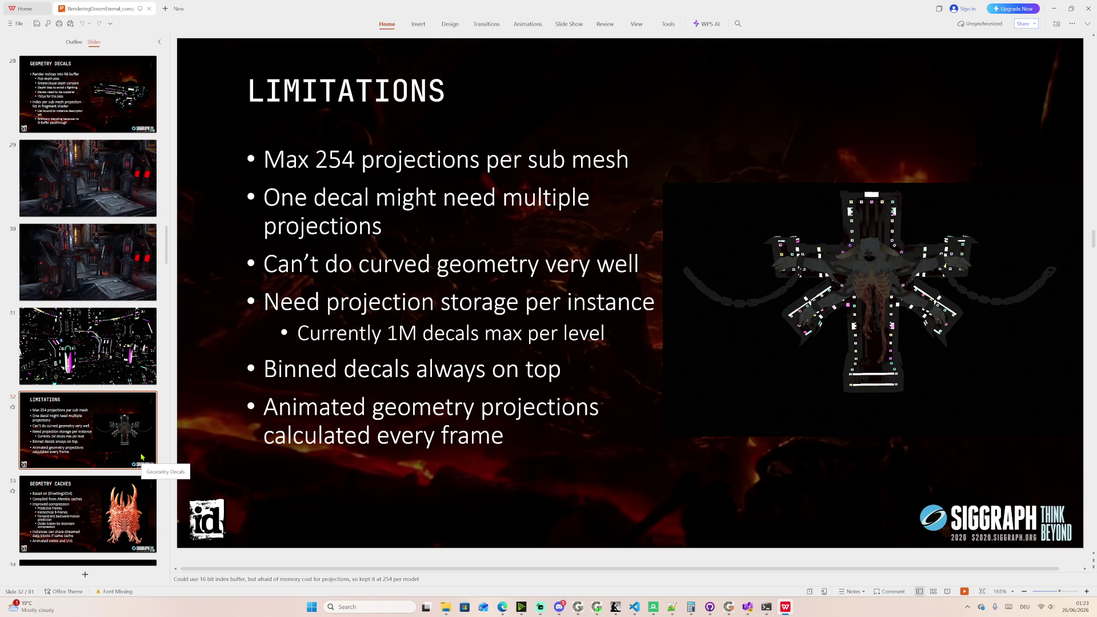
key("Down")
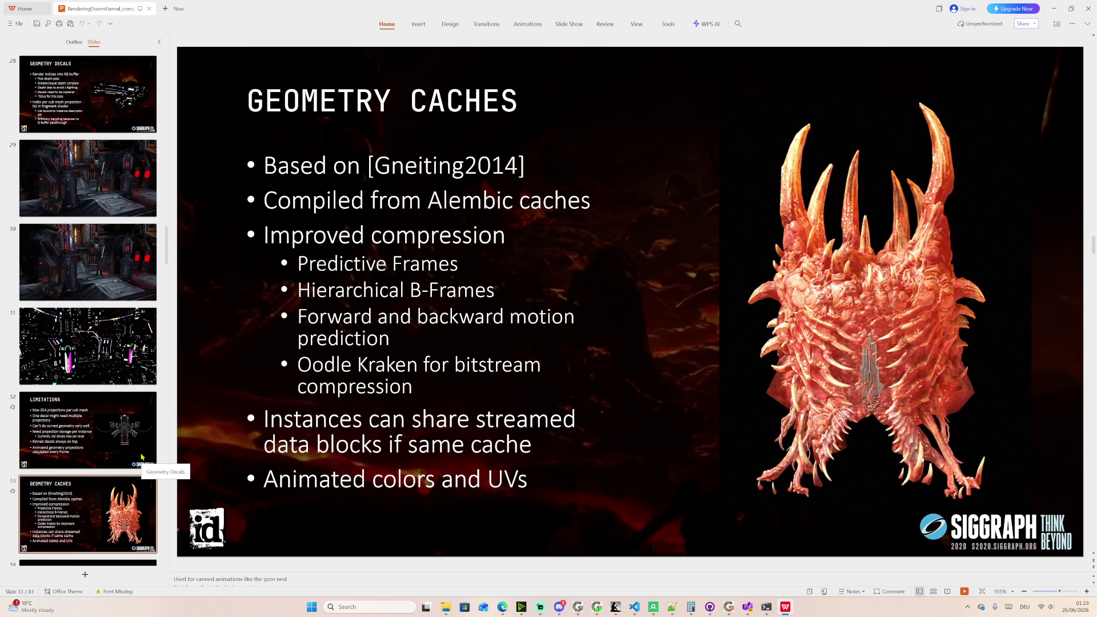
key("Down")
Step: Page through the 3 Byte Tangent Frames, Material Blending and skull image slides
key("Up")
key("Down")
key("Down")
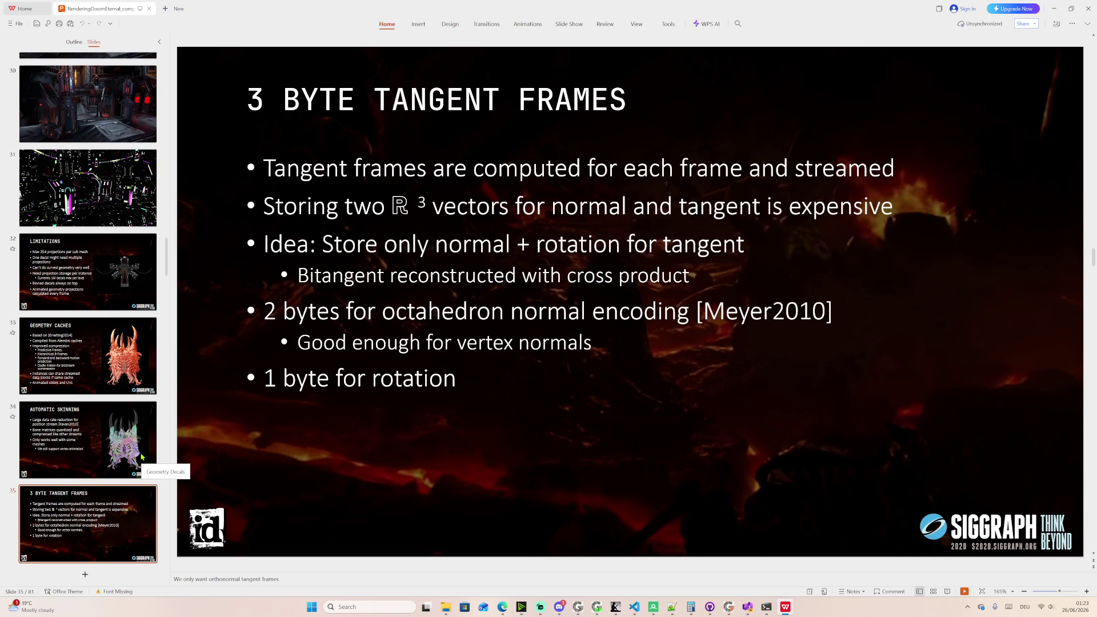
key("Down")
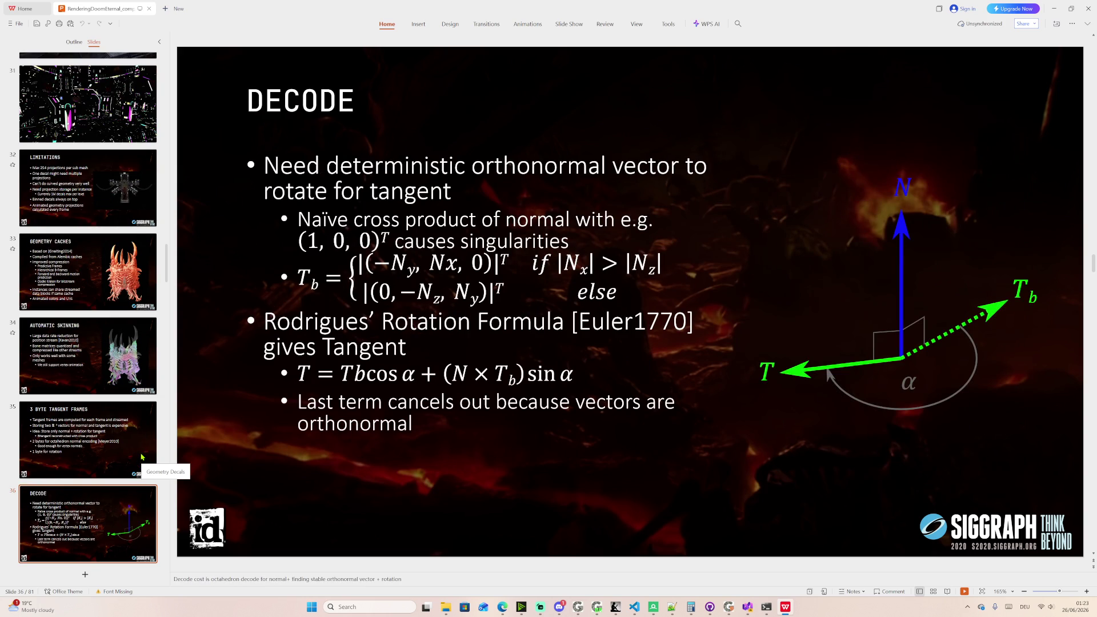
key("Up")
key("Down")
key("Down")
key("Down")
key("Up")
key("Down")
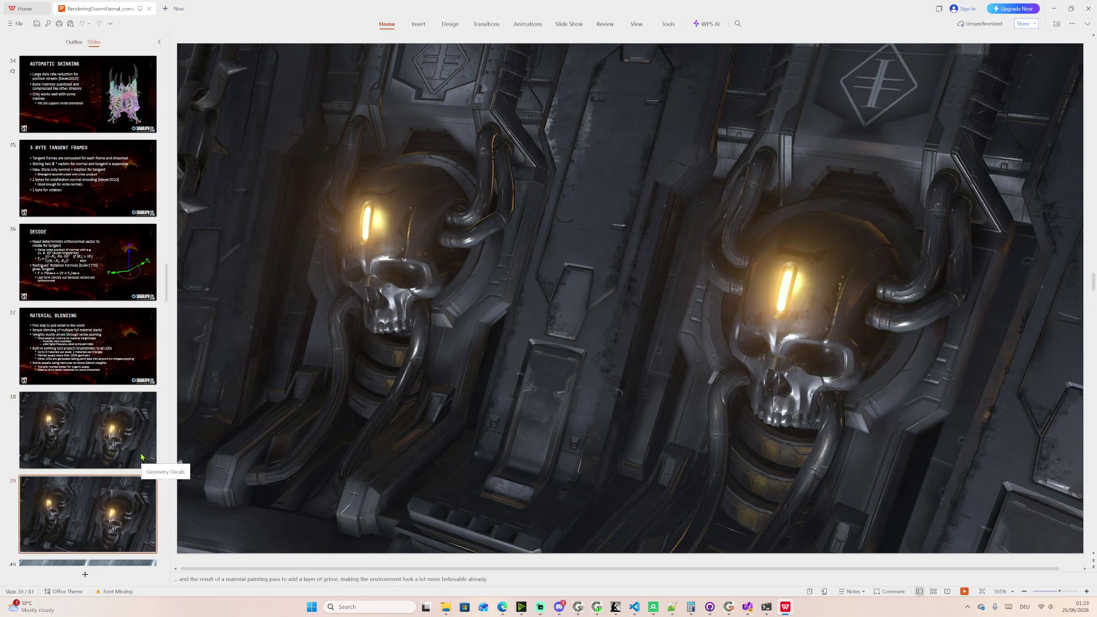
Step: Continue past the snow panels and demon close-up slides to GPU Triangle Culling (slide 42)
key("Down")
key("Down")
key("Up")
key("Down")
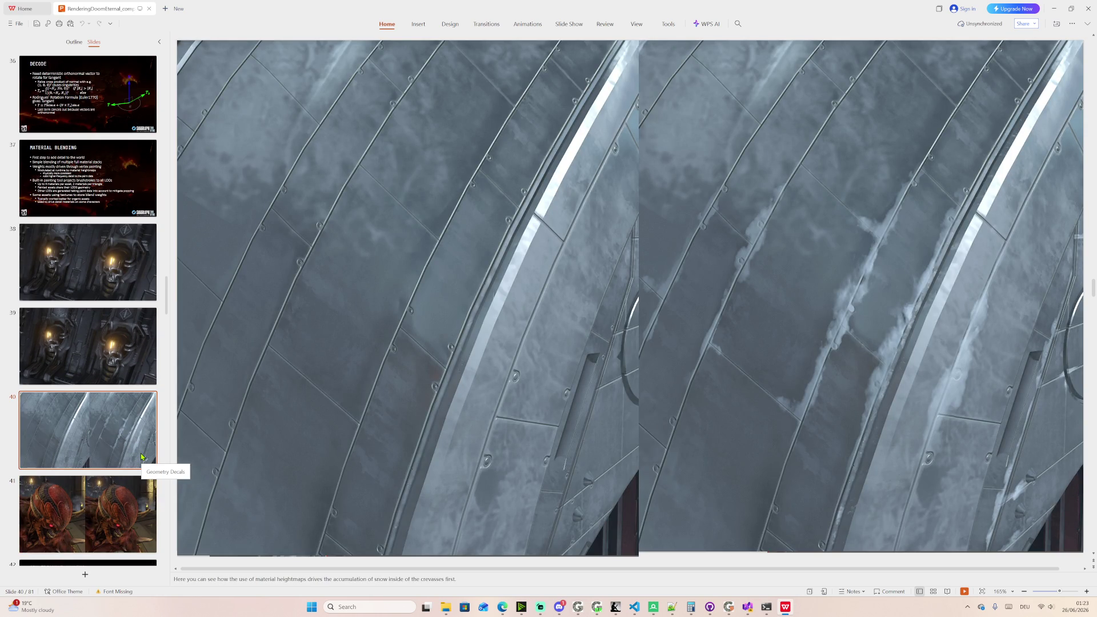
key("Down")
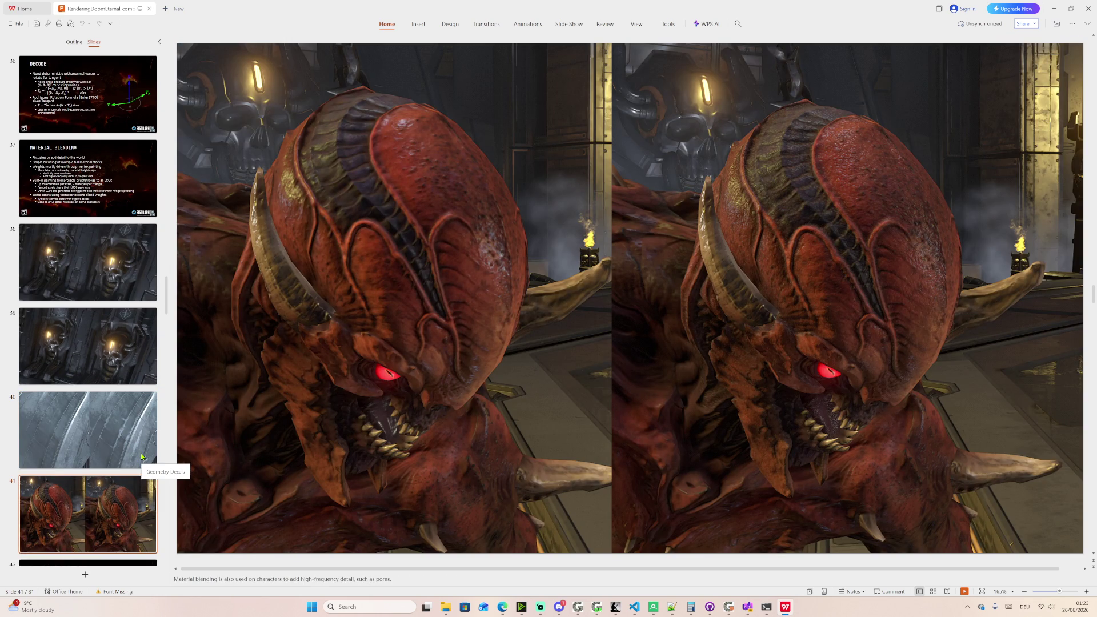
key("Down")
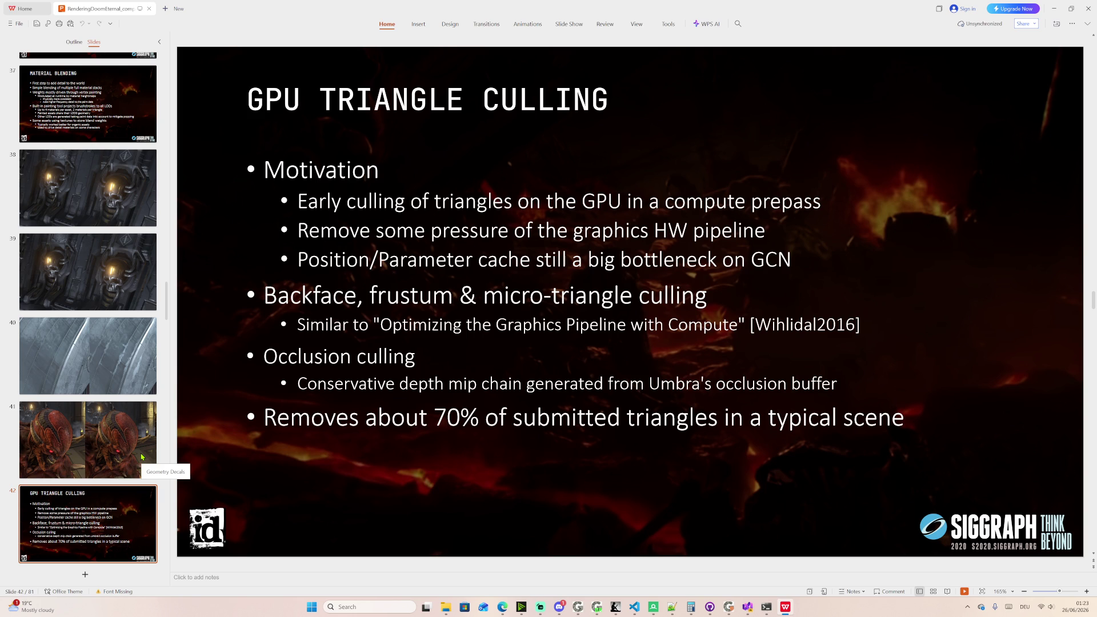
Step: Page through GPU Geometry Merging, Implementation, Meshes, Geometry Sets and Results slides
key("Down")
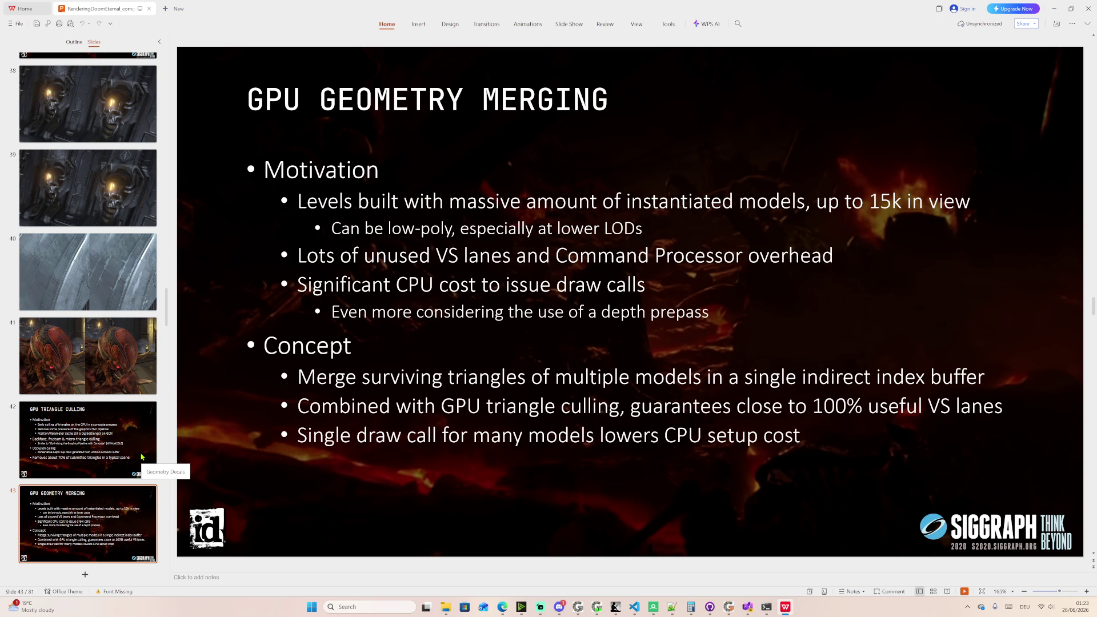
key("Down")
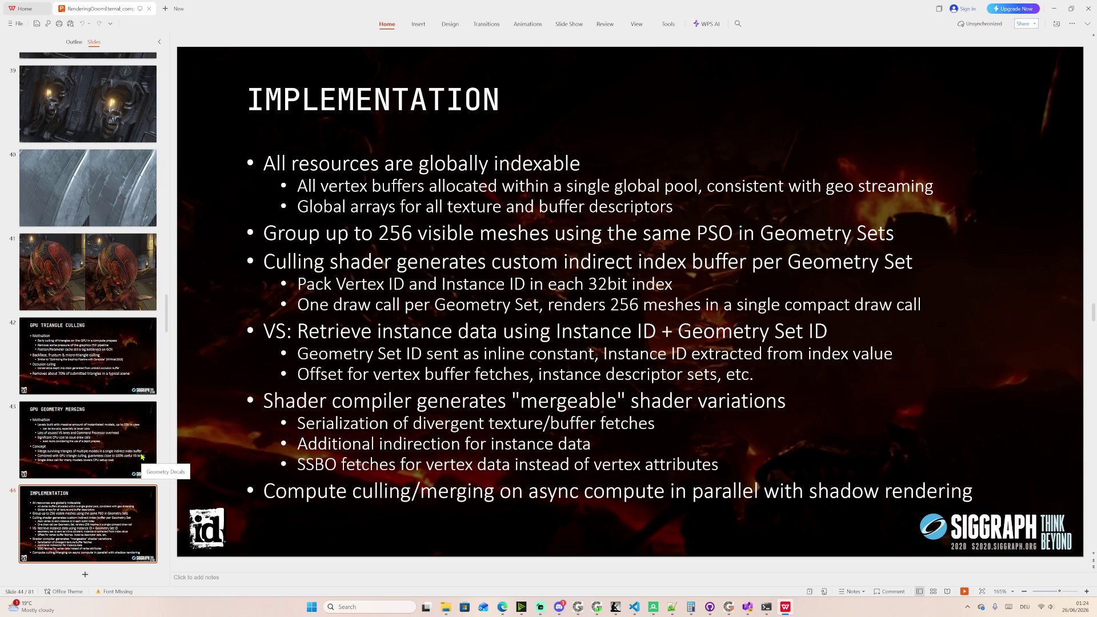
key("Down")
key("Down")
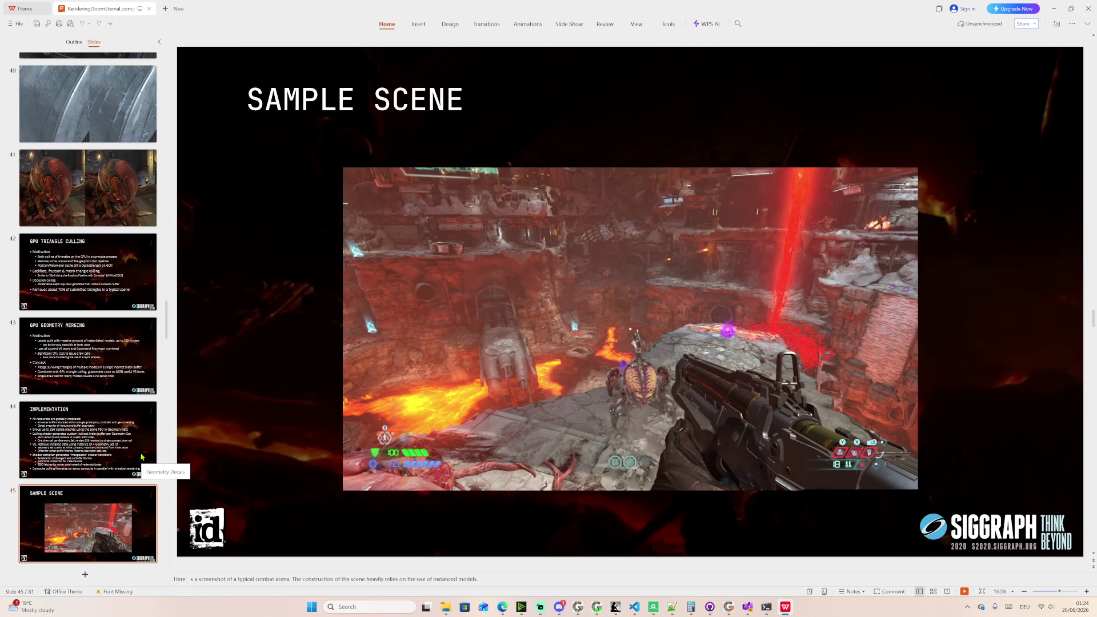
key("Up")
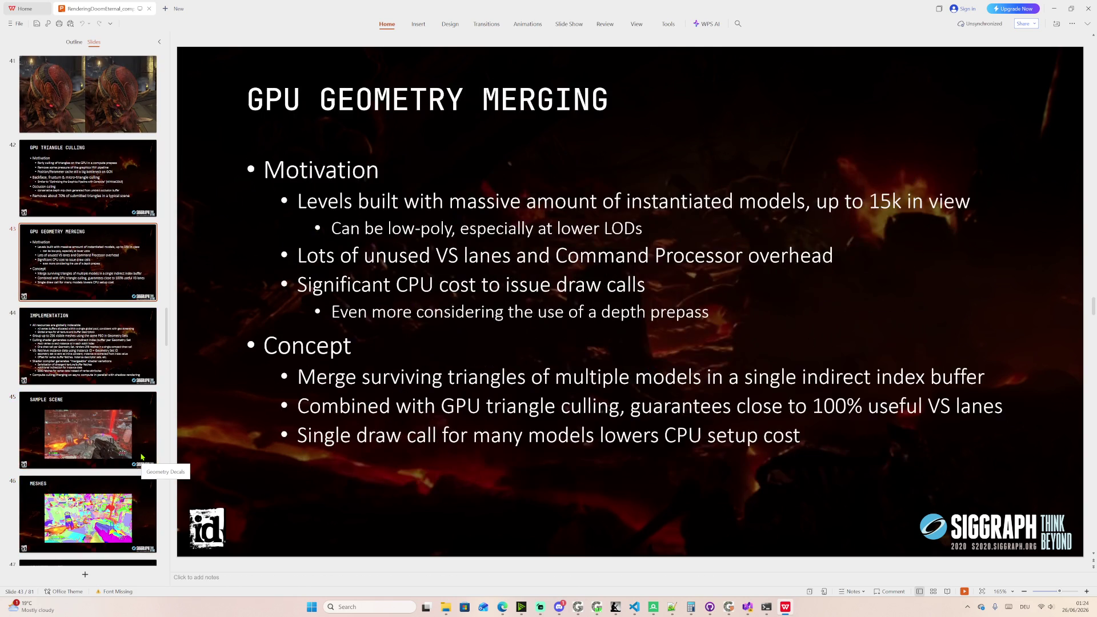
key("Down")
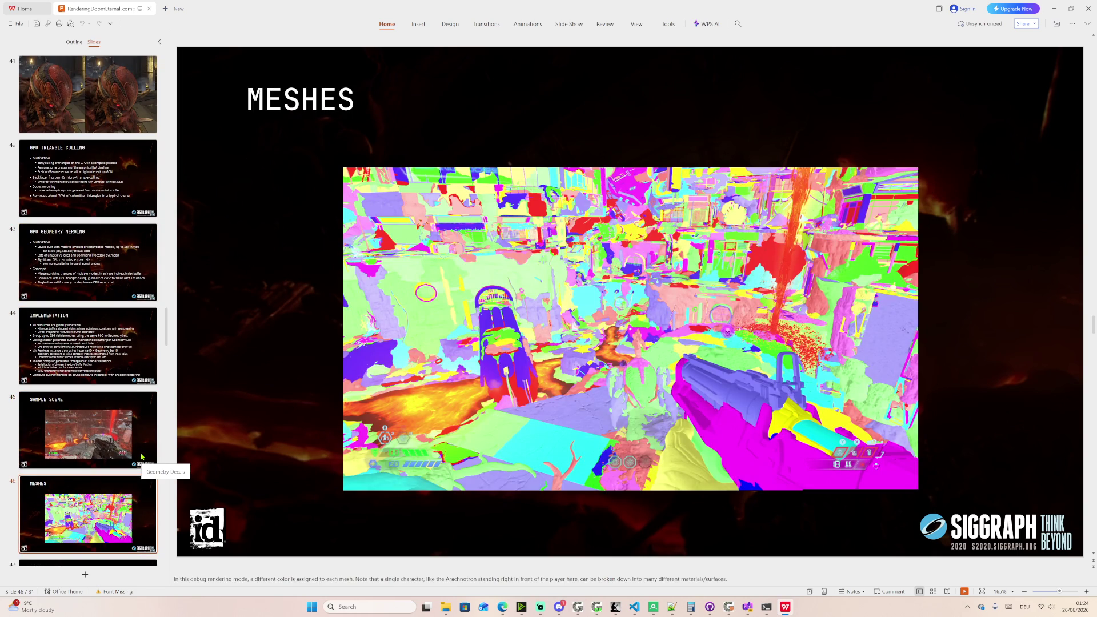
key("Down")
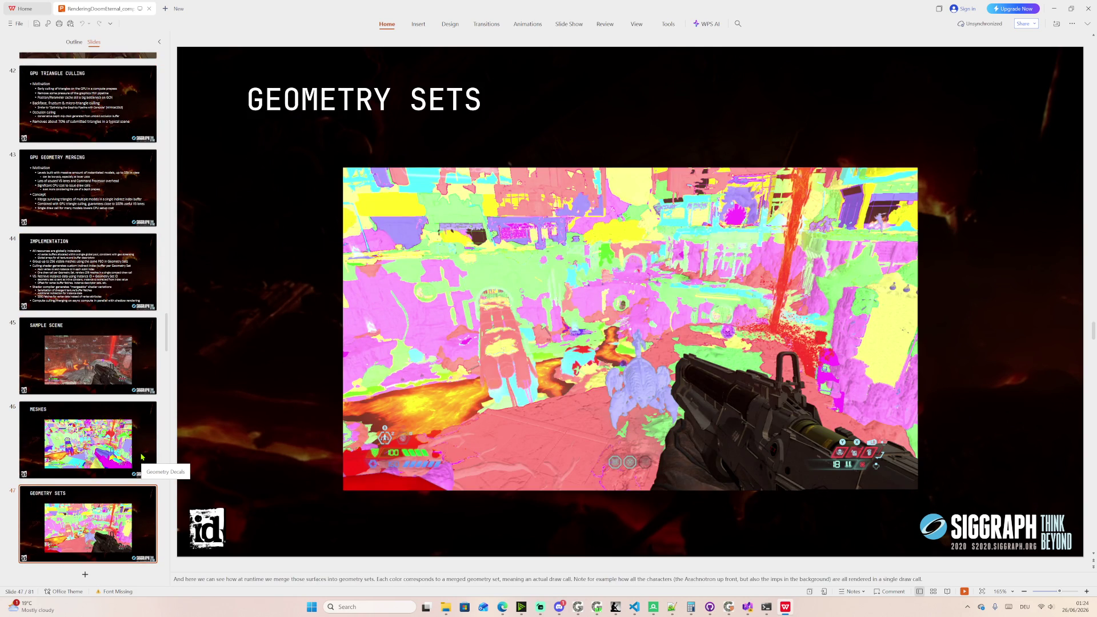
key("Up")
key("Down")
key("Down")
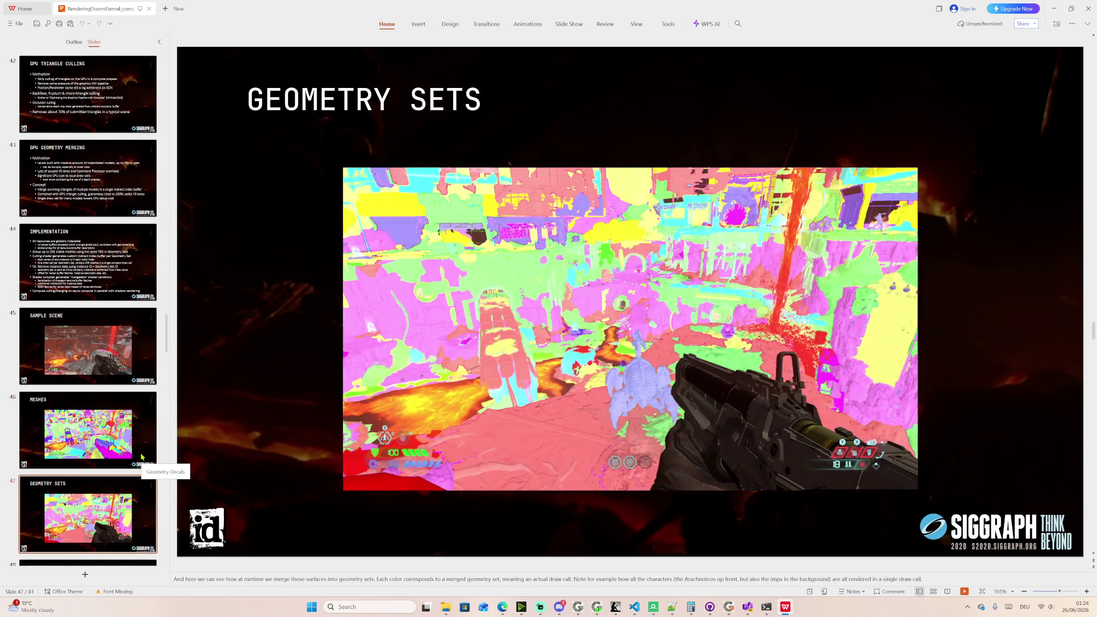
Step: Continue past Particles and Gore System to Water Rendering, then page back toward Automatic Skinning
key("Down")
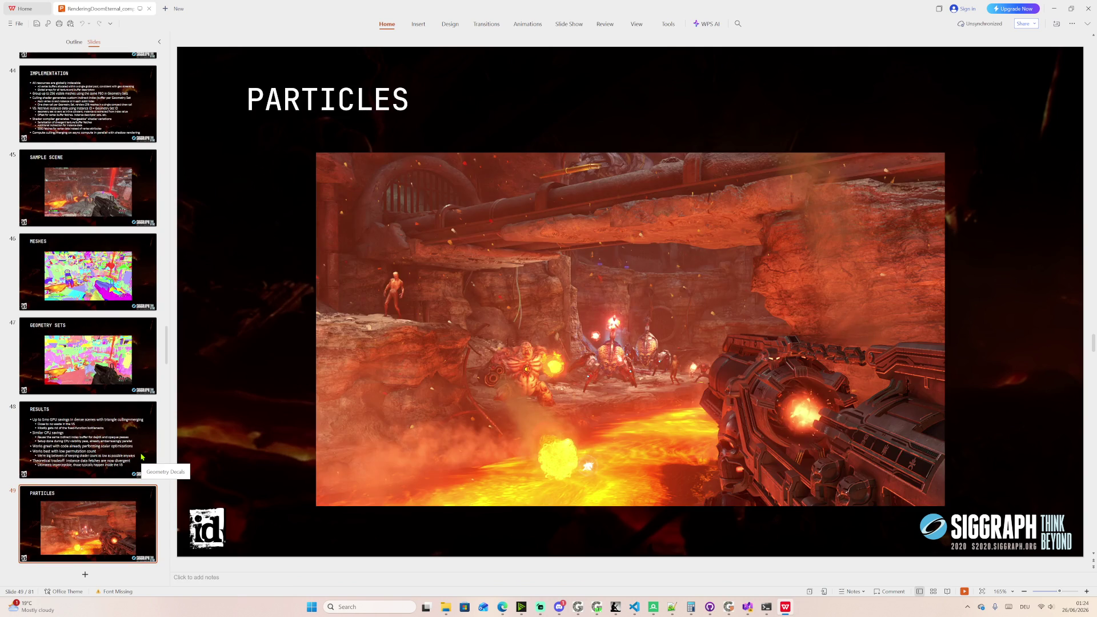
key("Down")
key("Down")
key("Down")
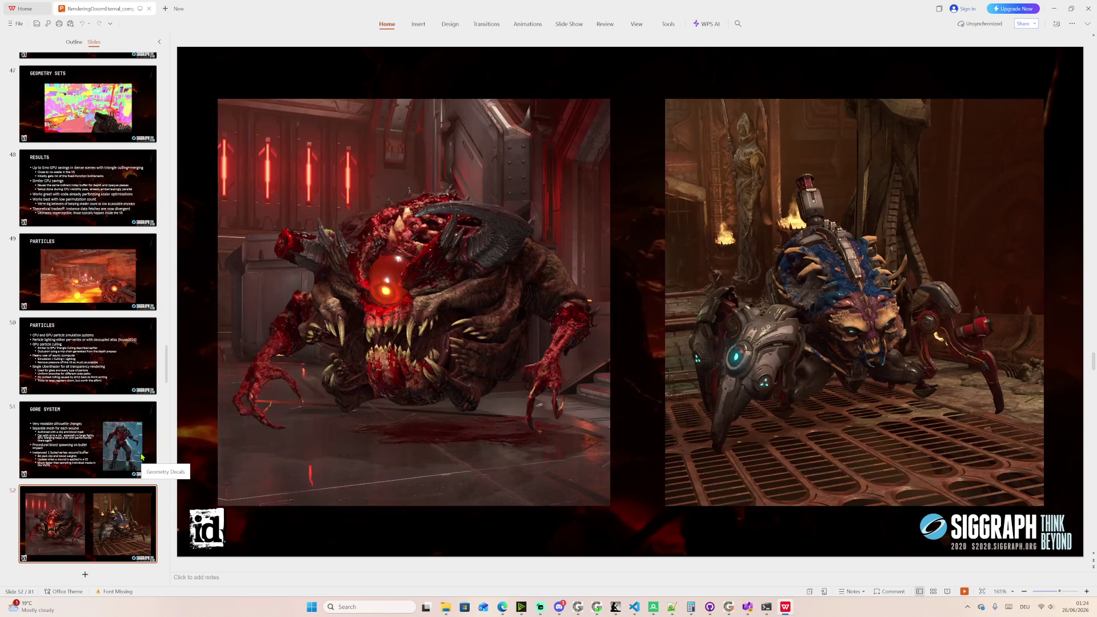
key("Up")
key("Down")
key("Down")
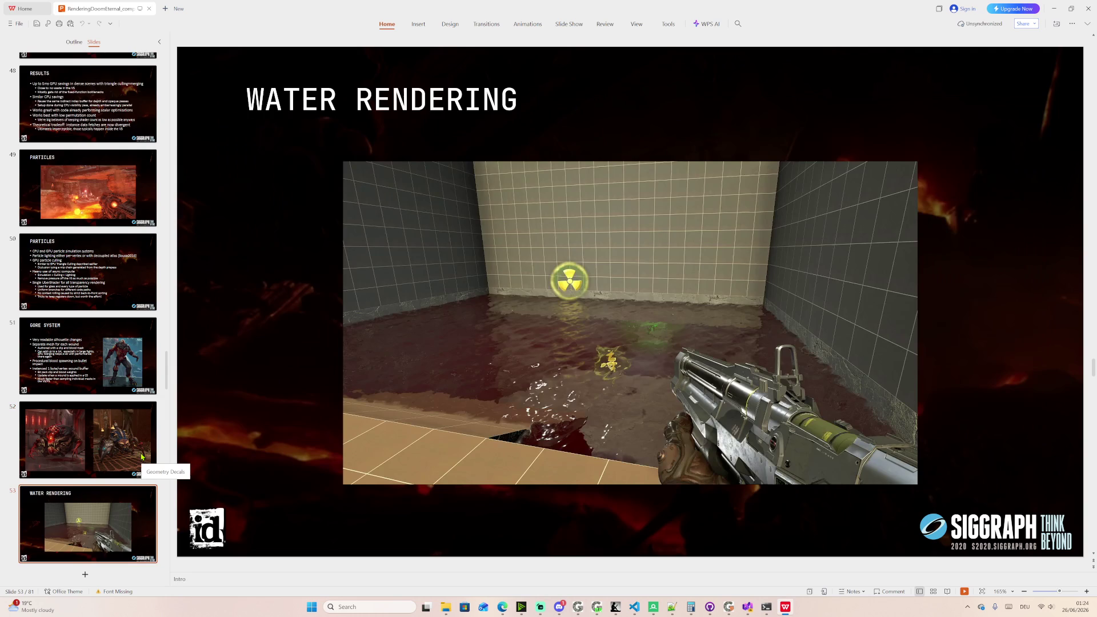
key("Down")
key("Down")
key("Up")
key("Up")
key("Up")
key("Up")
key("Up")
key("Up")
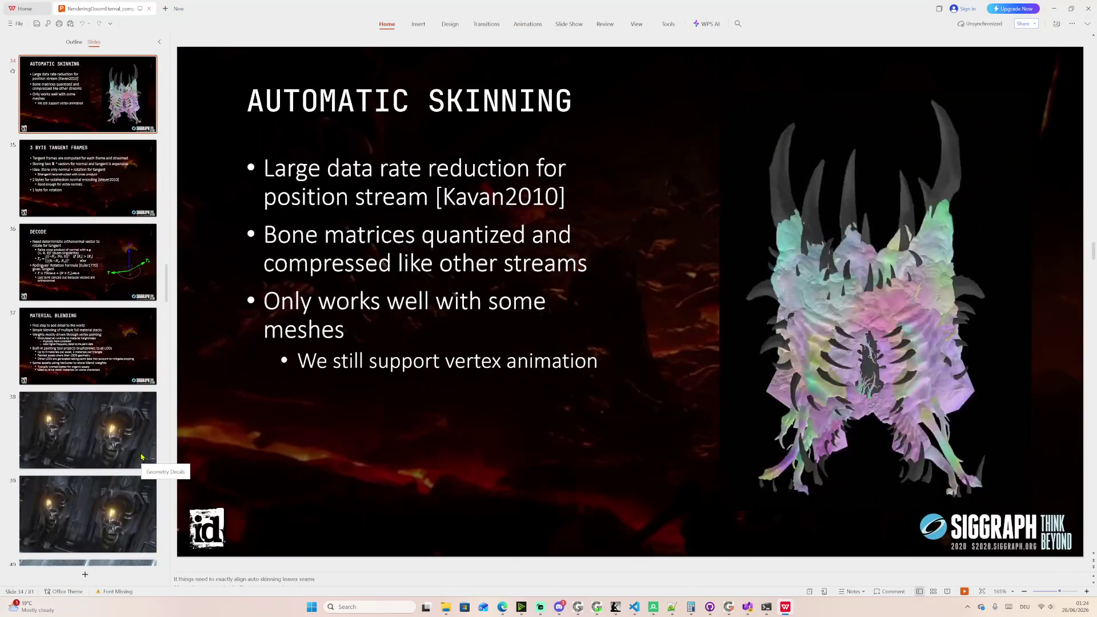
key("Up")
key("Up")
key("Up")
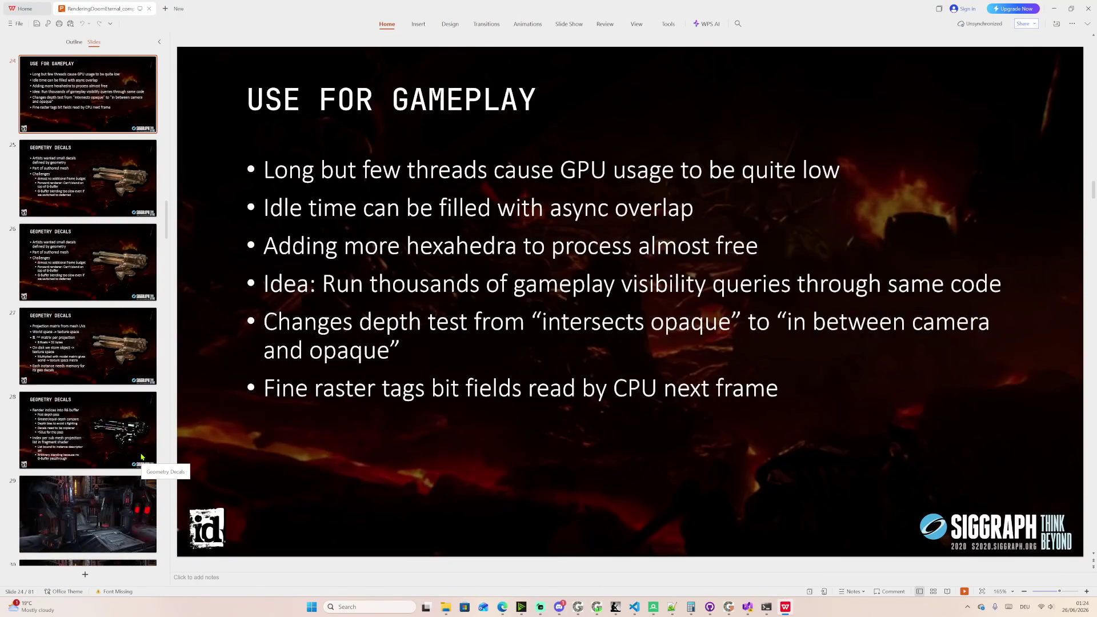
Step: Page past Hash Scalarization and Use for Gameplay to the Geometry Decals R8 index buffer slide
key("Down")
key("Down")
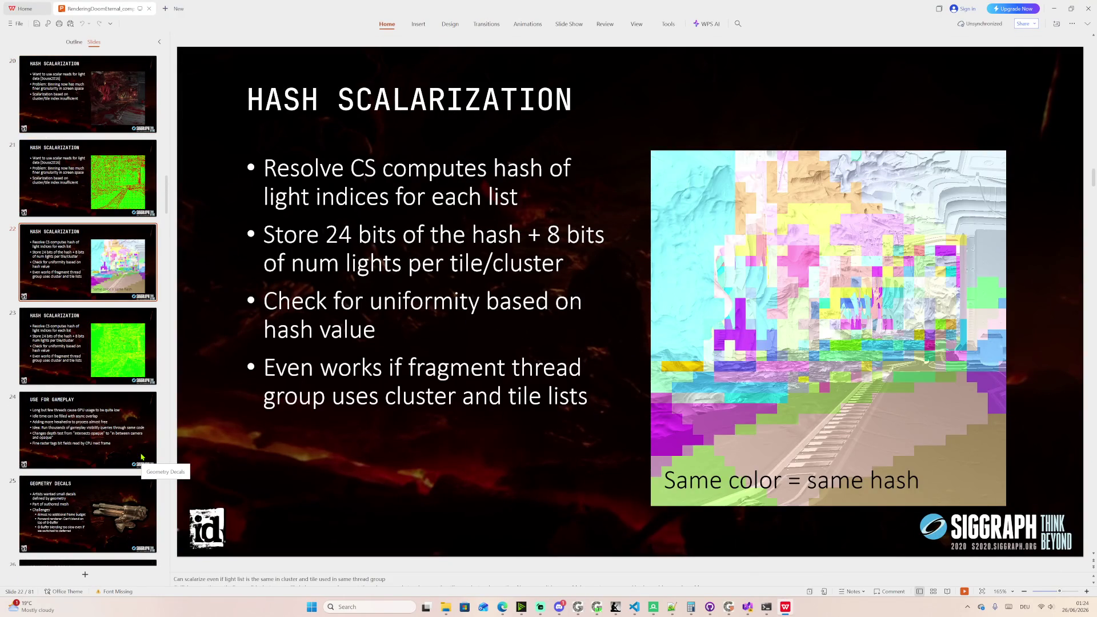
key("Down")
key("Down")
key("Down")
key("Up")
key("Down")
key("Up")
key("Down")
key("Down")
key("Up")
key("Down")
key("Down")
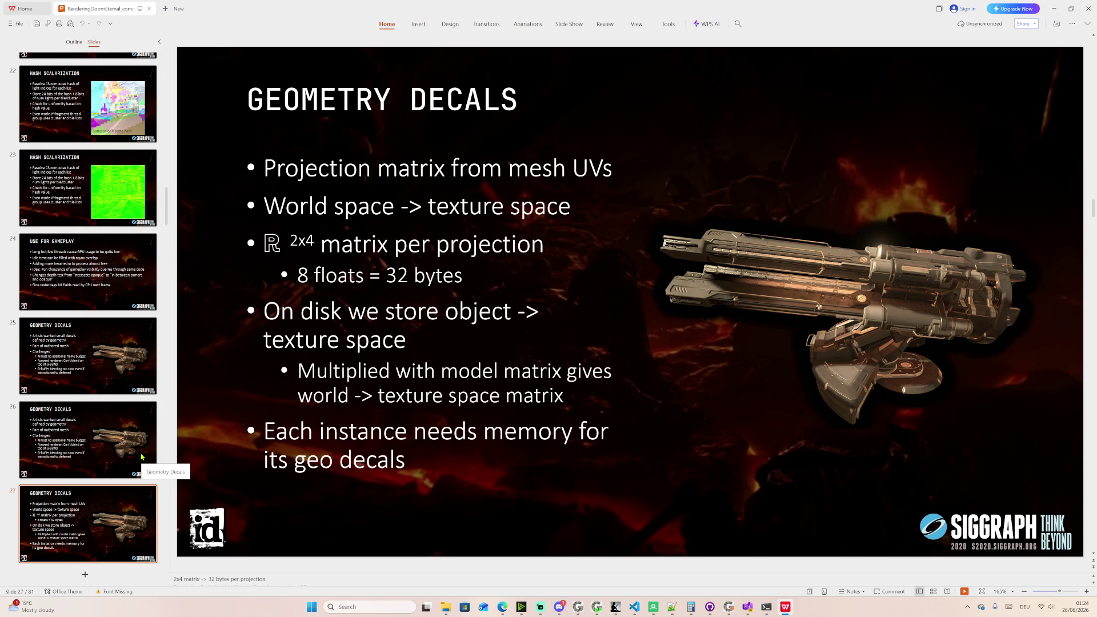
key("Down")
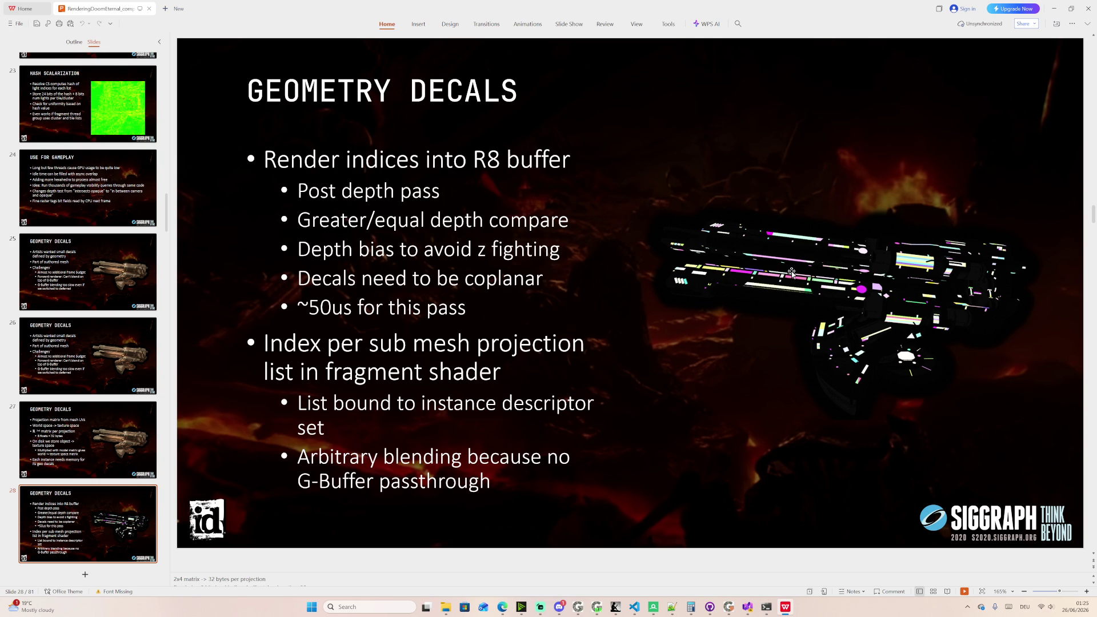
Step: Scroll the thumbnails up to slide 27 on storing object-to-texture-space matrices
scroll(791, 273, "up", 3)
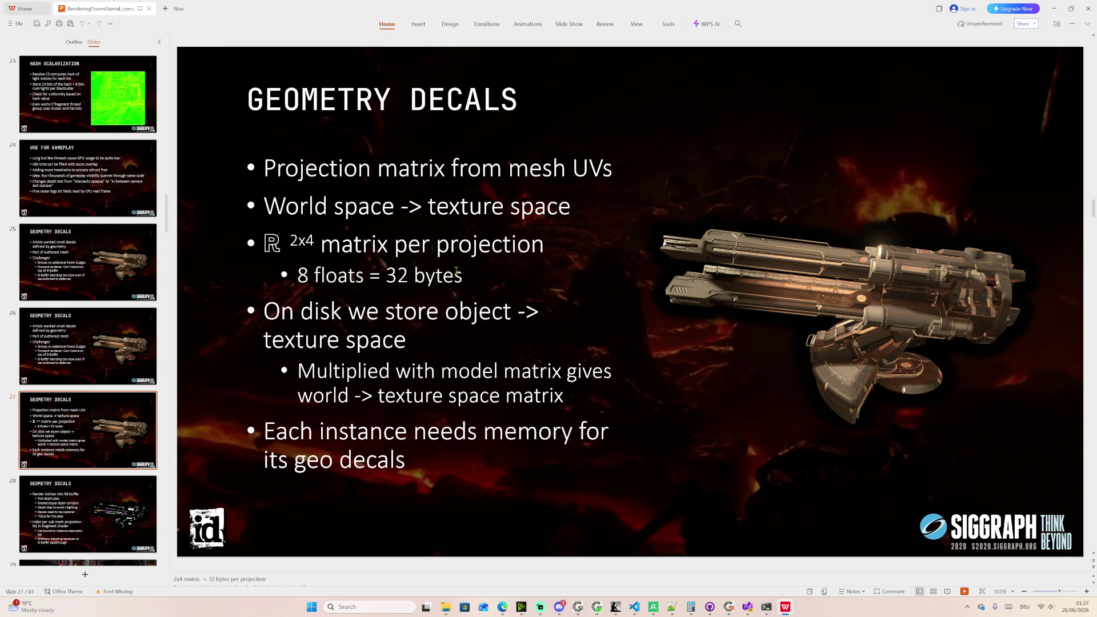
Step: Compare Geometry Decals slides 25–27, settle on slide 28, then restore the window size
left_click(102, 360)
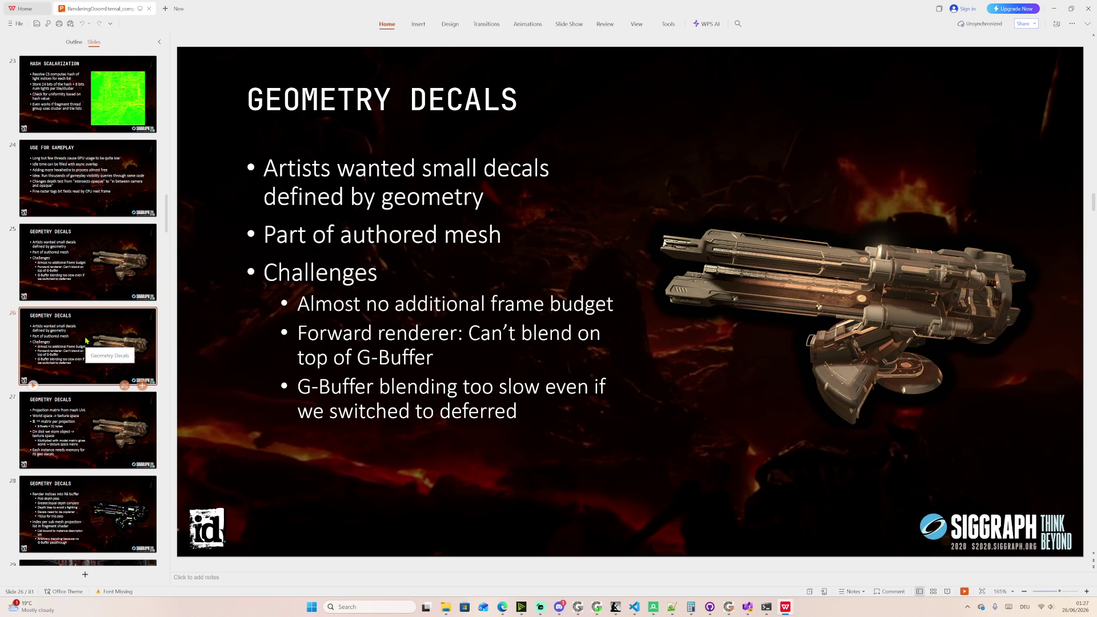
left_click(80, 426)
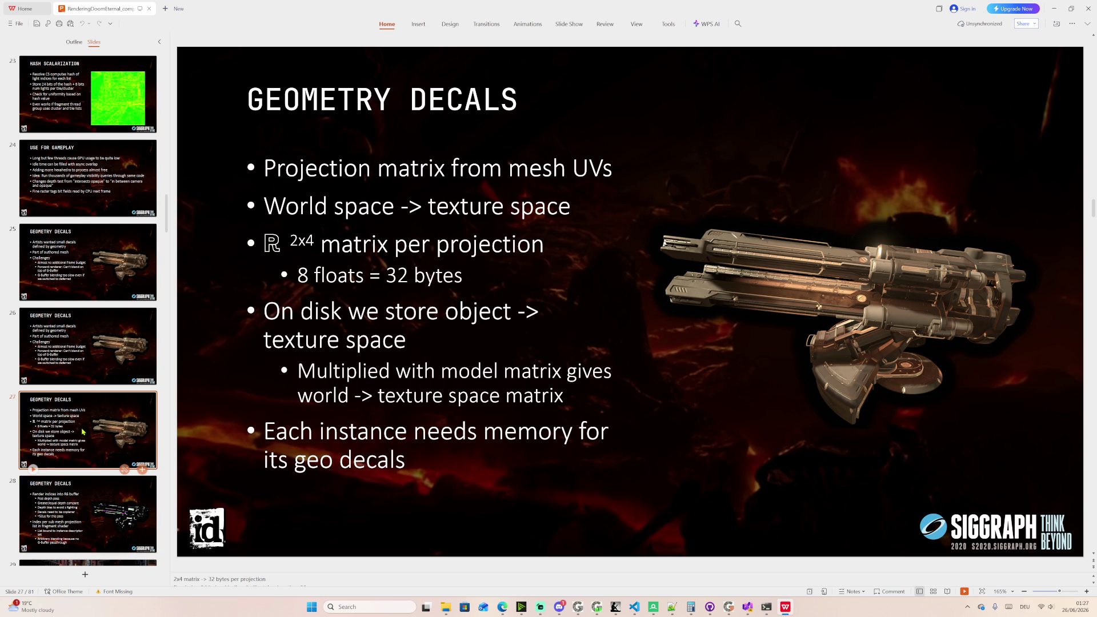
left_click(86, 282)
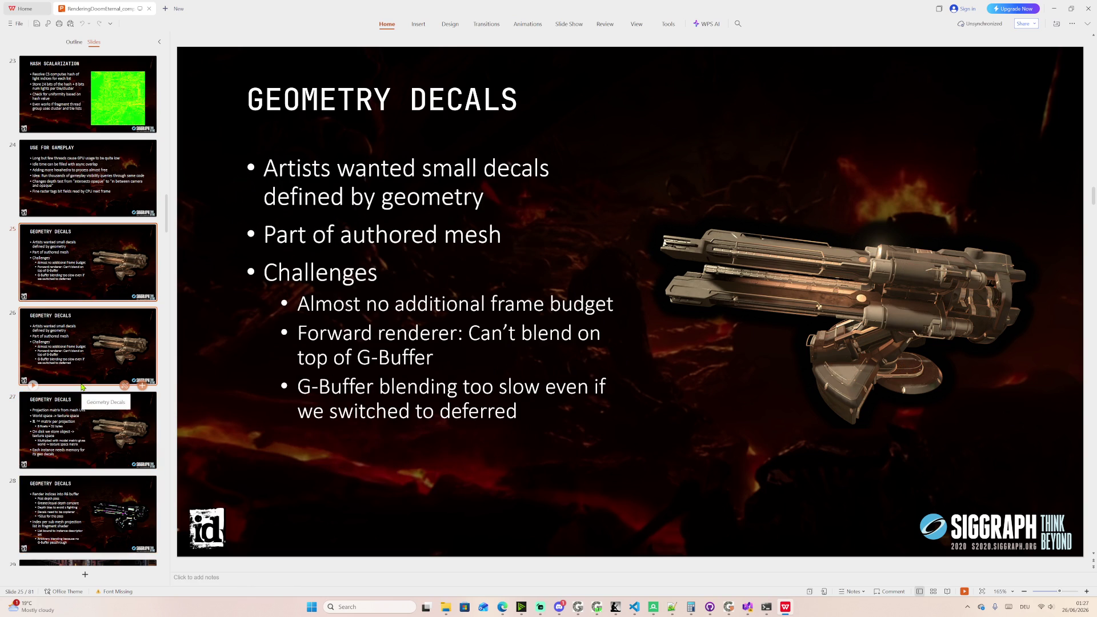
left_click(70, 366)
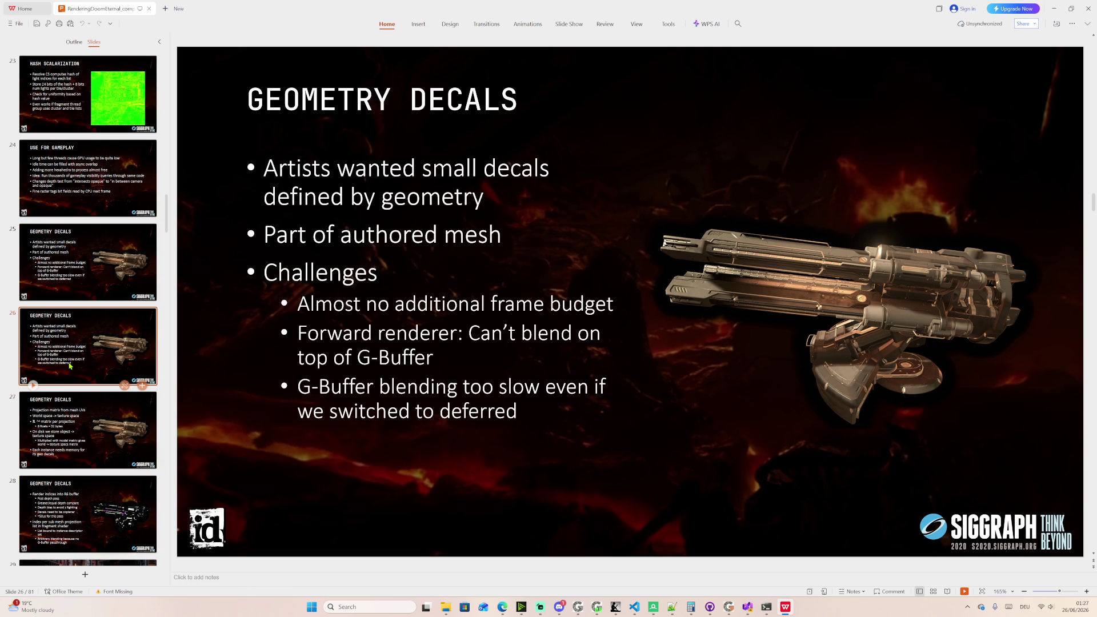
left_click(88, 428)
left_click(106, 490)
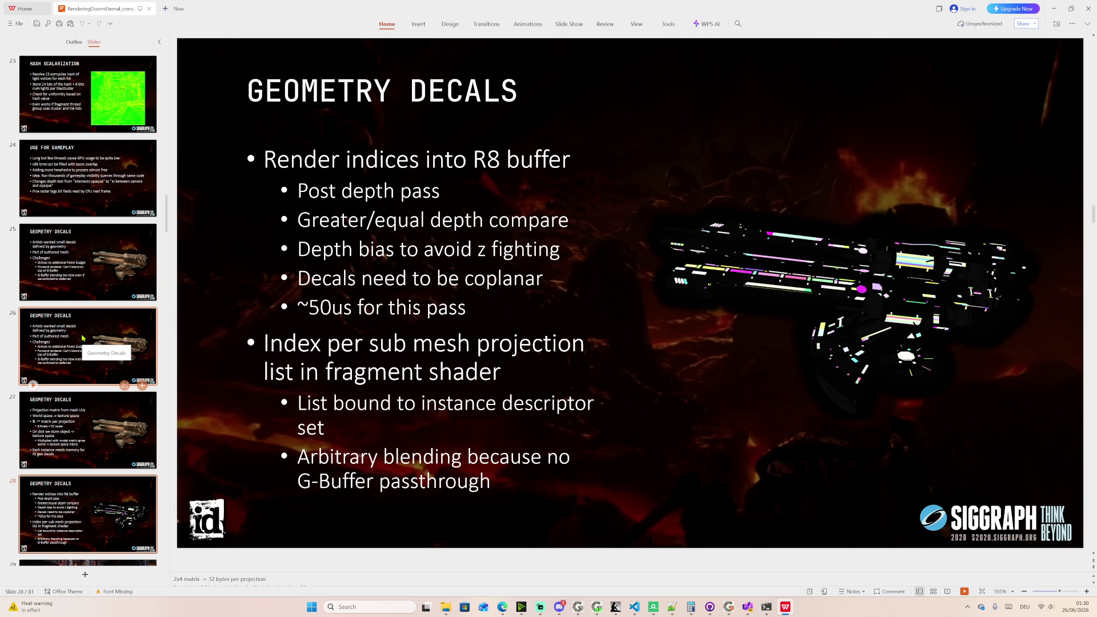
double_click(800, 4)
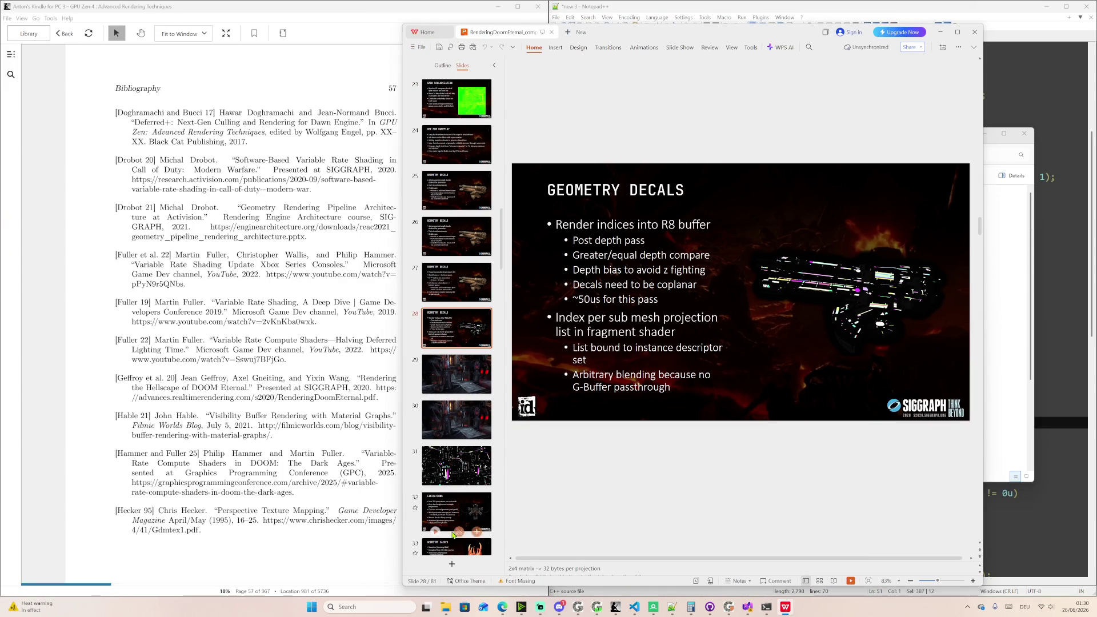
Step: Open ChatGPT in a new browser tab and begin the prompt 'context graphics programming:'
left_click(503, 608)
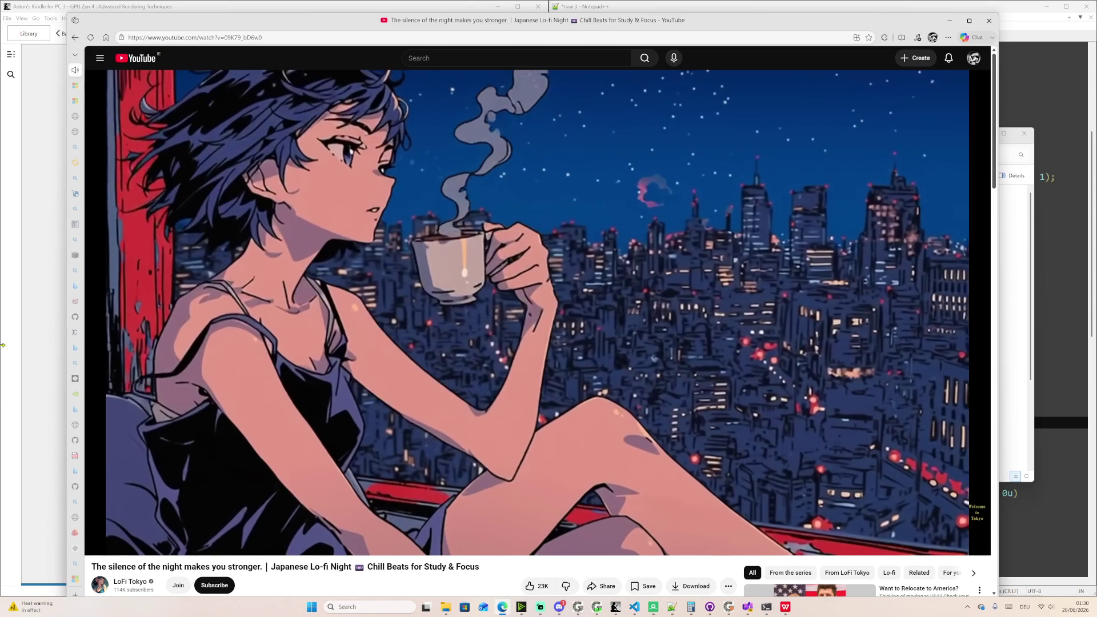
left_click(77, 594)
type("chatgpt.com")
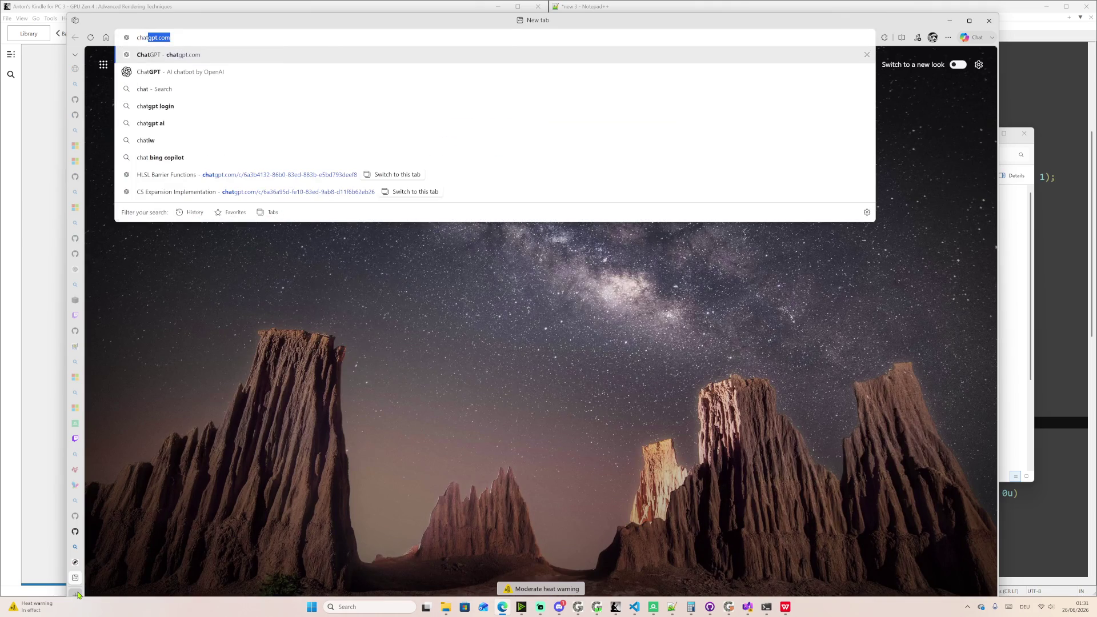
key("Return")
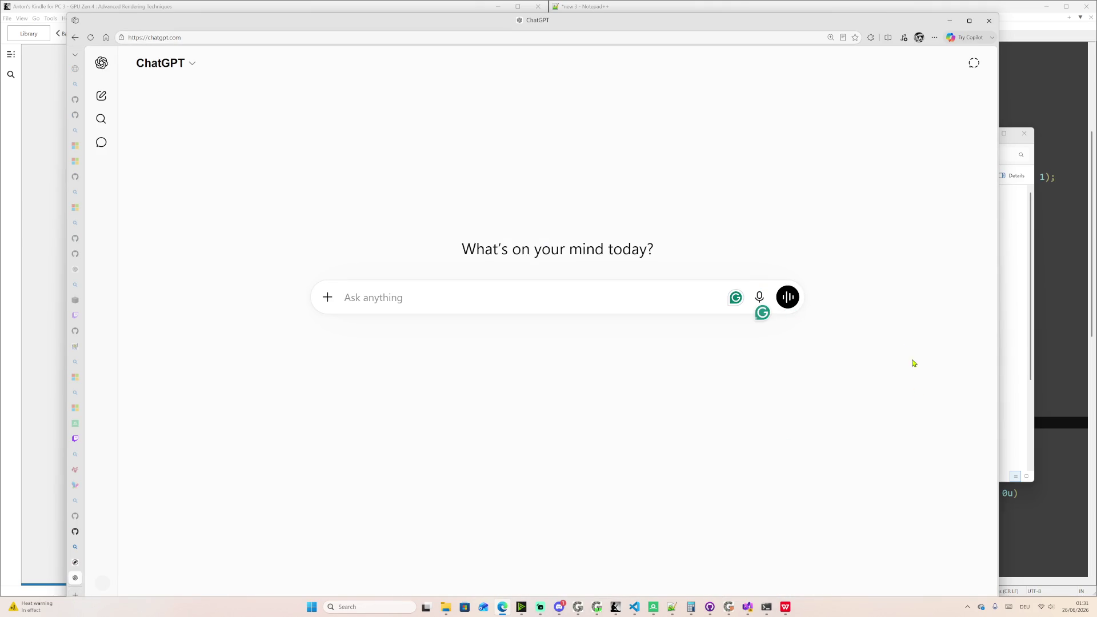
type("conte")
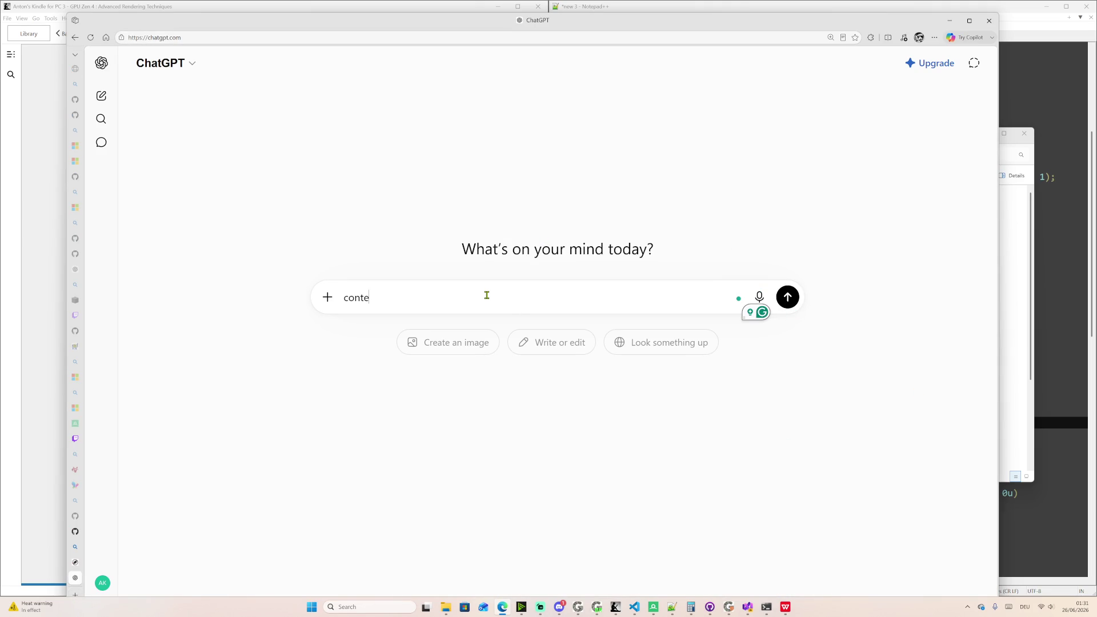
type("xt graphci")
key("BackSpace")
key("BackSpace")
type("ics program")
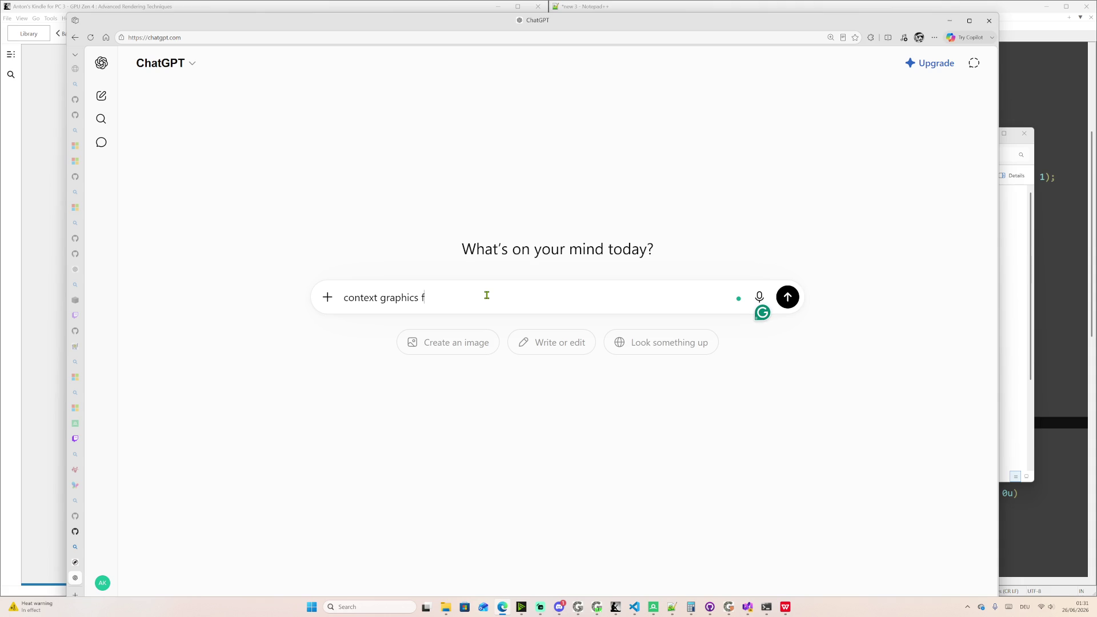
type("ming:")
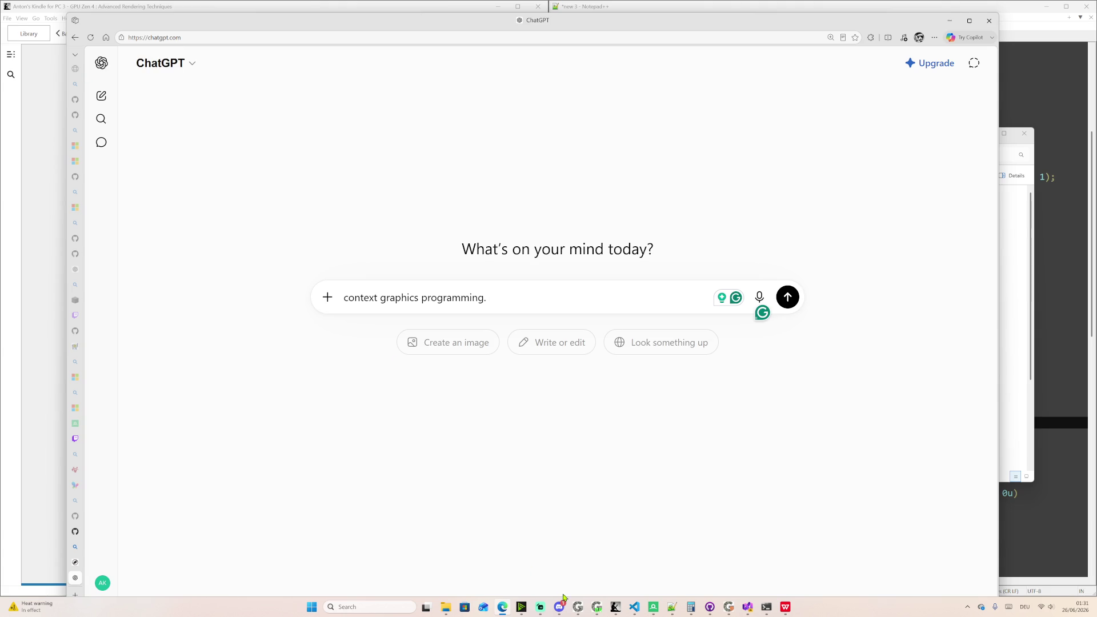
Step: Move the Doom Eternal slides window to the left side, then return to ChatGPT
left_click(9, 97)
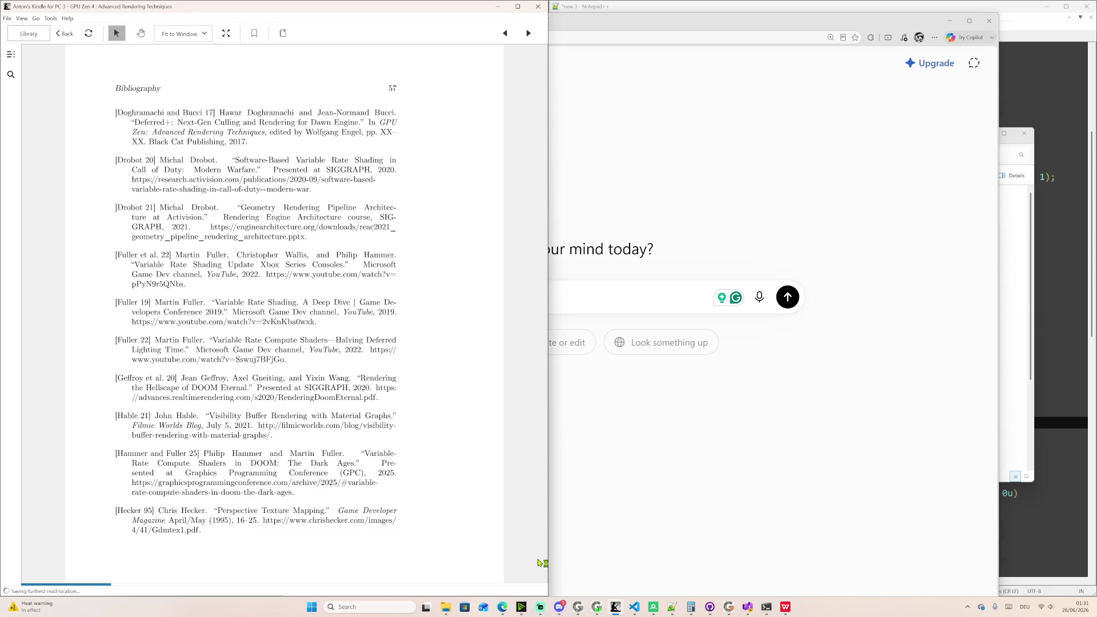
left_click(785, 607)
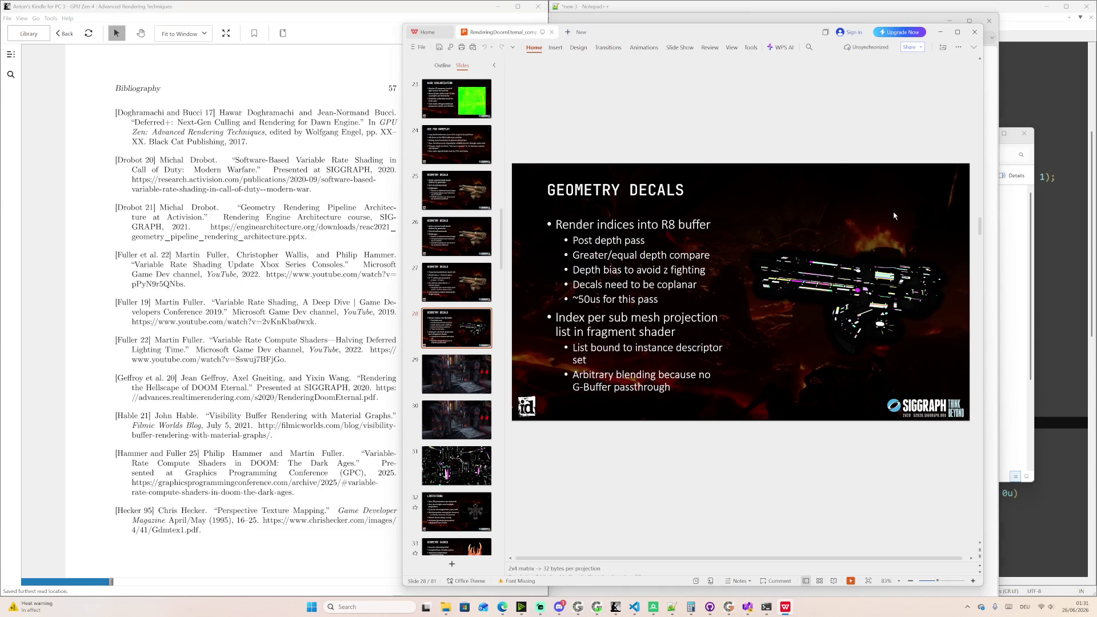
left_click_drag(691, 28, 312, 51)
left_click(637, 301)
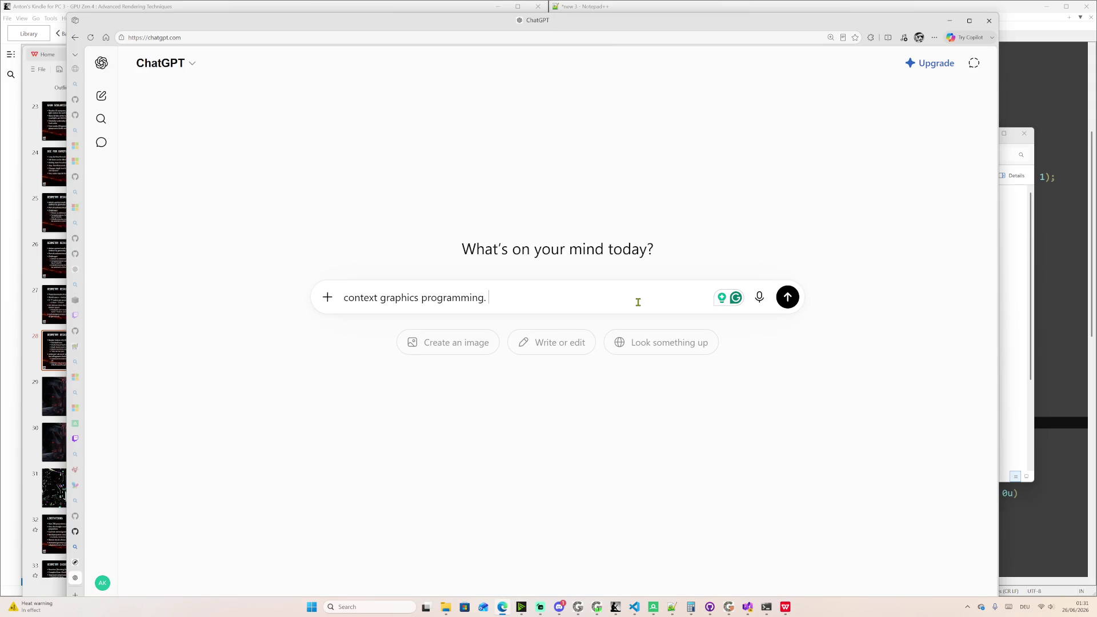
Step: Type a request to explain geometry decals with implementation details from Doom Eternal's SIGGRAPH 2020 presentation
type("explain the ")
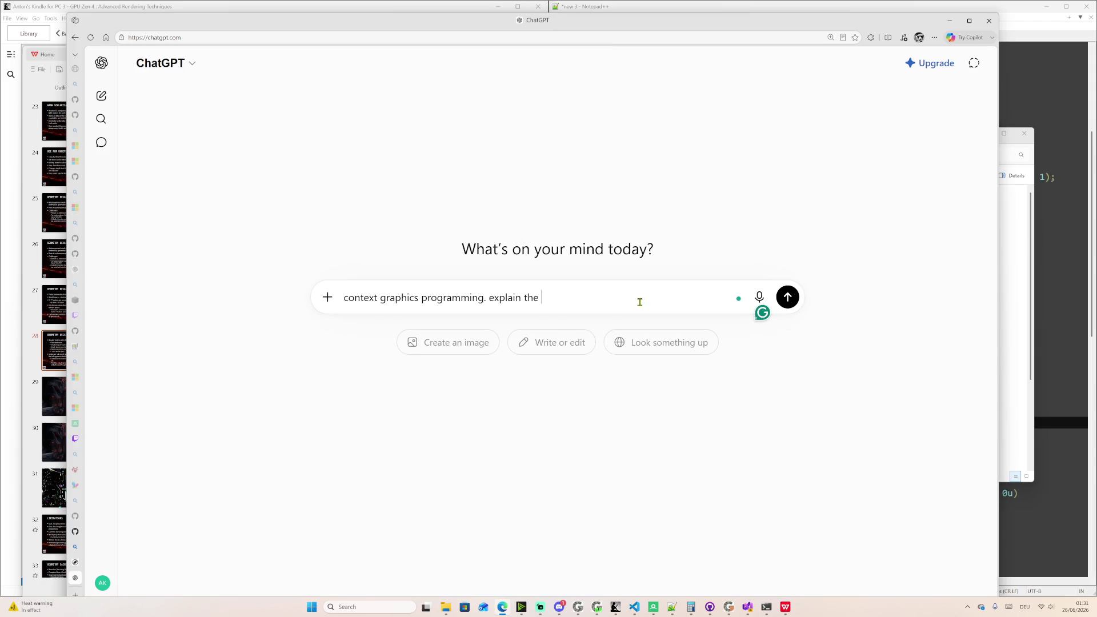
type("t")
key("BackSpace")
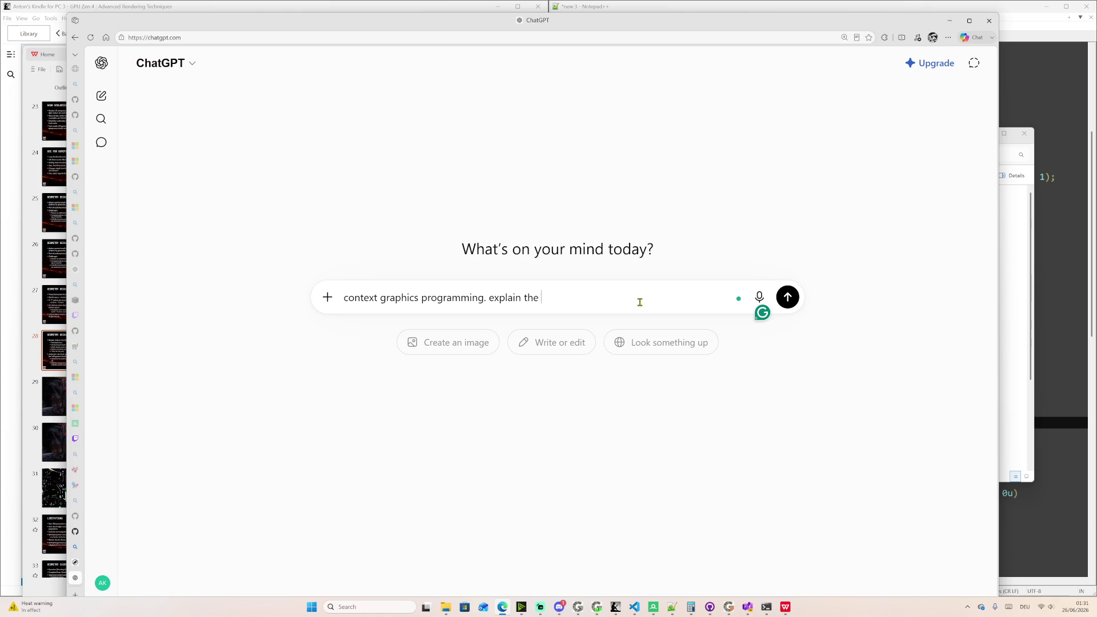
type("geometry decals")
type("con")
type("cept and")
type("impl")
key("BackSpace")
key("BackSpace")
key("BackSpace")
type("give me implementation details from the presentation ")
type("oo")
key("BackSpace")
type("f doom iternal")
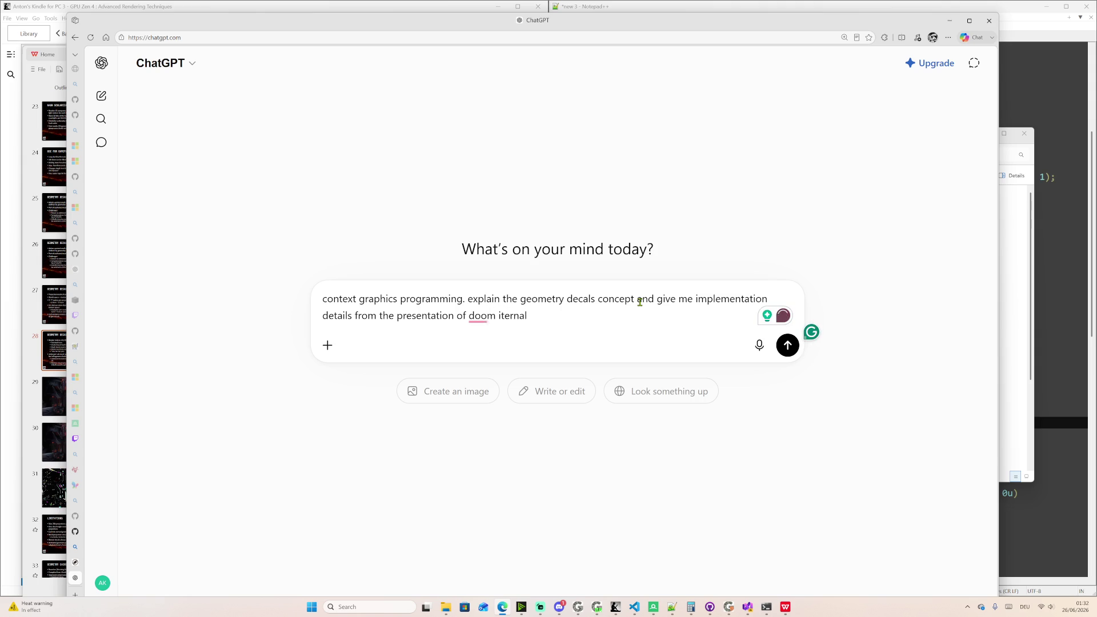
type(" from siggraph 2020")
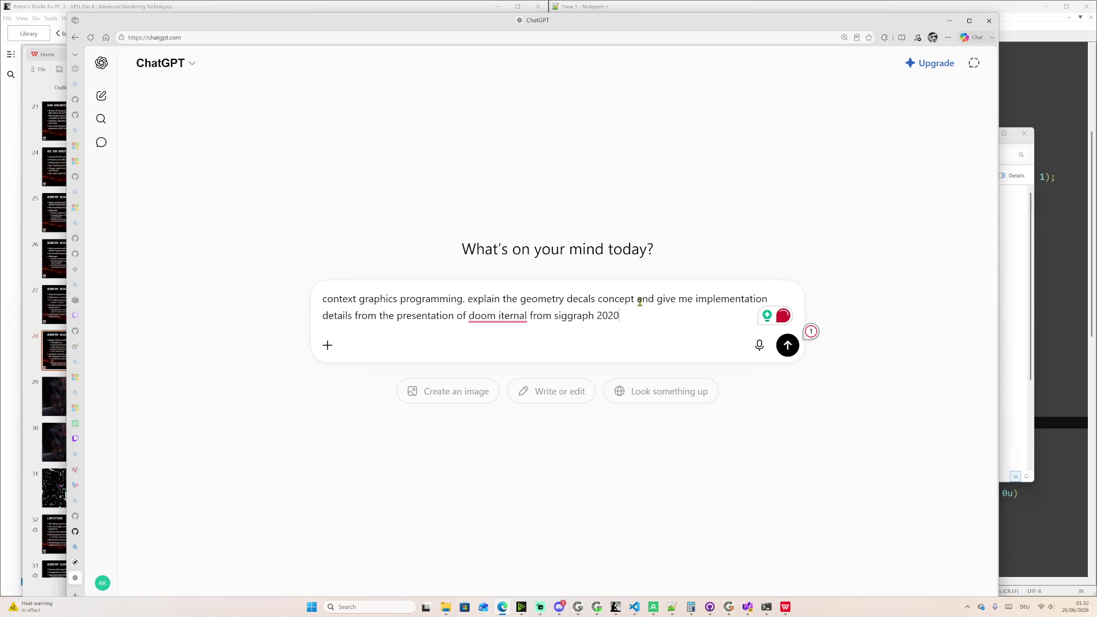
Step: Bring the slides forward and view the Doom Eternal title slide
mouse_move(517, 317)
mouse_move(785, 607)
left_click(782, 558)
scroll(70, 116, "up", 10)
left_click(69, 116)
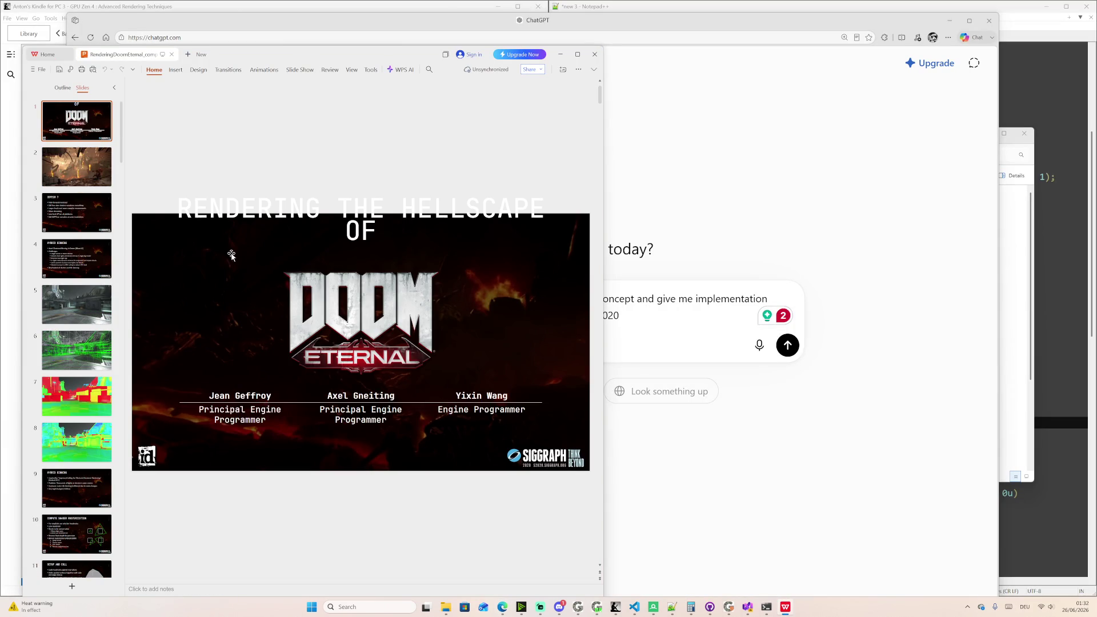
Step: Correct 'doom iternal' to 'doom eternal' using the spelling suggestion
left_click(640, 334)
left_click(498, 316)
left_click(502, 342)
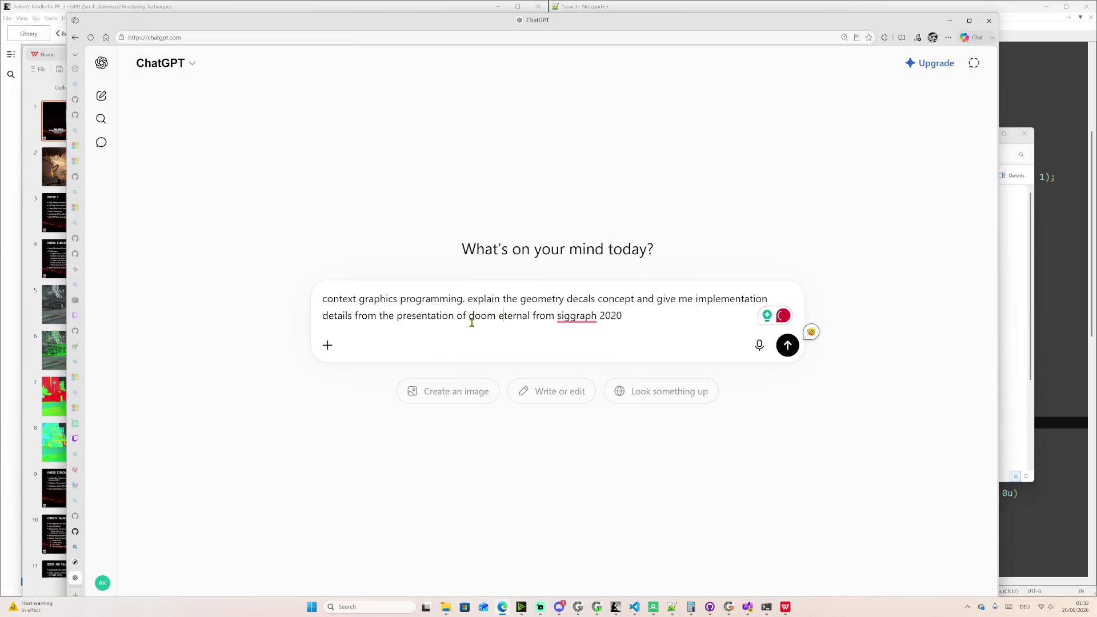
Step: Correct the prompt to 'SIGGRAPH' and 'Doom Eternal', then send the geometry decals question
left_click(576, 316)
left_click(597, 344)
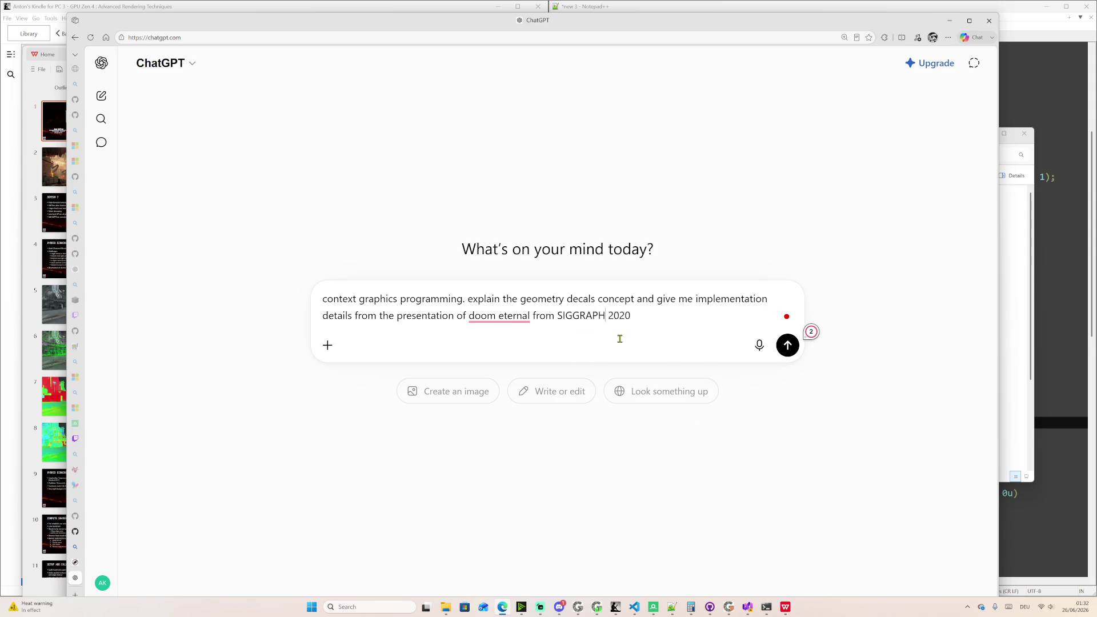
left_click(500, 316)
left_click(523, 340)
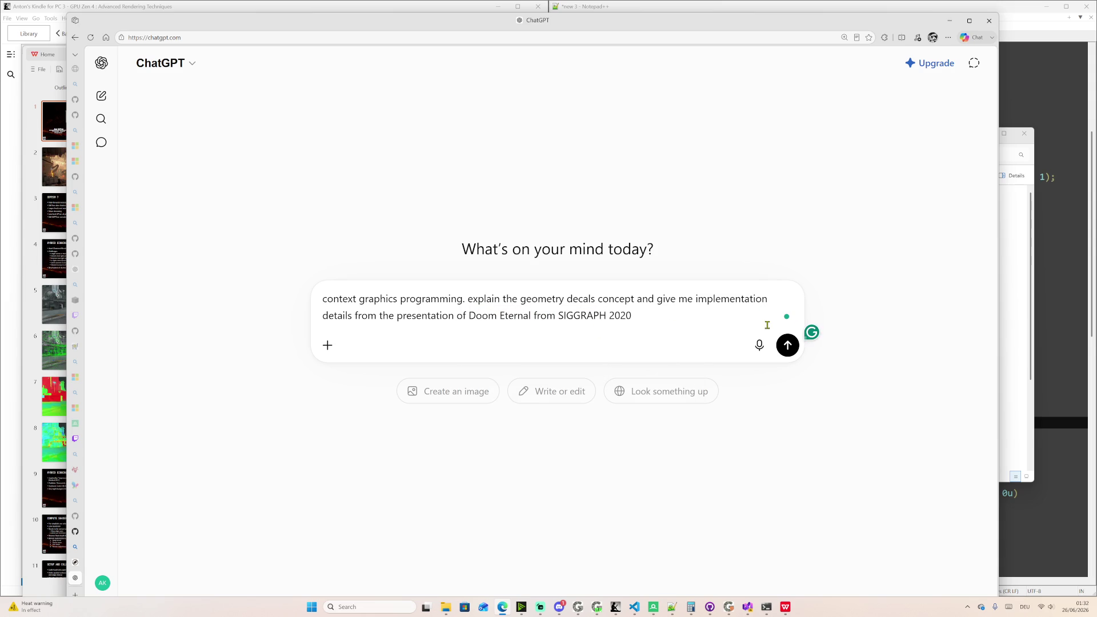
left_click(789, 347)
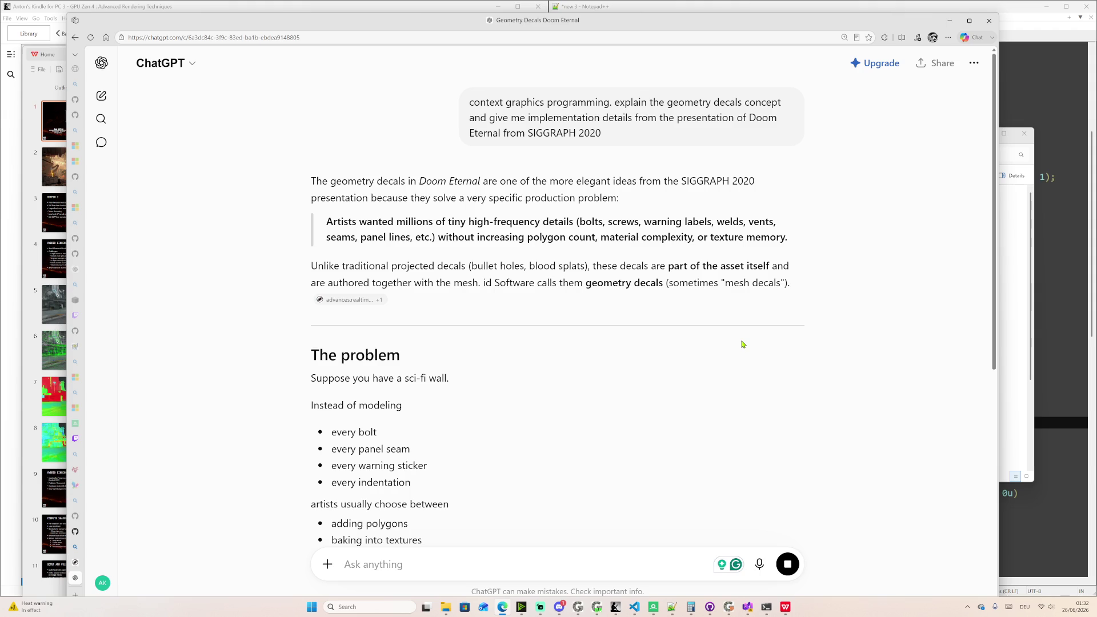
Step: Scroll down the reply to the 'What is a geometry decal?' section
scroll(503, 371, "down", 8)
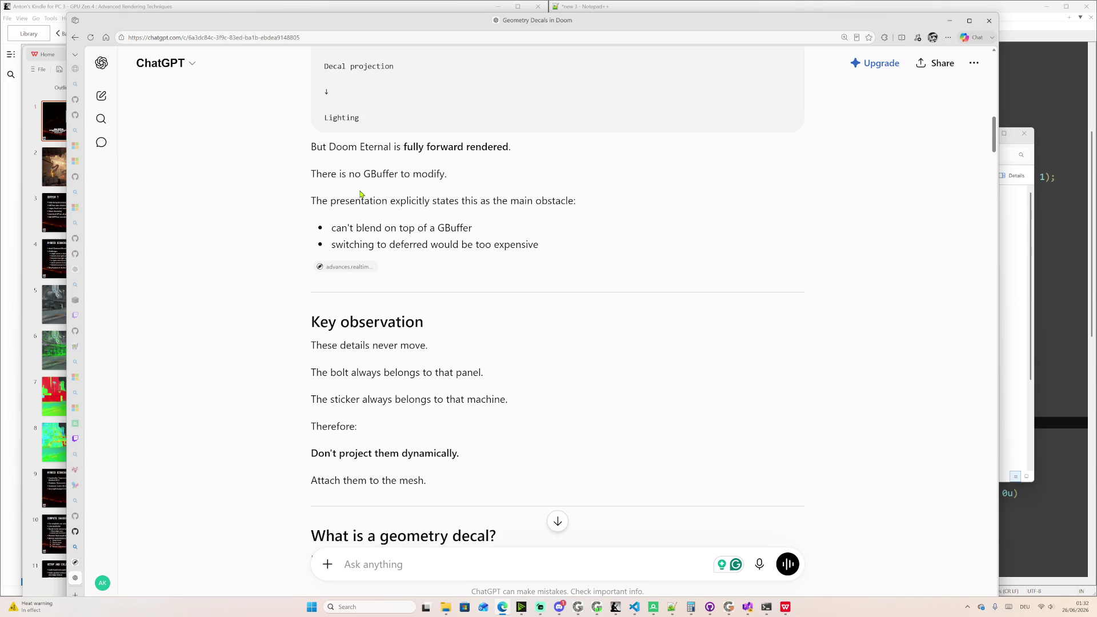
scroll(423, 213, "down", 1)
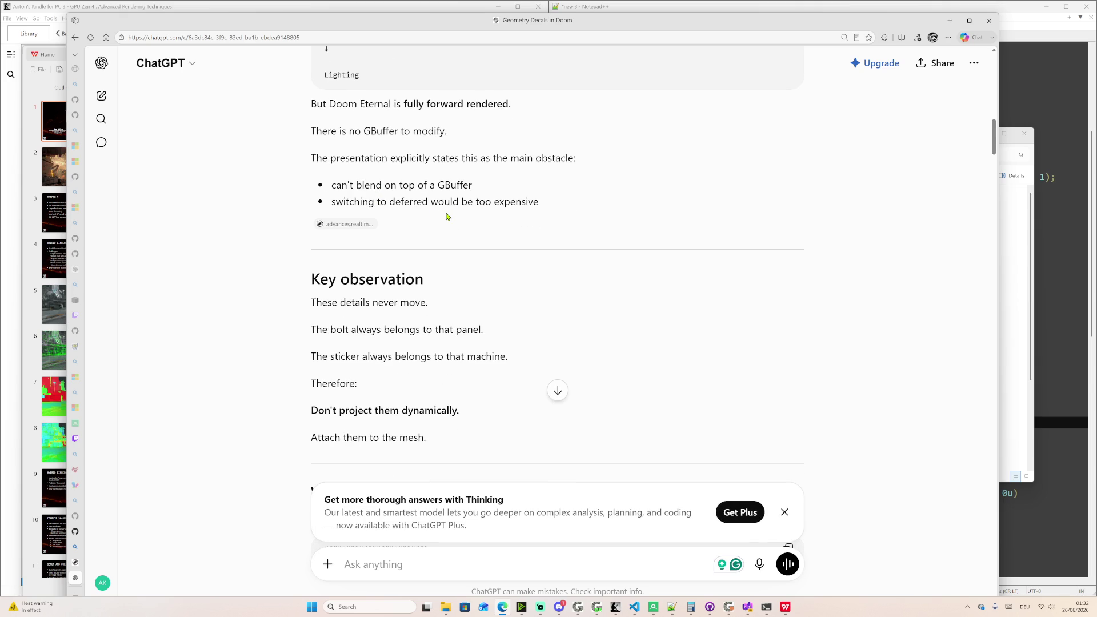
scroll(447, 216, "down", 3)
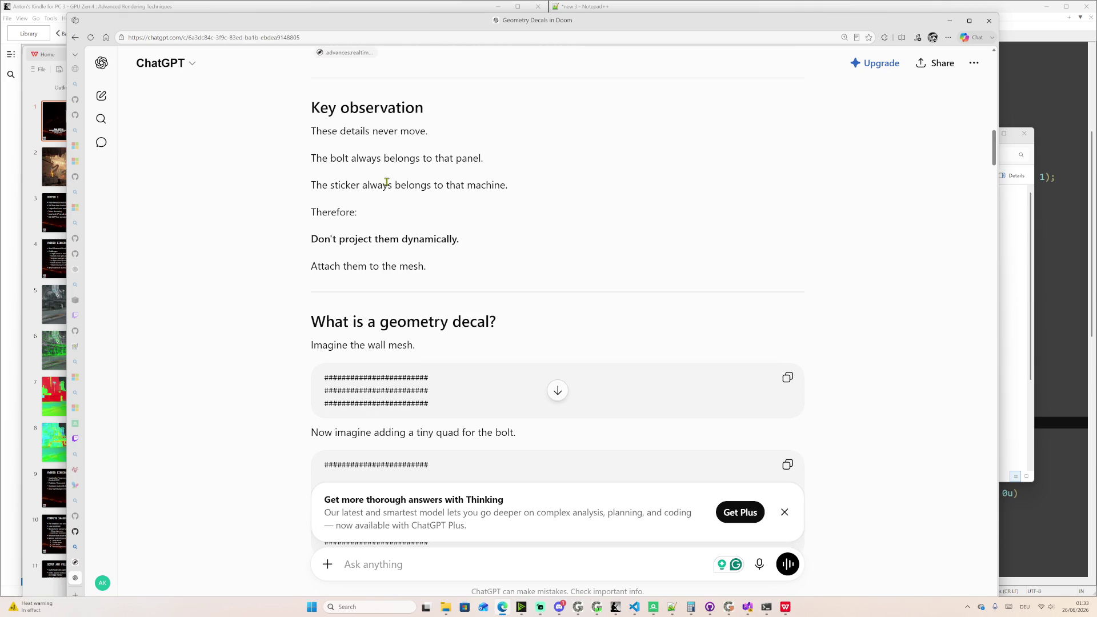
scroll(421, 173, "down", 1)
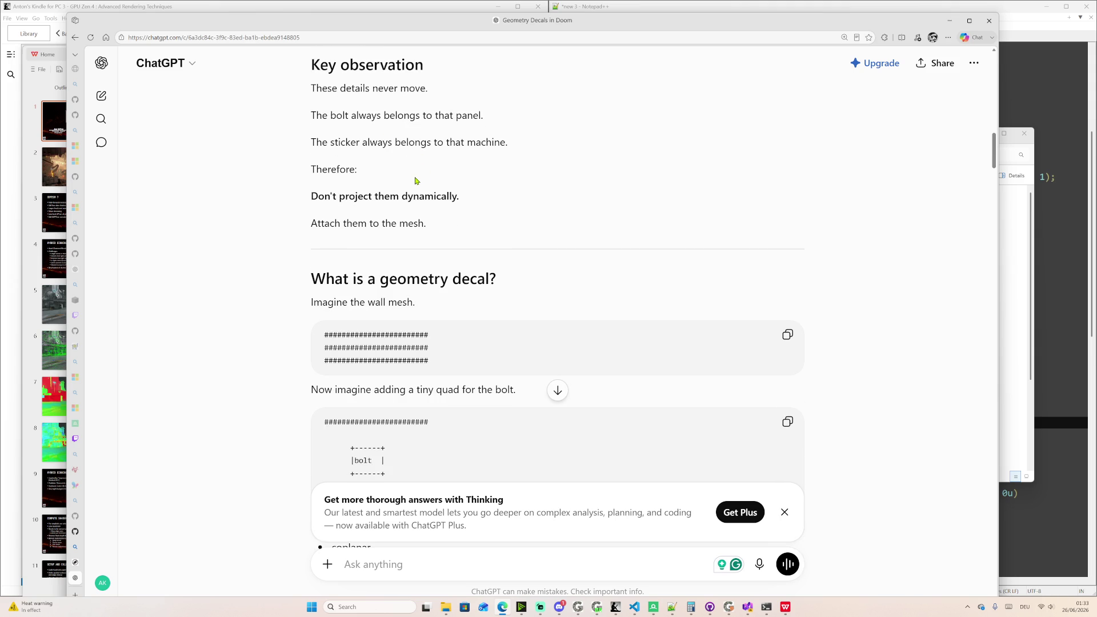
scroll(416, 180, "down", 1)
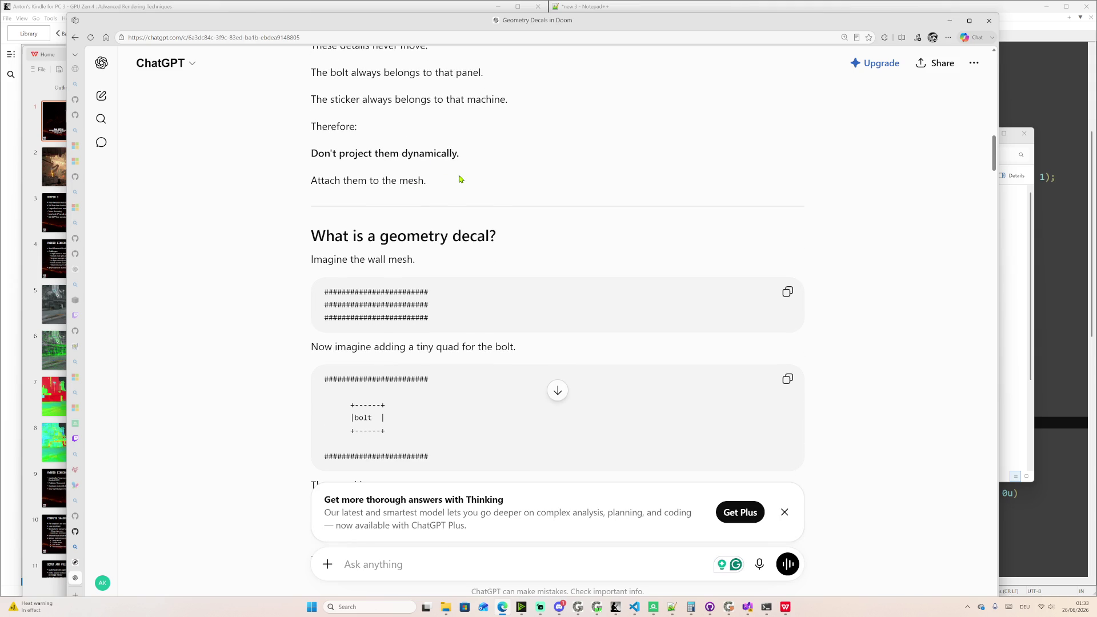
scroll(460, 179, "down", 1)
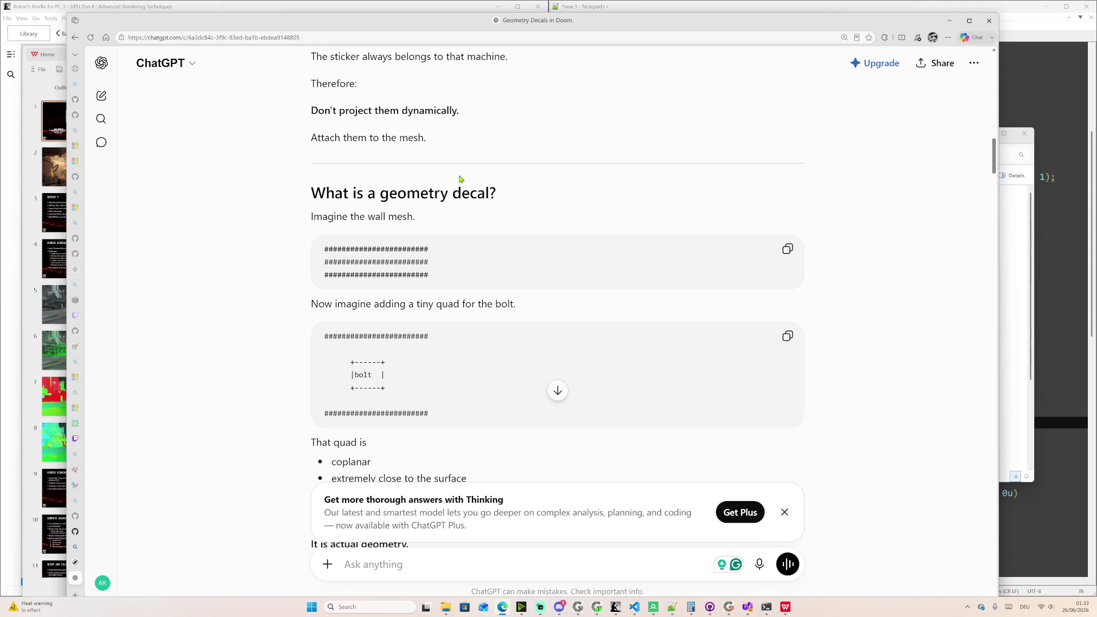
scroll(516, 194, "down", 1)
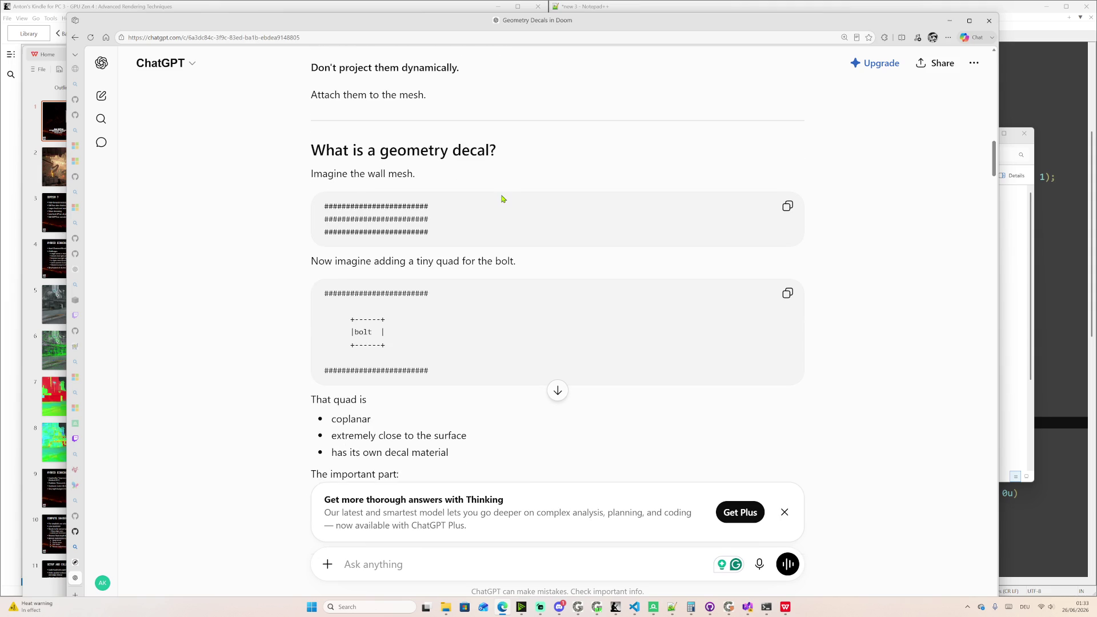
scroll(503, 200, "down", 2)
scroll(483, 204, "down", 1)
scroll(483, 204, "up", 1)
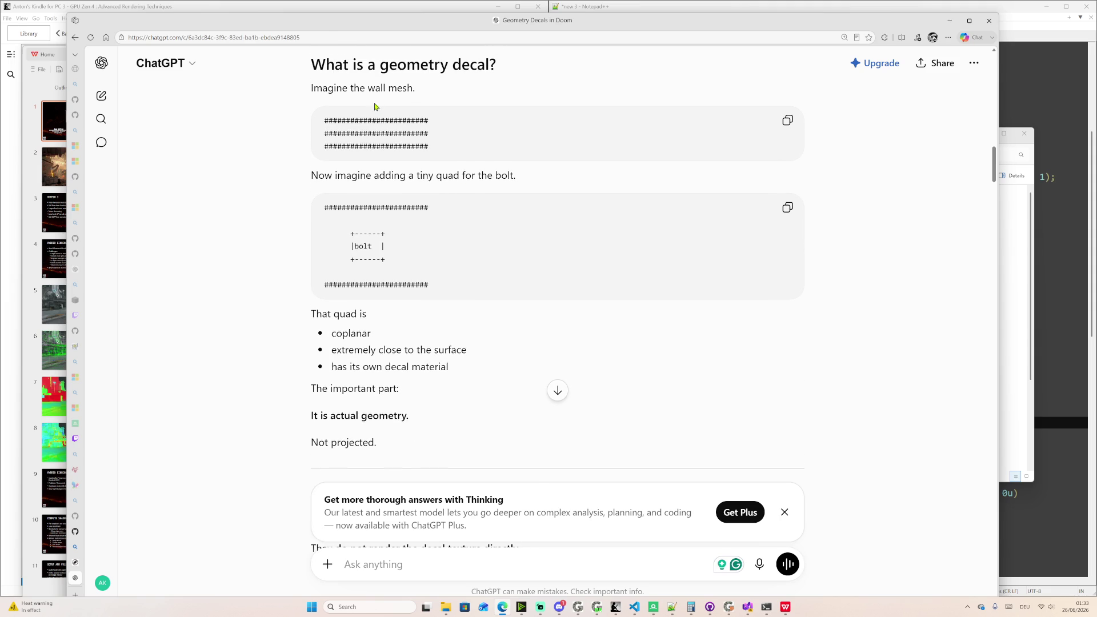
Step: Highlight the wall mesh line and its three-line sketch, then clear the selection
mouse_move(312, 89)
left_mouse_down()
mouse_move(411, 90)
mouse_move(401, 90)
left_mouse_up()
left_click_drag(323, 120, 442, 147)
left_click(404, 145)
Step: Scroll further down the geometry decals reply, briefly selecting a phrase
scroll(365, 252, "down", 1)
scroll(366, 252, "down", 1)
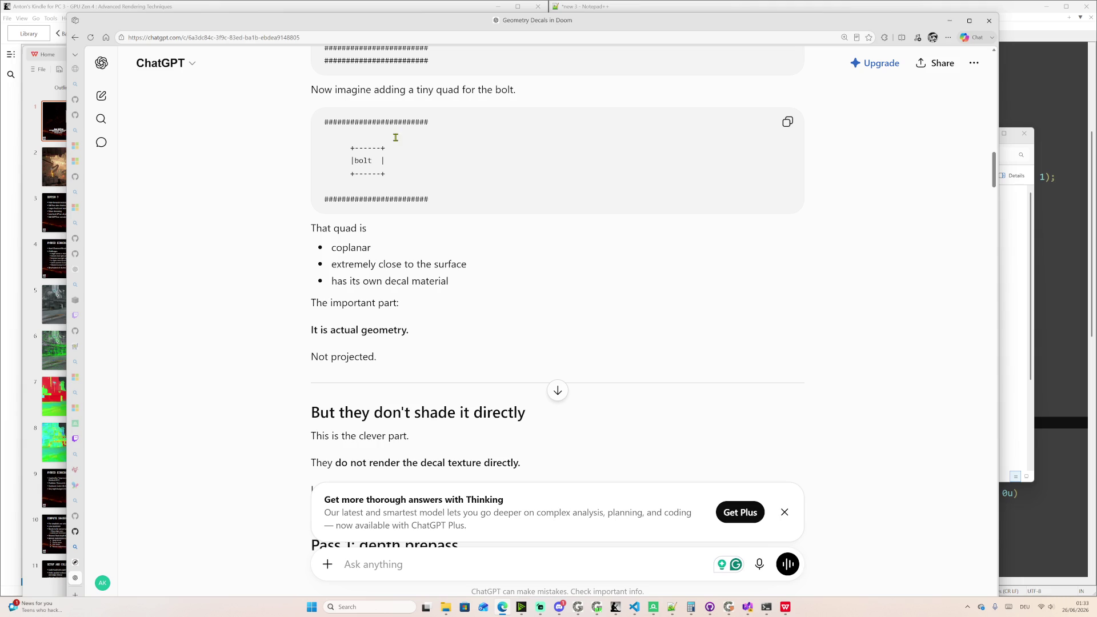
scroll(490, 255, "down", 3)
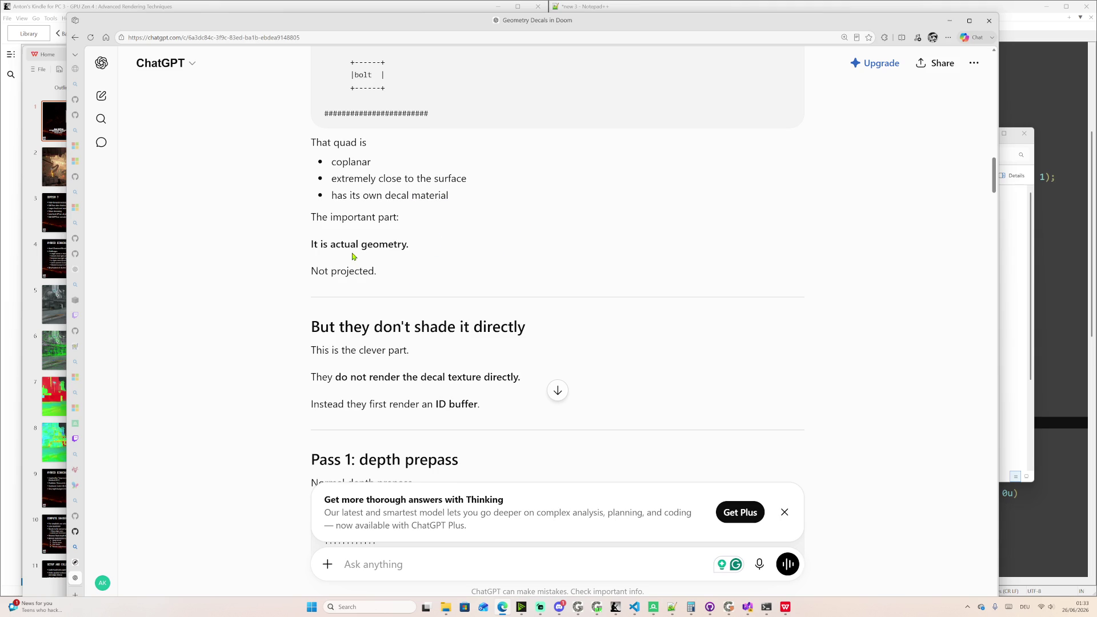
scroll(403, 263, "down", 1)
scroll(357, 243, "down", 1)
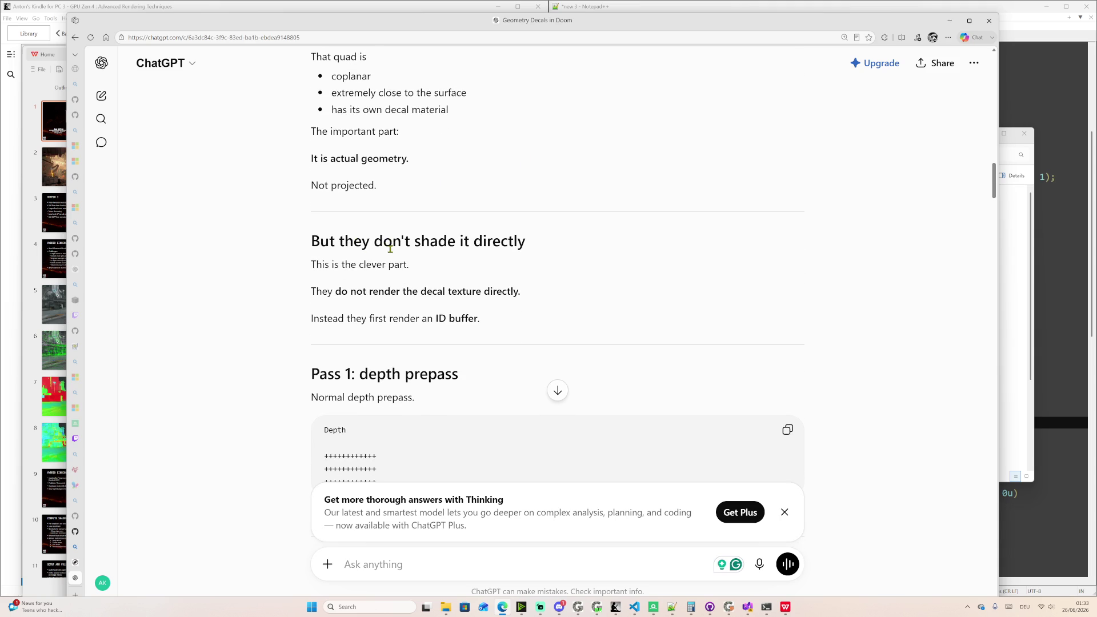
scroll(429, 251, "down", 1)
scroll(374, 243, "down", 4)
scroll(346, 122, "up", 1)
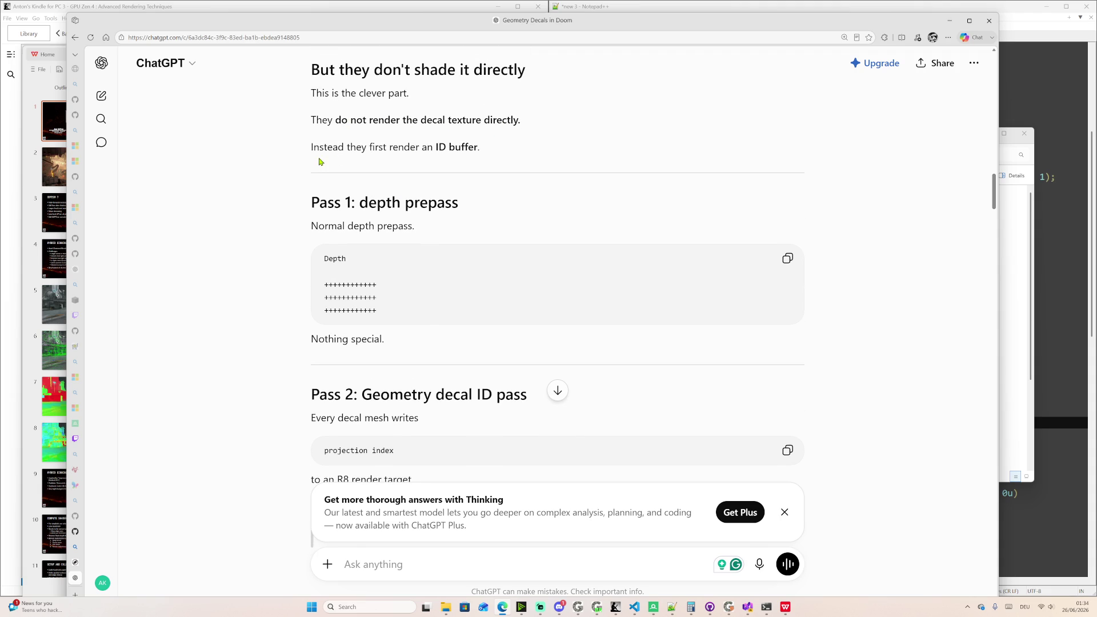
left_click_drag(447, 147, 486, 150)
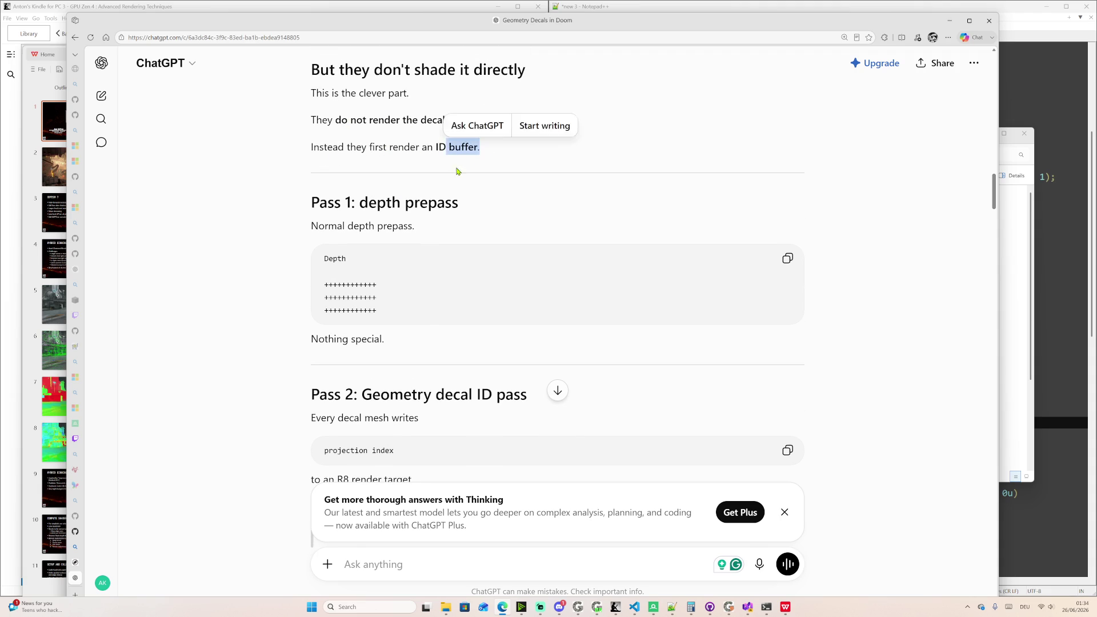
scroll(467, 165, "down", 2)
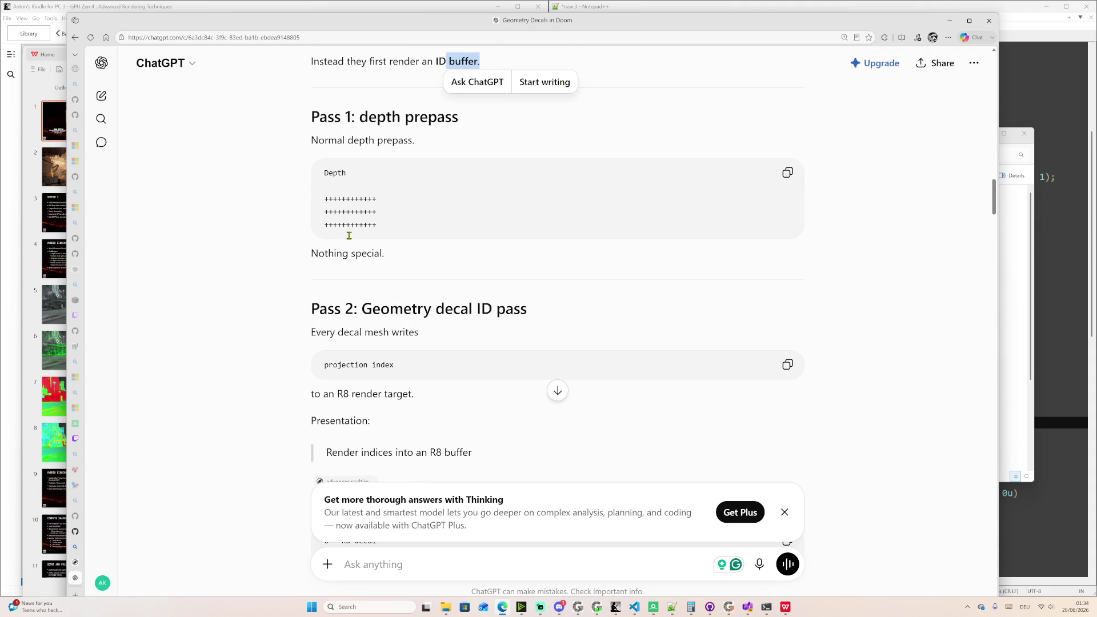
scroll(350, 235, "down", 5)
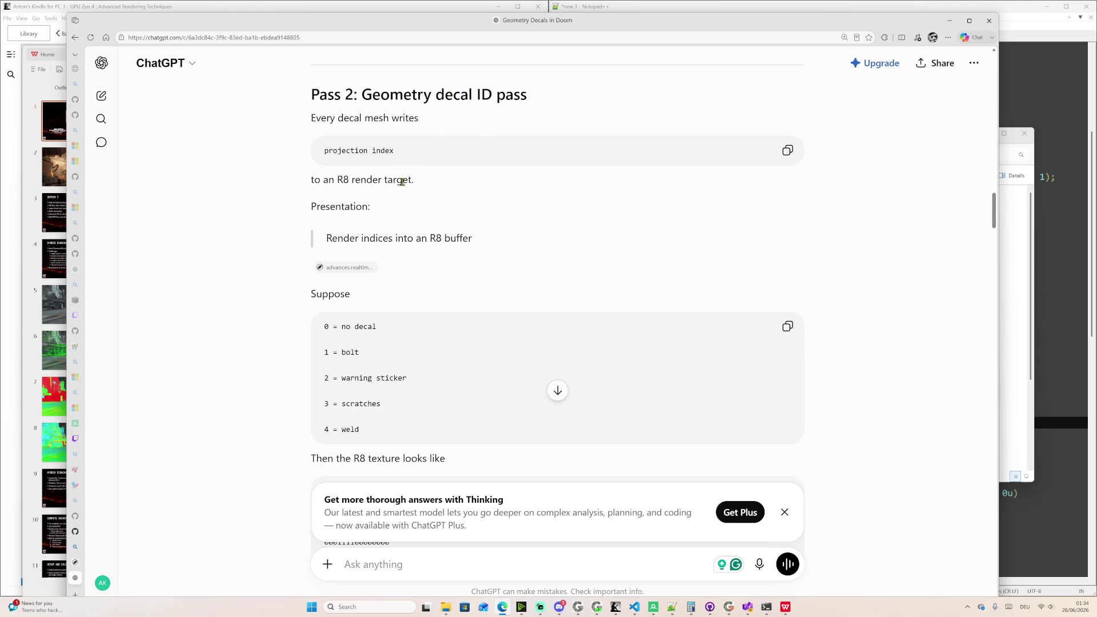
Step: Highlight the projection index text and part of the render indices quote, clearing each
left_click_drag(411, 154, 312, 151)
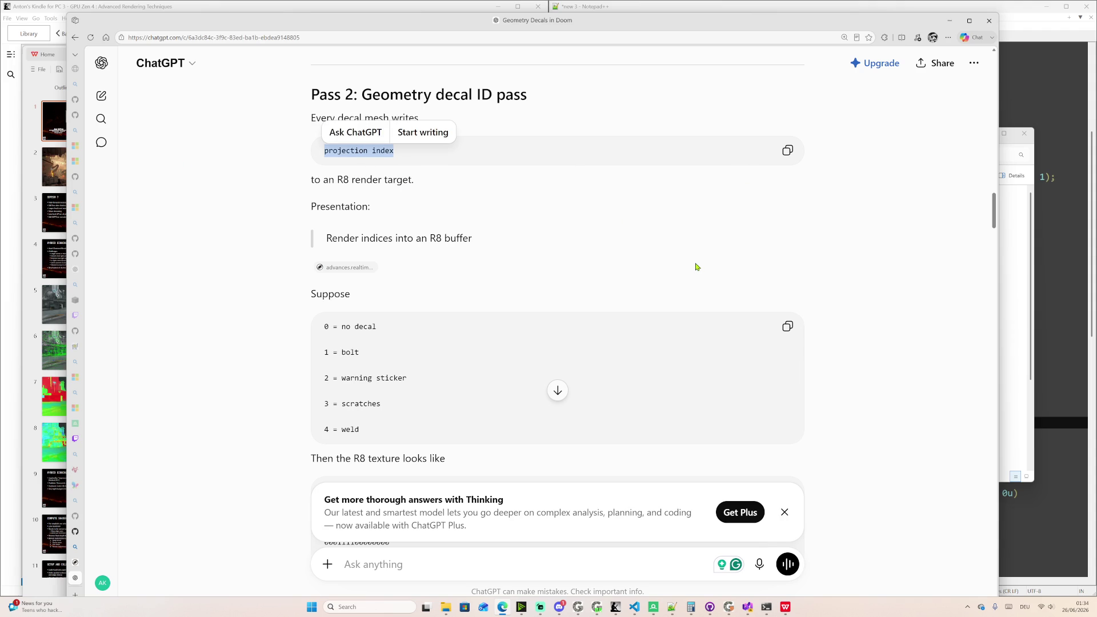
left_click(362, 200)
mouse_move(337, 237)
left_mouse_down()
mouse_move(461, 238)
mouse_move(483, 254)
left_mouse_up()
left_click(472, 260)
Step: Scroll on to the 'Why only 2×4?' section and its Memory block
scroll(355, 288, "down", 1)
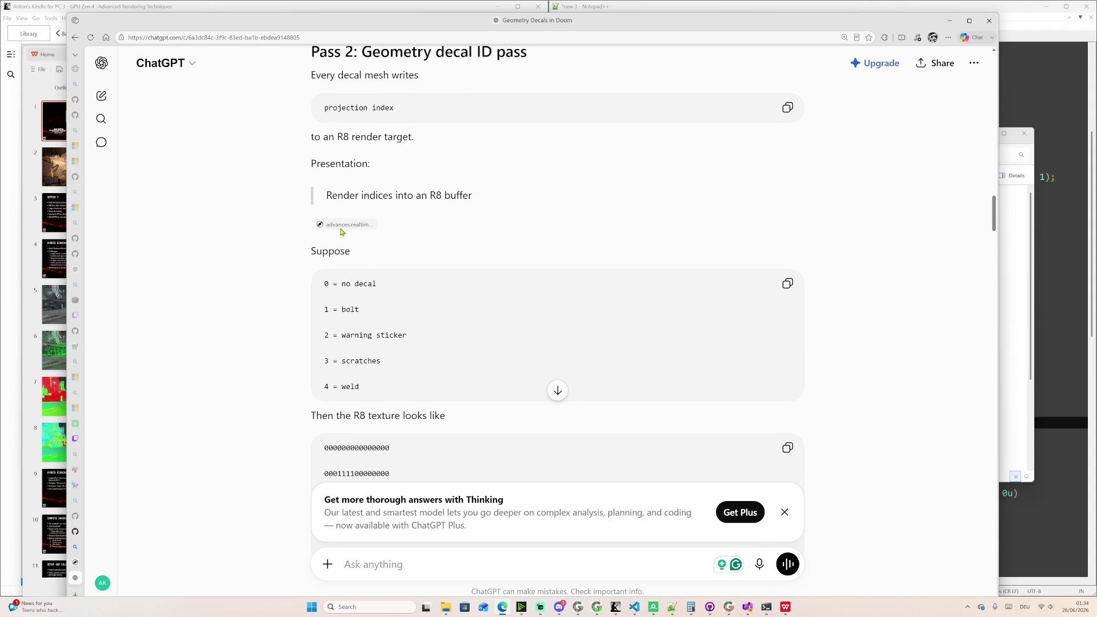
mouse_move(355, 231)
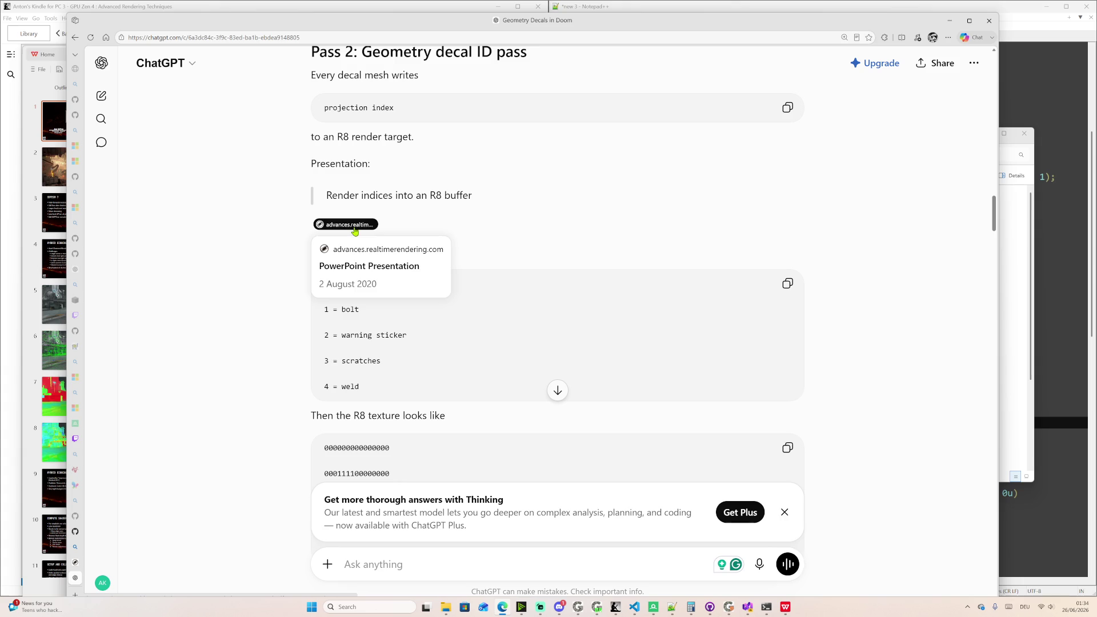
scroll(217, 250, "down", 1)
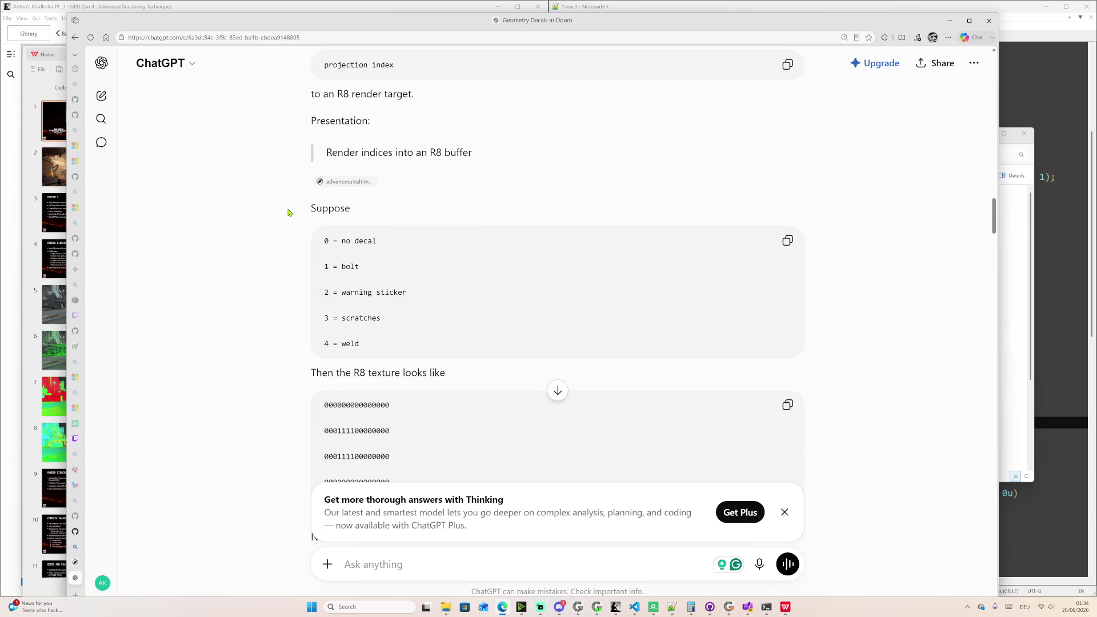
scroll(381, 244, "down", 1)
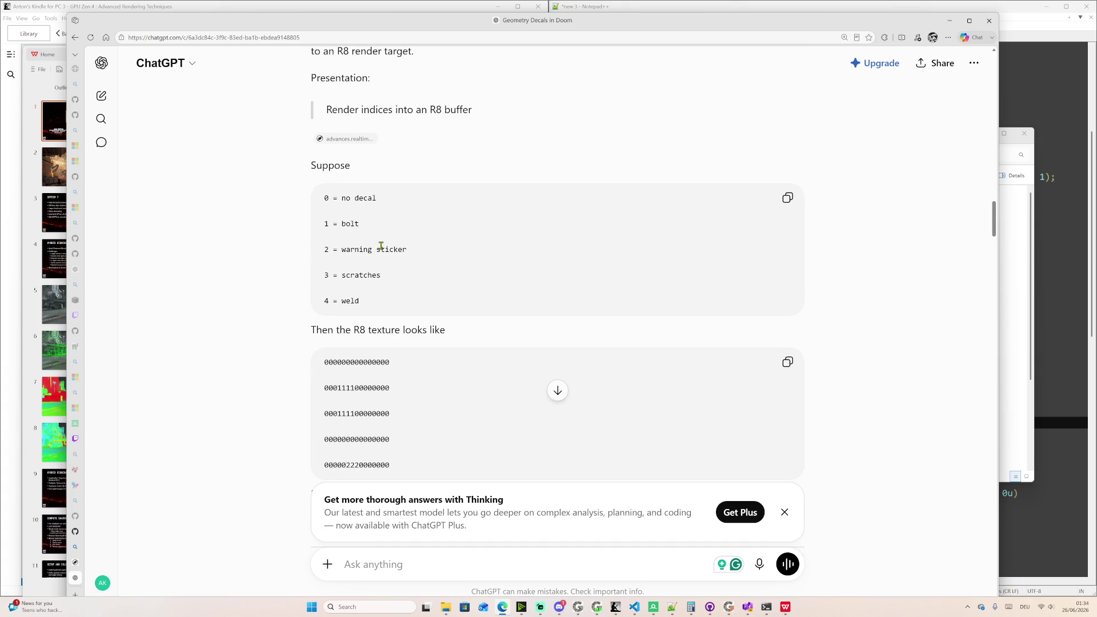
scroll(373, 244, "down", 3)
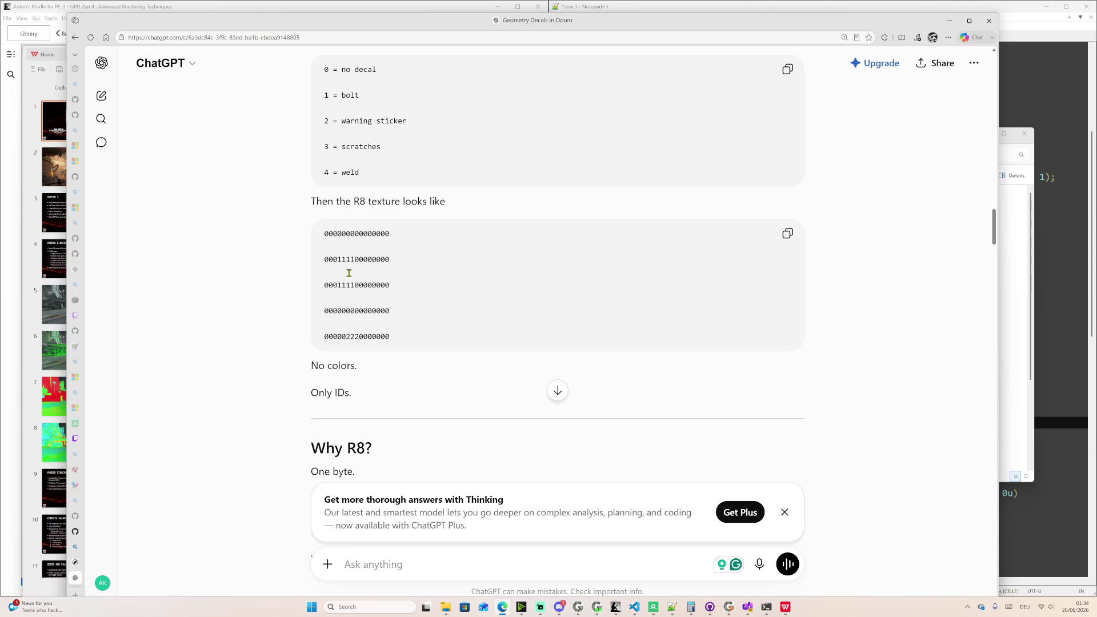
scroll(349, 274, "down", 4)
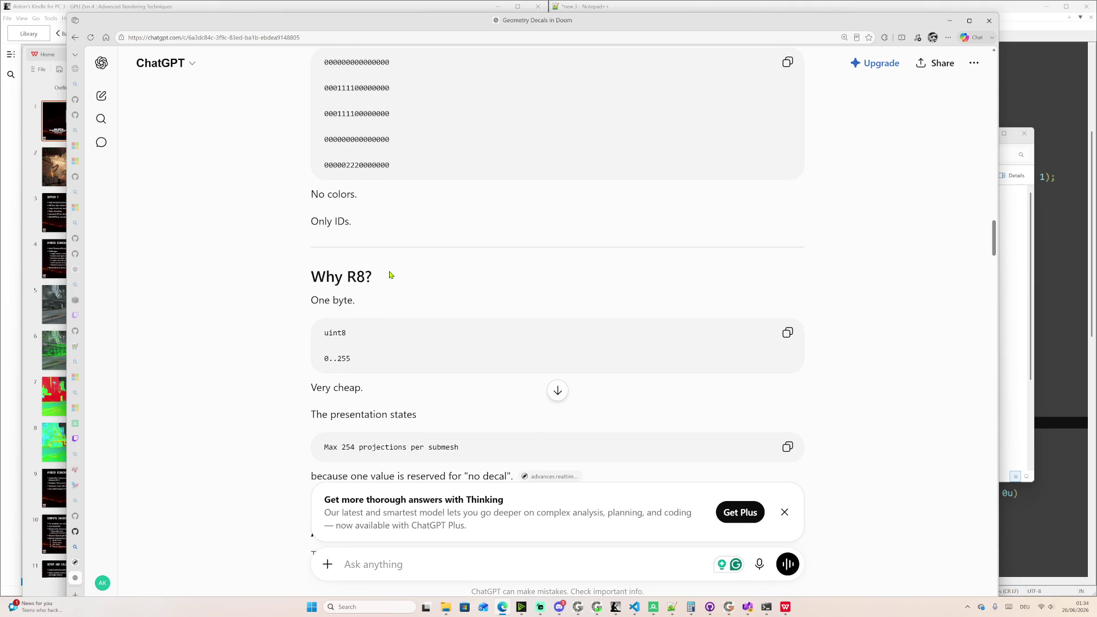
scroll(388, 277, "down", 5)
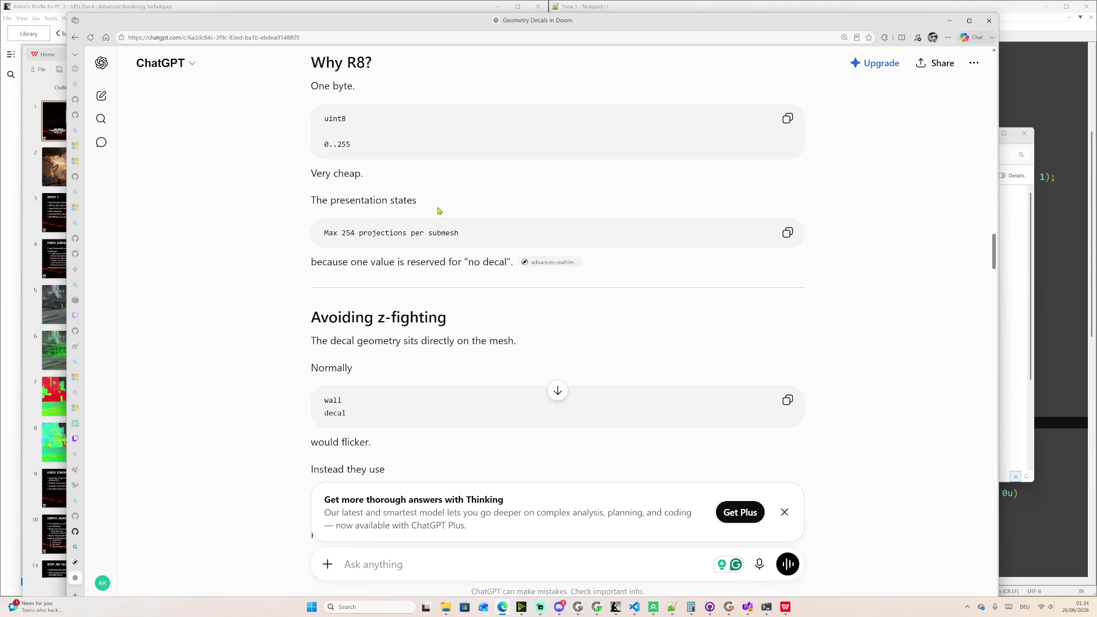
scroll(382, 240, "down", 1)
mouse_move(520, 227)
scroll(406, 238, "down", 2)
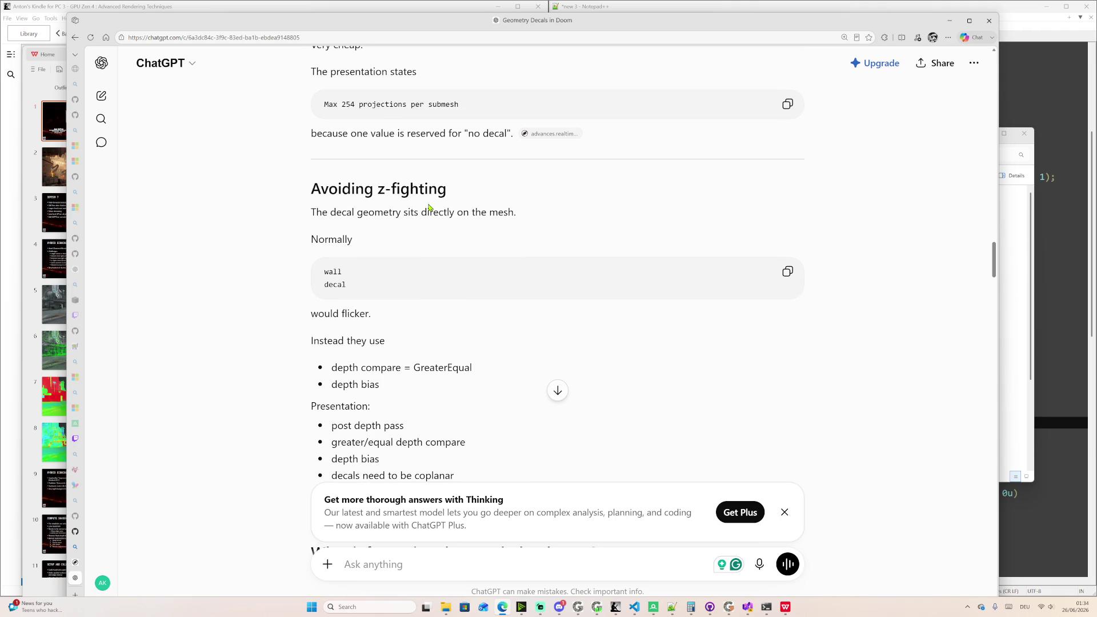
scroll(430, 207, "down", 9)
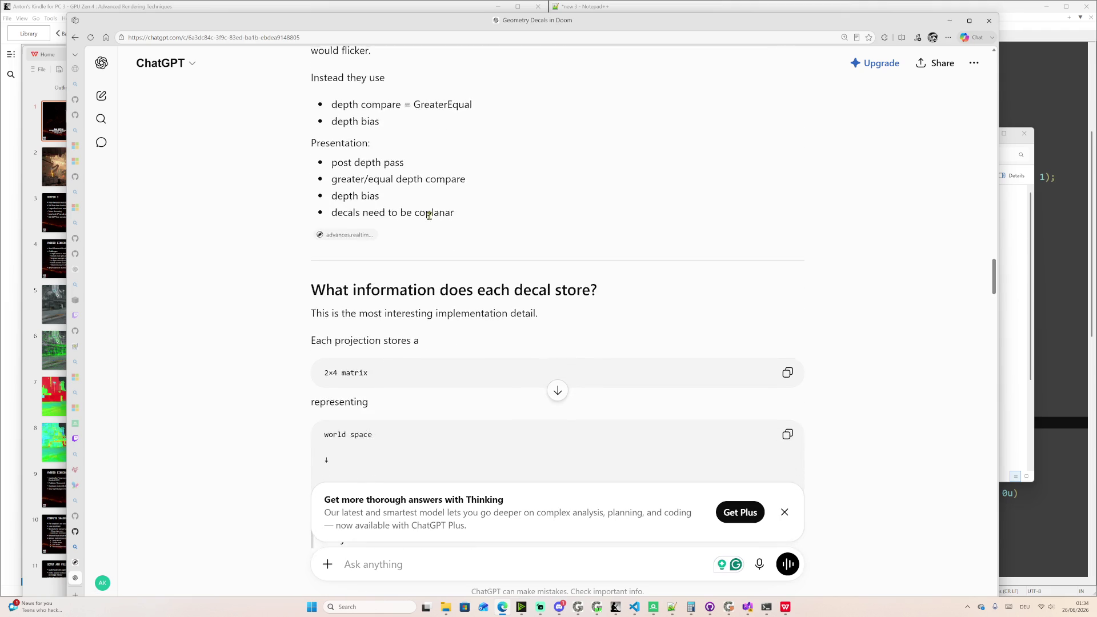
scroll(427, 249, "down", 1)
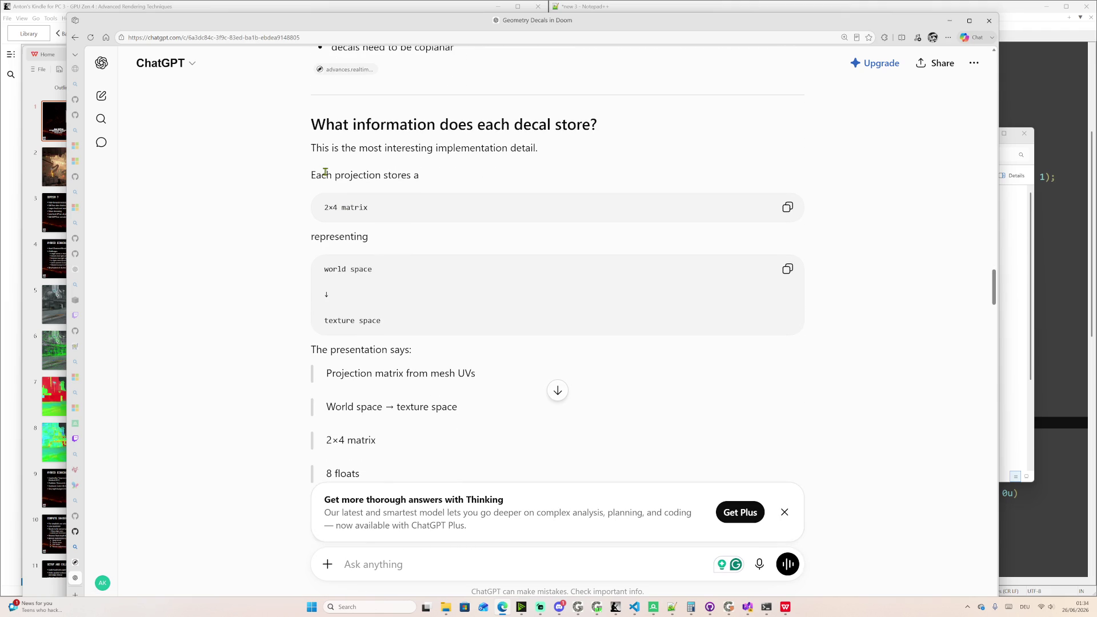
scroll(371, 246, "down", 3)
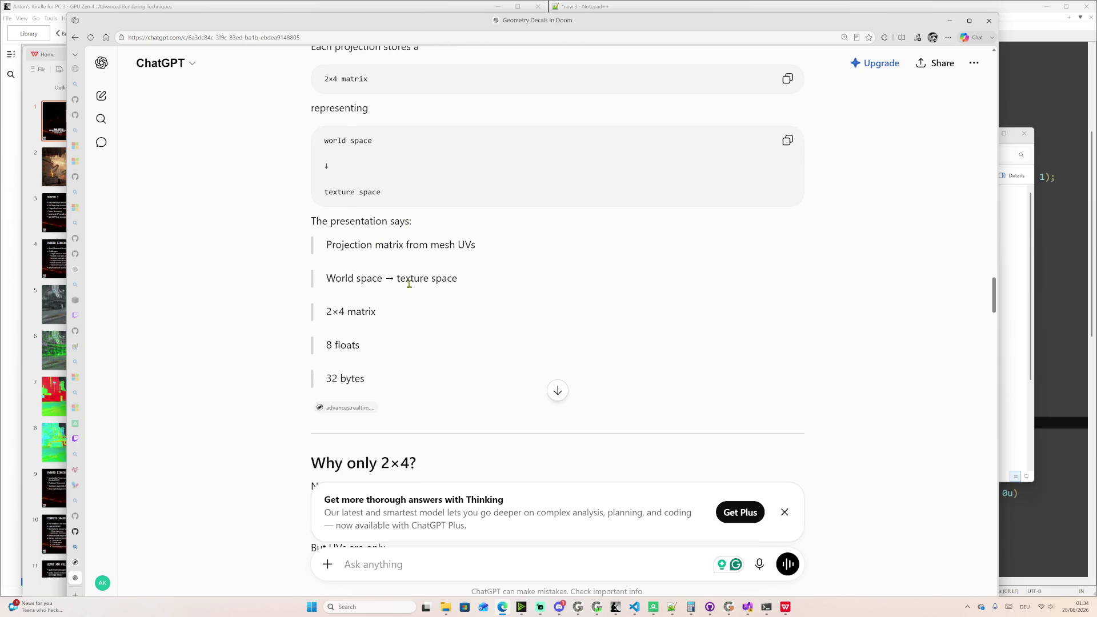
scroll(382, 257, "down", 3)
scroll(374, 259, "down", 1)
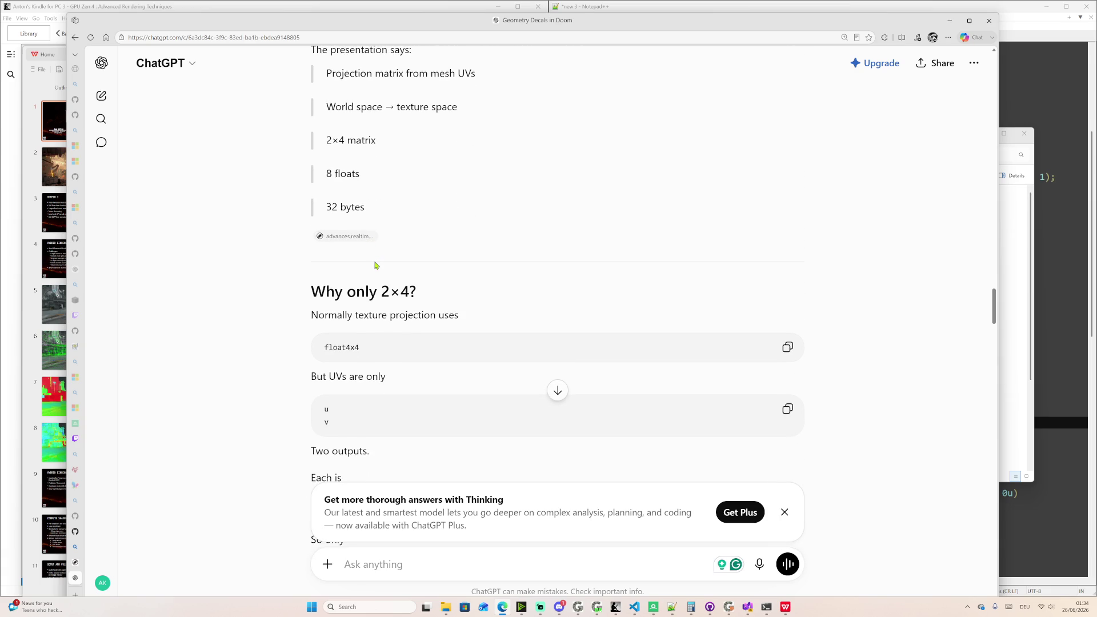
scroll(392, 289, "down", 2)
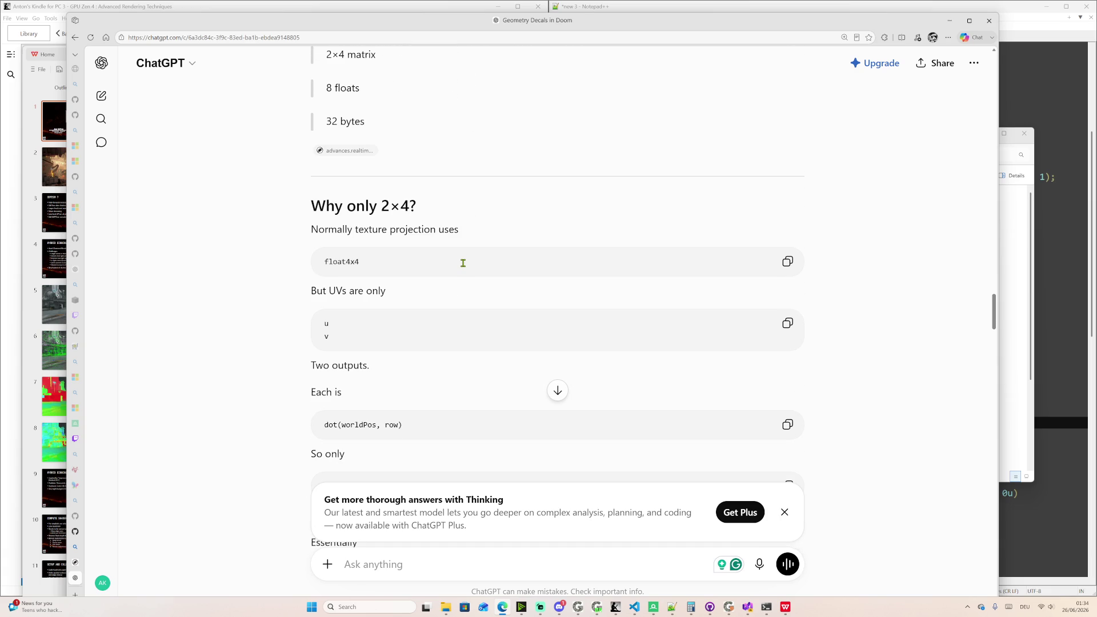
scroll(467, 262, "down", 1)
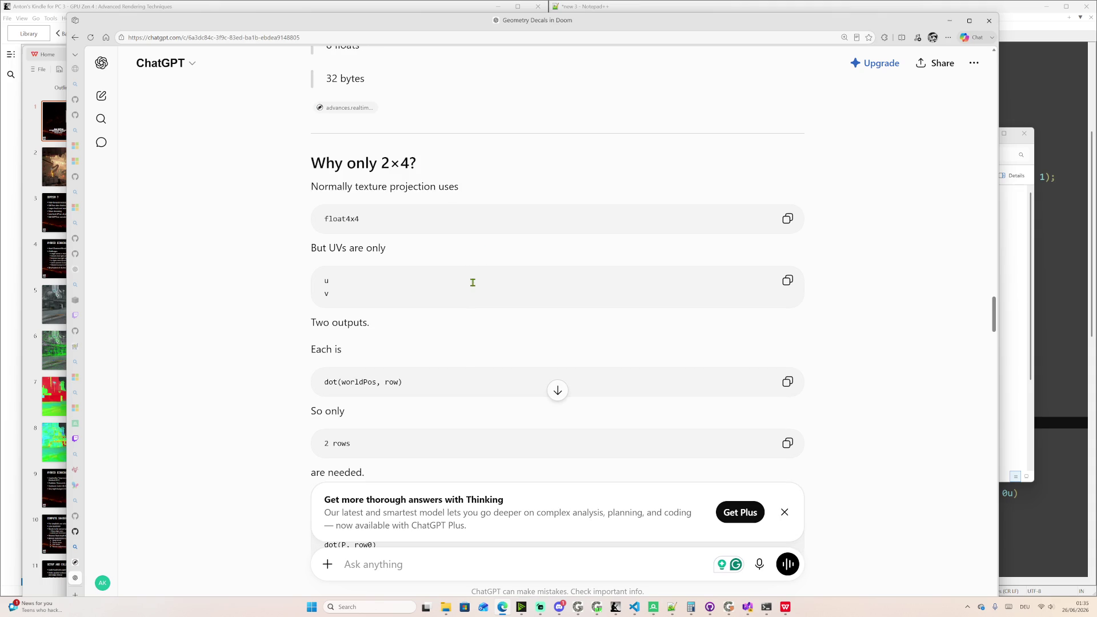
scroll(473, 291, "down", 1)
scroll(473, 299, "down", 2)
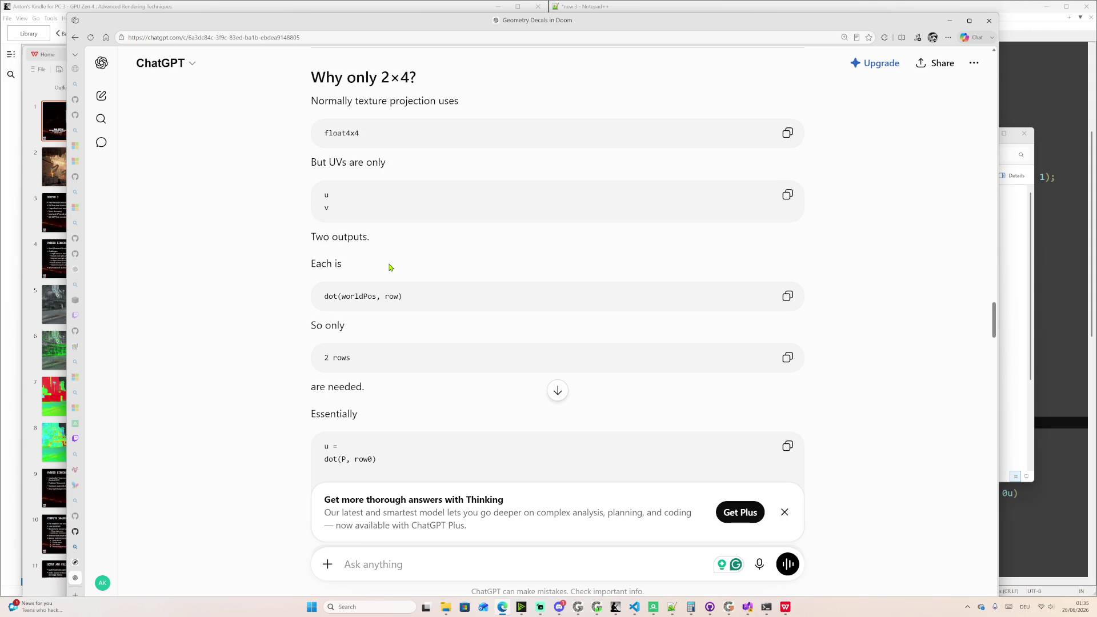
scroll(394, 274, "down", 2)
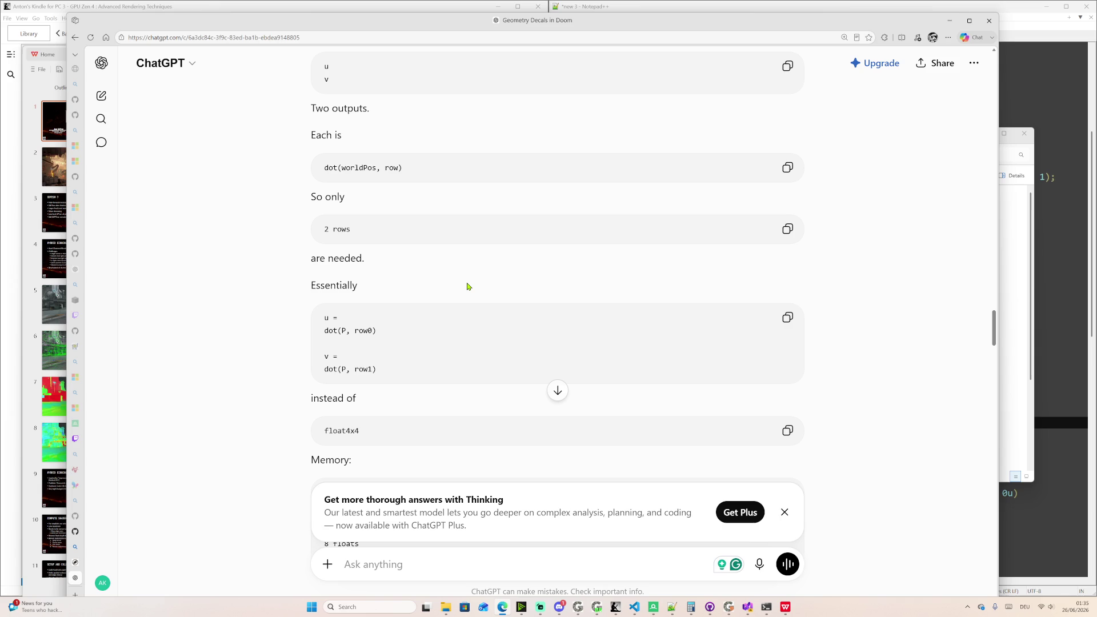
scroll(475, 311, "down", 5)
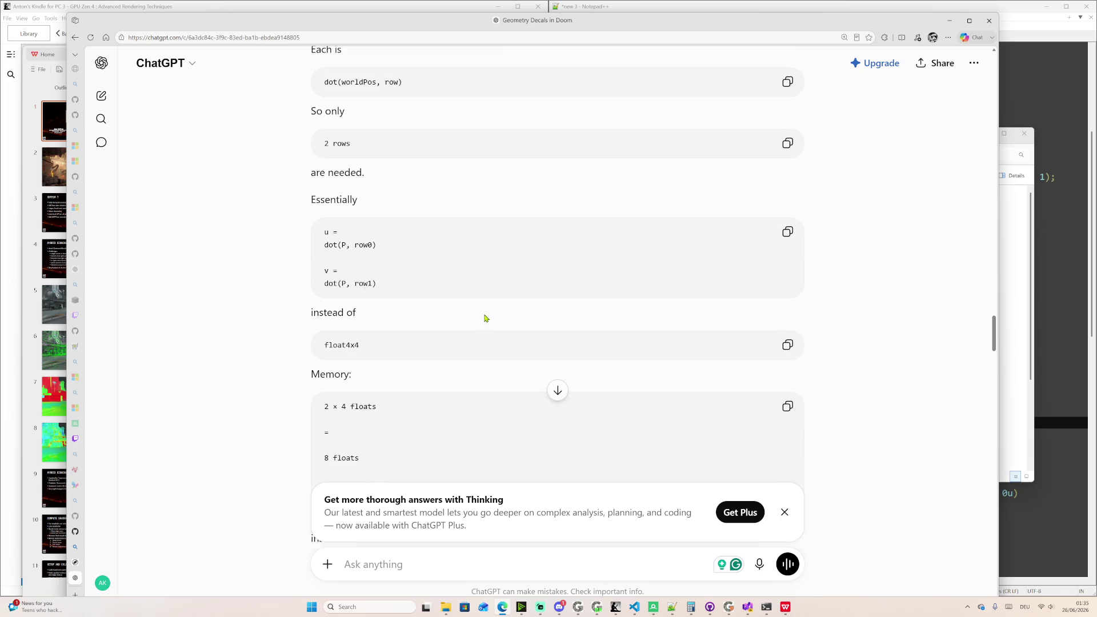
Step: Scroll through the Shading, Arbitrary blending and bindless rendering sections
scroll(429, 277, "down", 4)
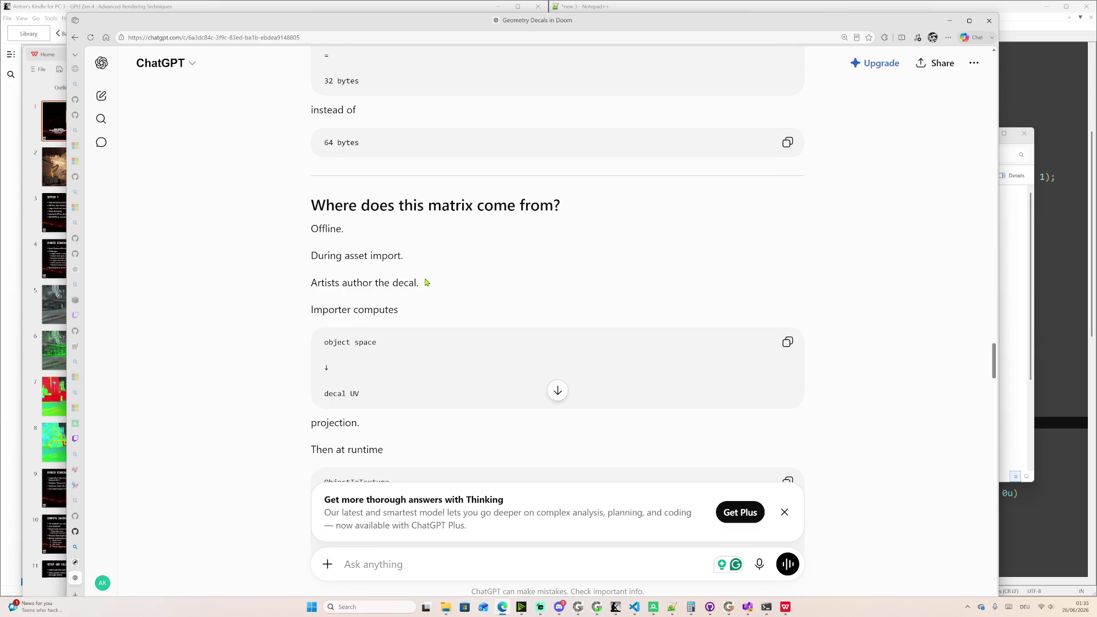
scroll(474, 249, "down", 1)
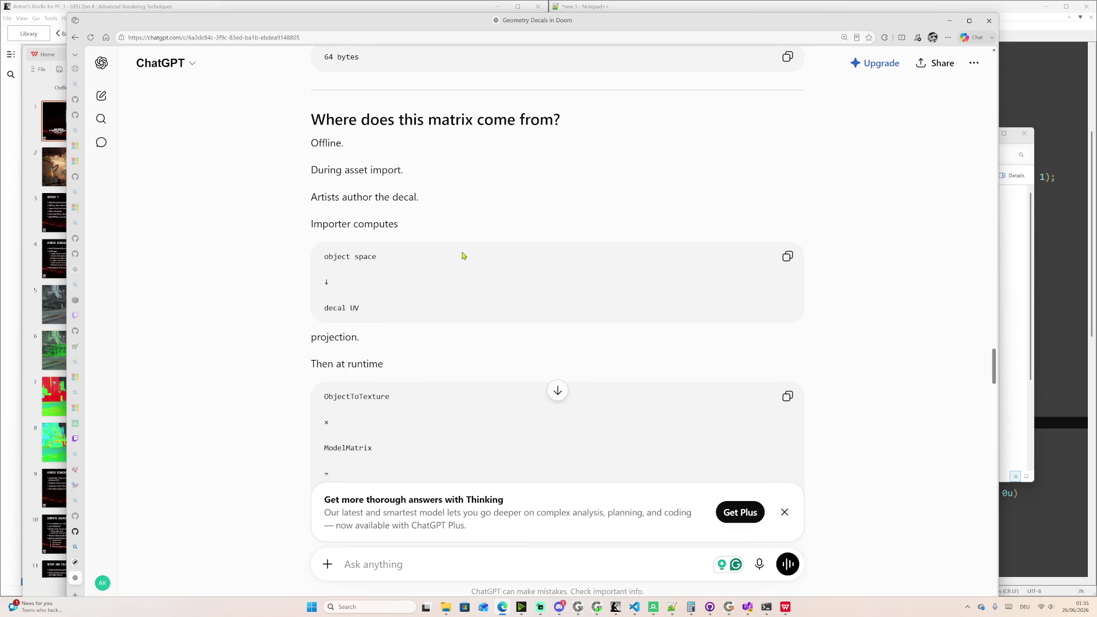
scroll(446, 222, "down", 1)
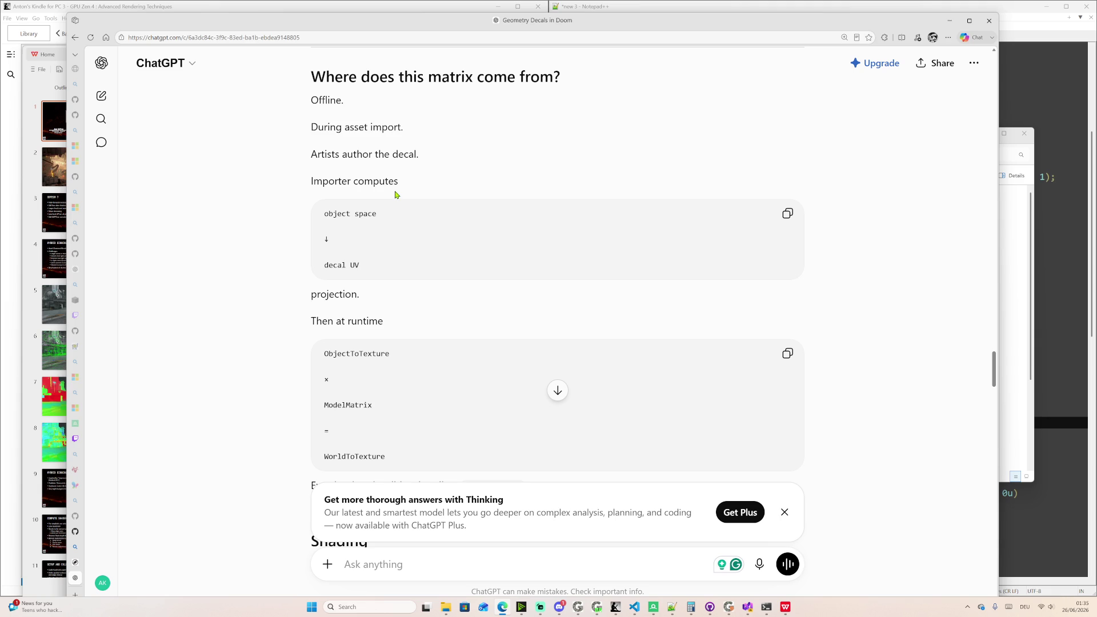
scroll(396, 216, "down", 2)
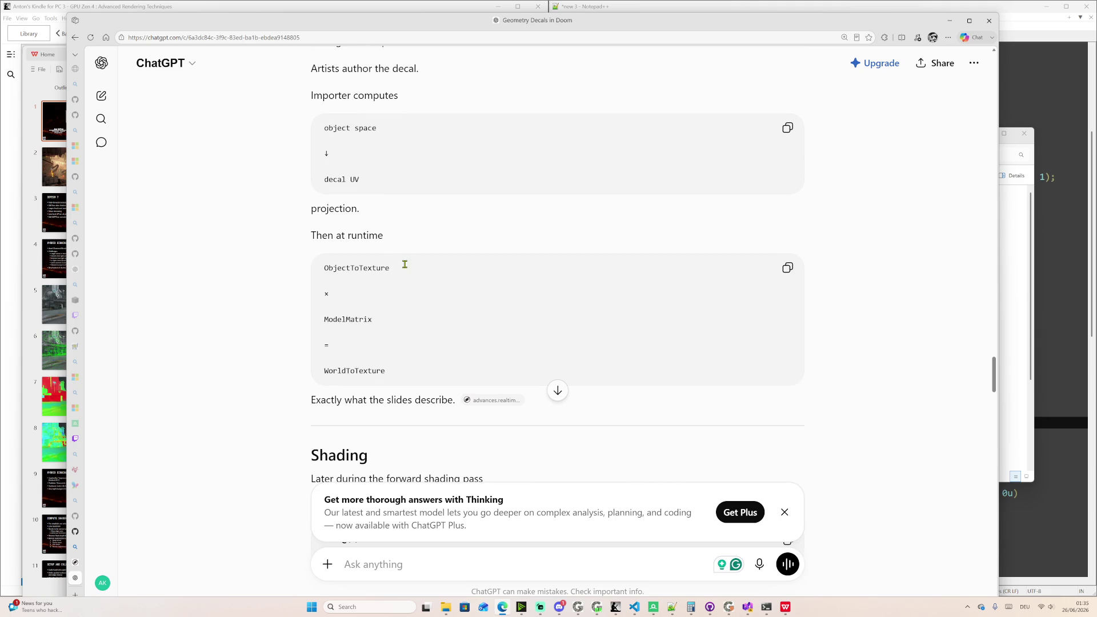
scroll(405, 274, "down", 4)
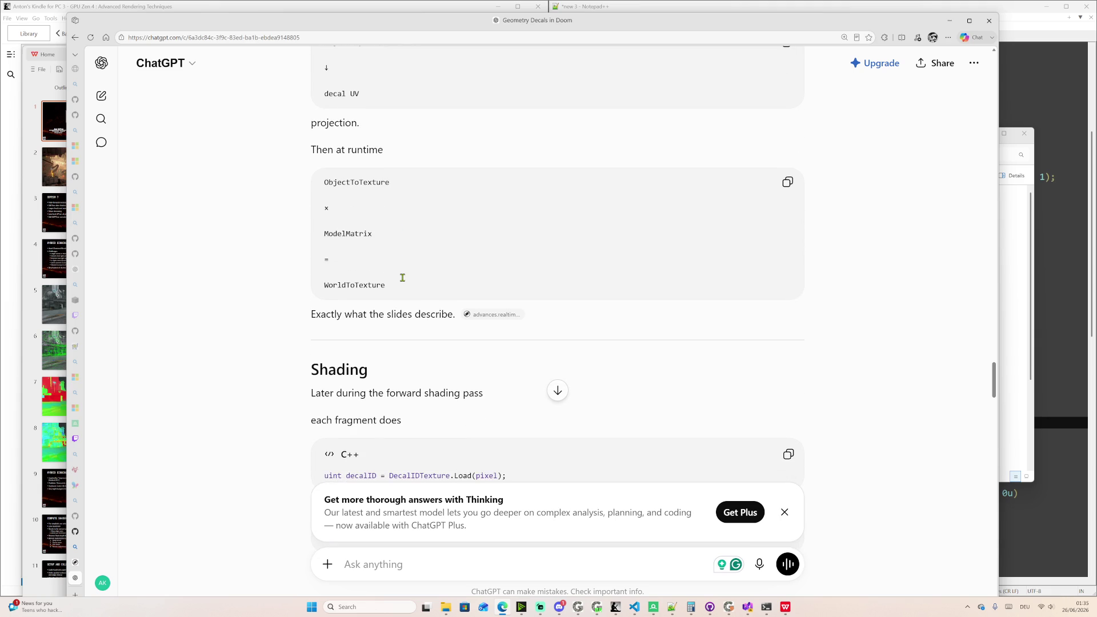
scroll(460, 283, "down", 1)
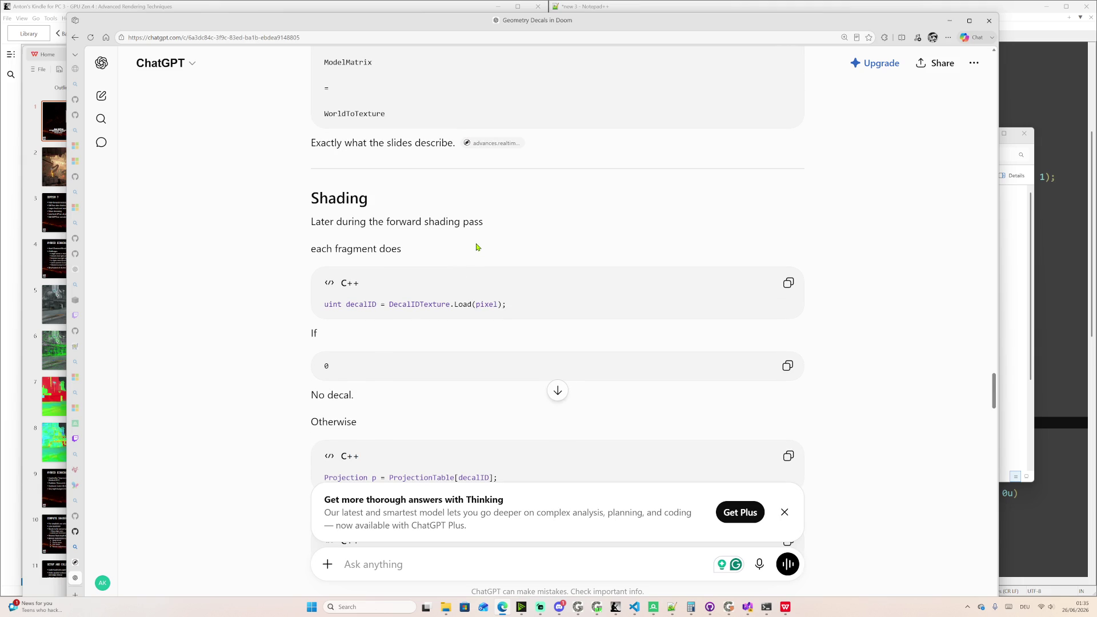
scroll(477, 246, "down", 4)
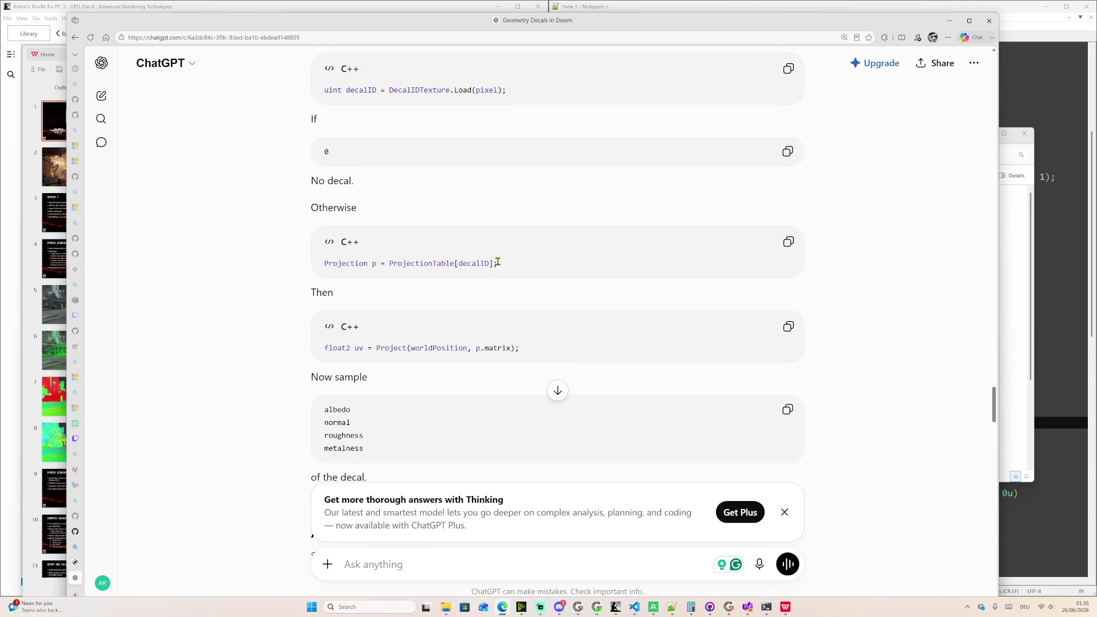
scroll(497, 262, "down", 2)
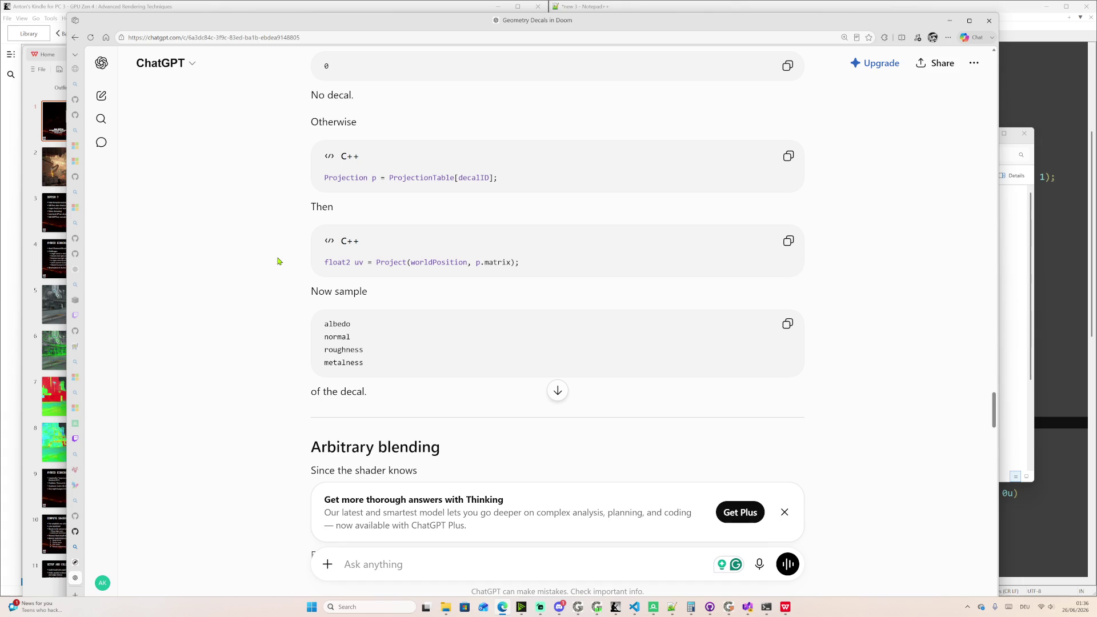
Step: Continue to the Pipeline overview, Limitations and 'Why this approach is notable' table
scroll(278, 261, "down", 2)
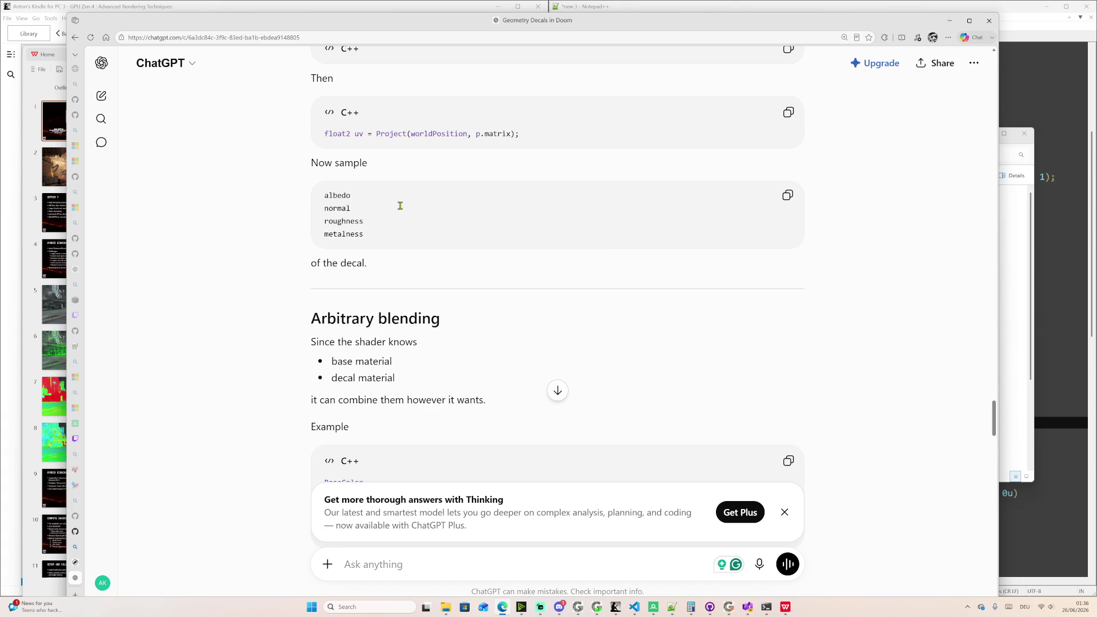
scroll(394, 210, "down", 3)
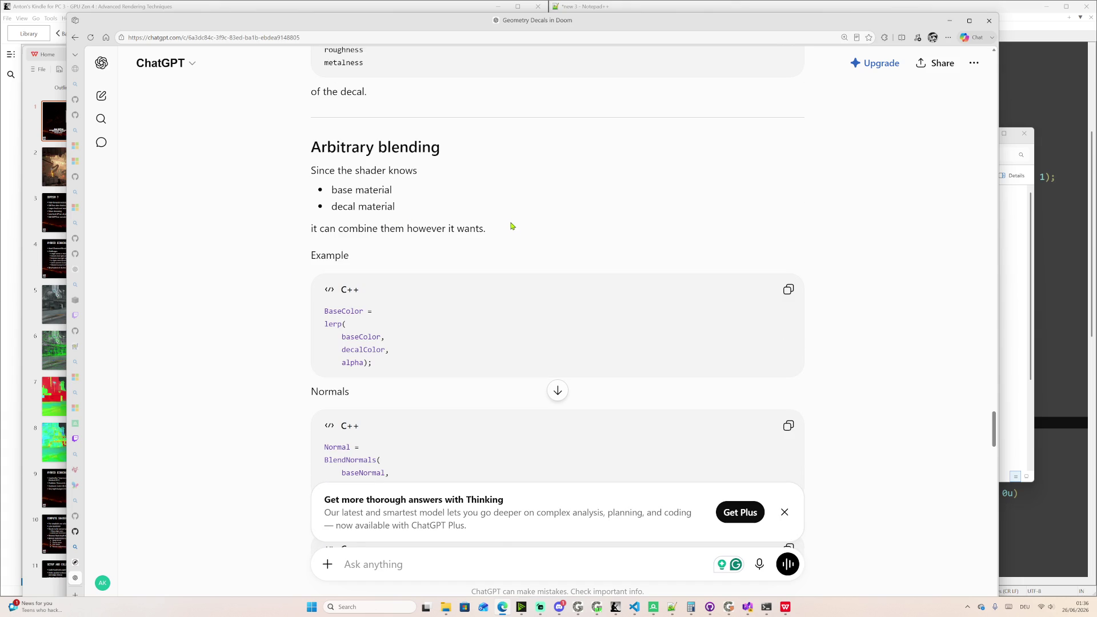
scroll(505, 227, "down", 8)
scroll(460, 290, "down", 16)
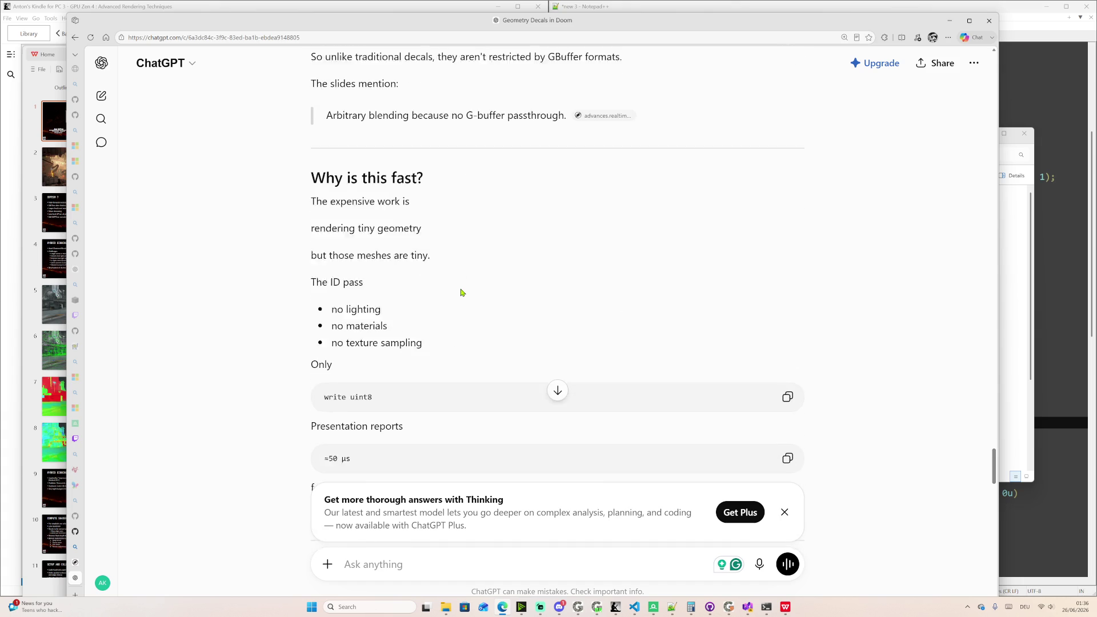
scroll(439, 252, "down", 2)
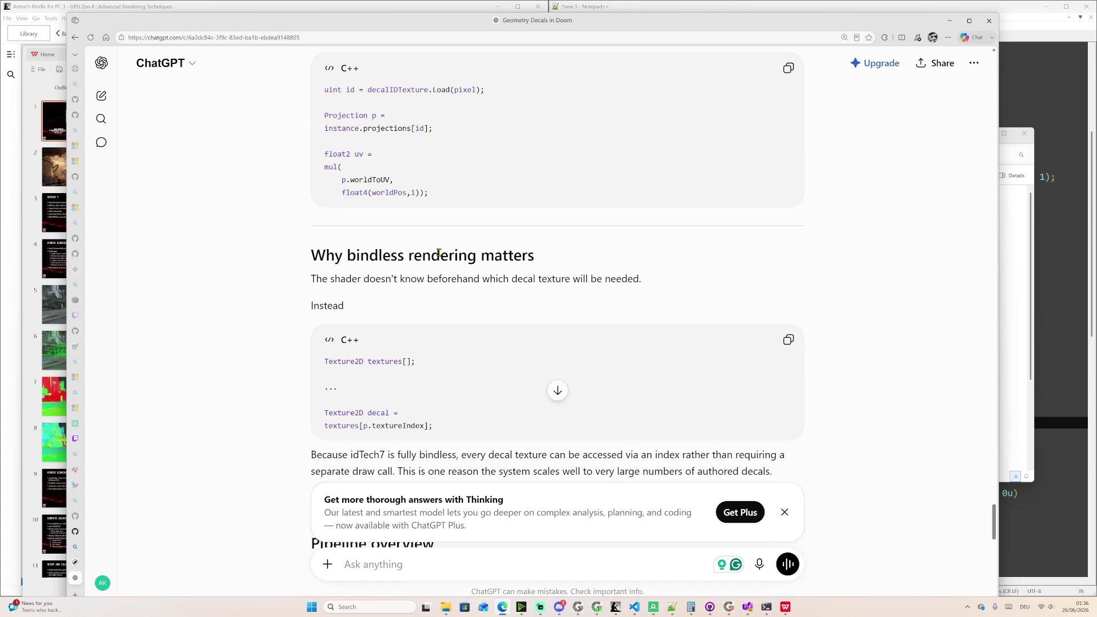
scroll(483, 297, "down", 5)
scroll(473, 289, "down", 5)
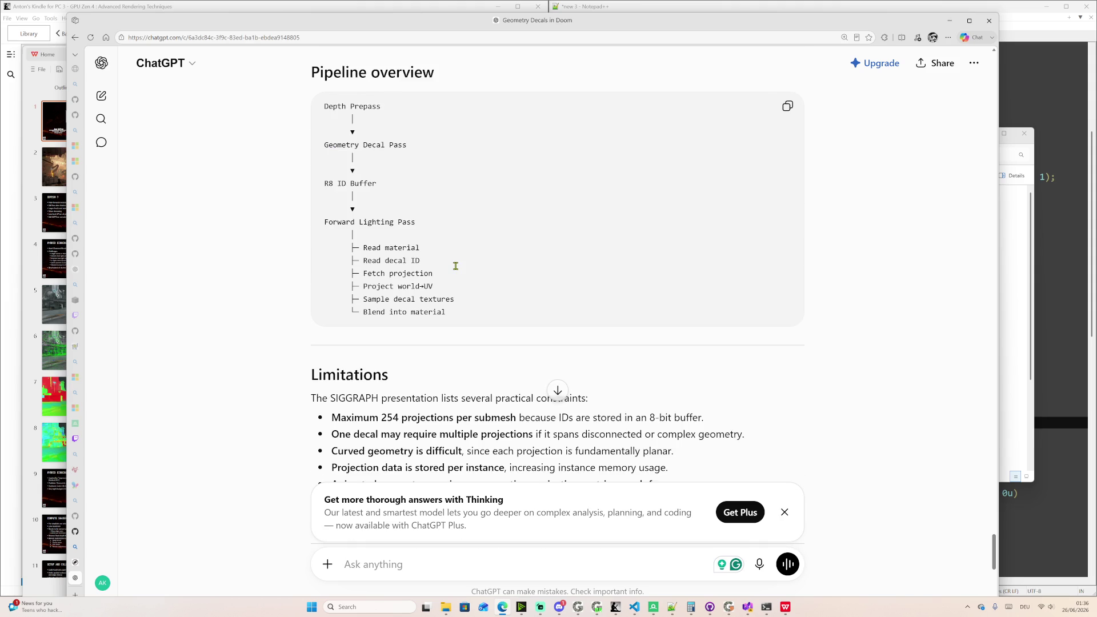
scroll(421, 213, "up", 3)
scroll(350, 221, "down", 2)
scroll(354, 229, "up", 3)
scroll(359, 240, "down", 5)
scroll(359, 240, "down", 3)
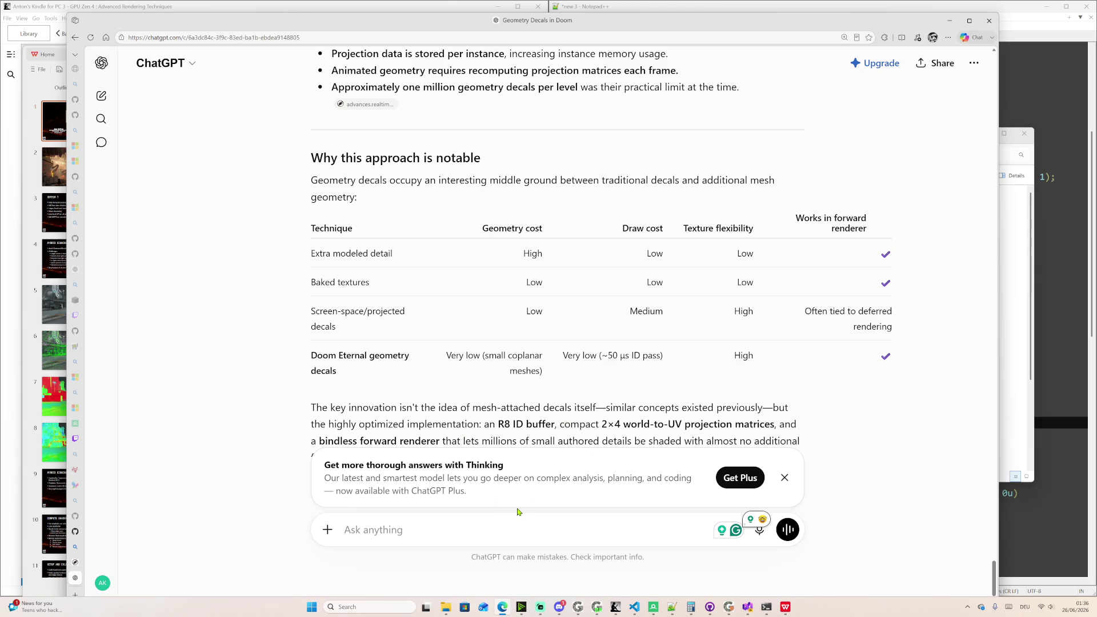
Step: Send a follow-up asking for a detailed ID buffer pass explanation and which texel needs a specific decal
type("explain")
type(" i")
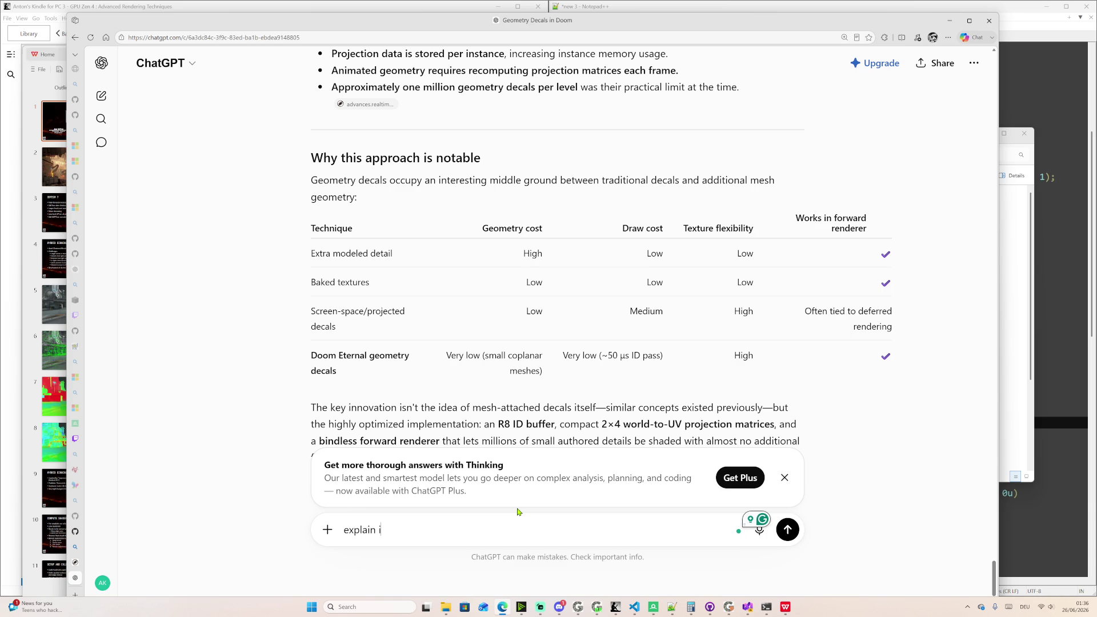
type("n details ")
type("the id")
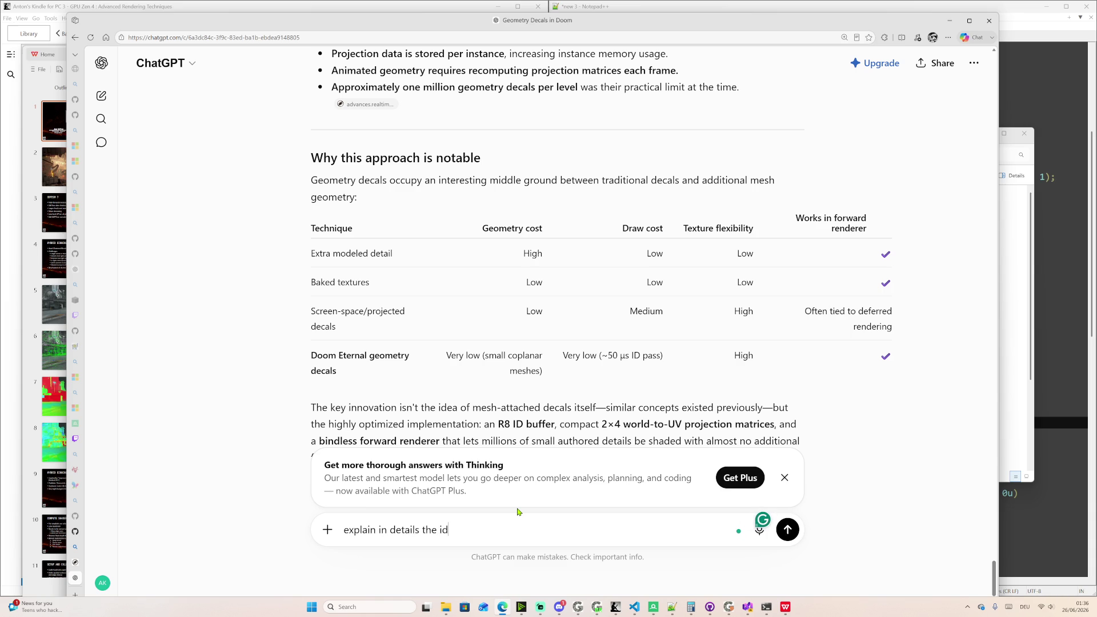
type(" buffer pass, how do ")
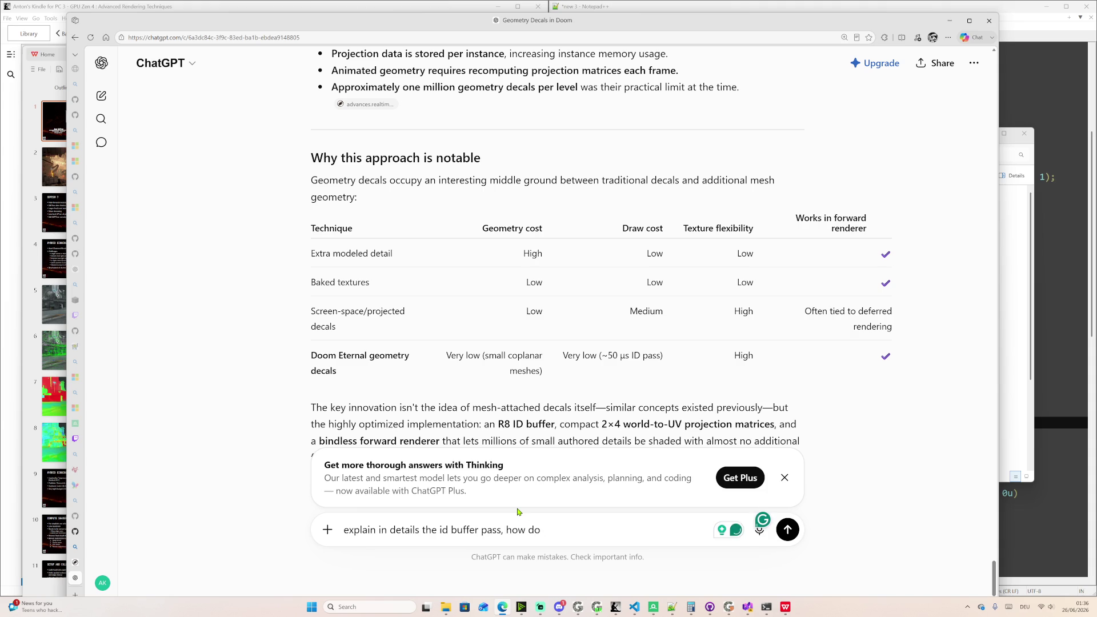
type("we know")
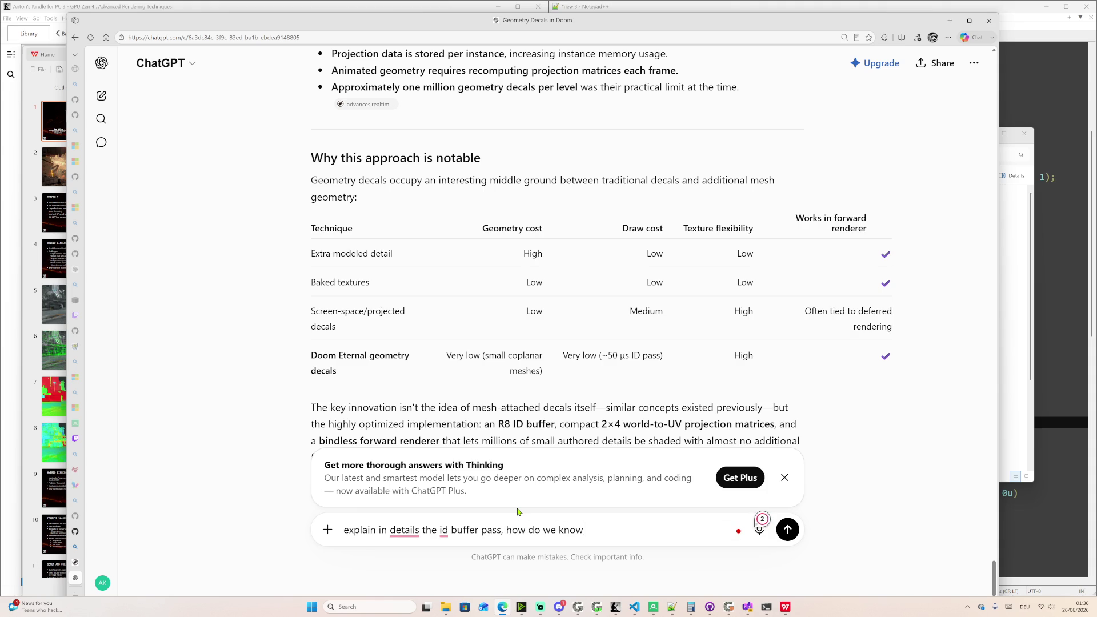
type(" in with")
key("BackSpace")
type("h texel do we ne")
type("ed ")
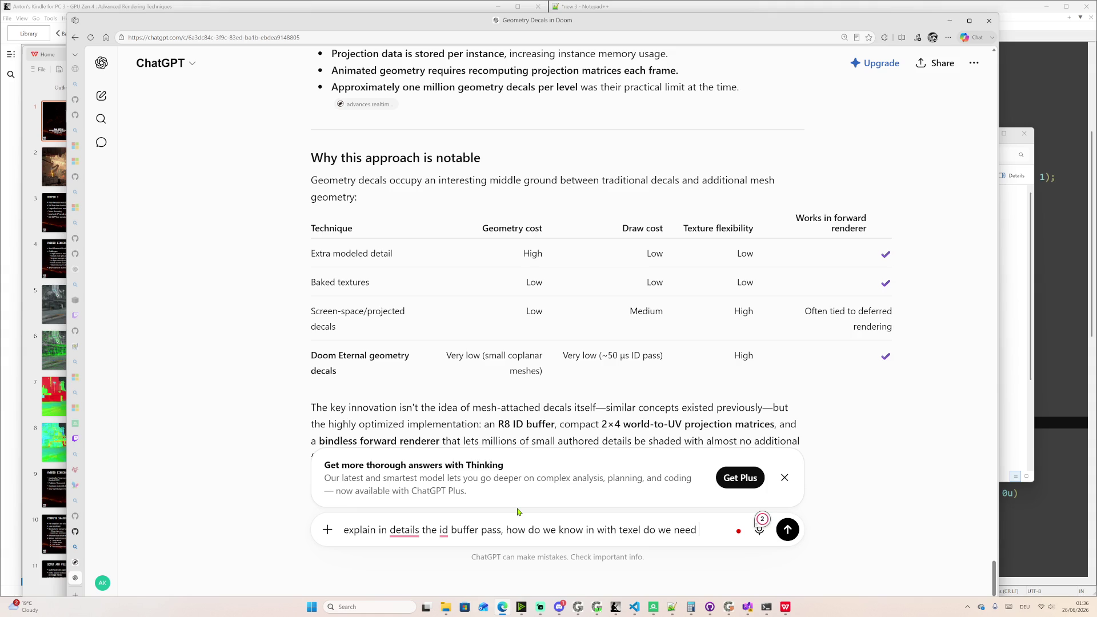
type("to place a ")
type("spe")
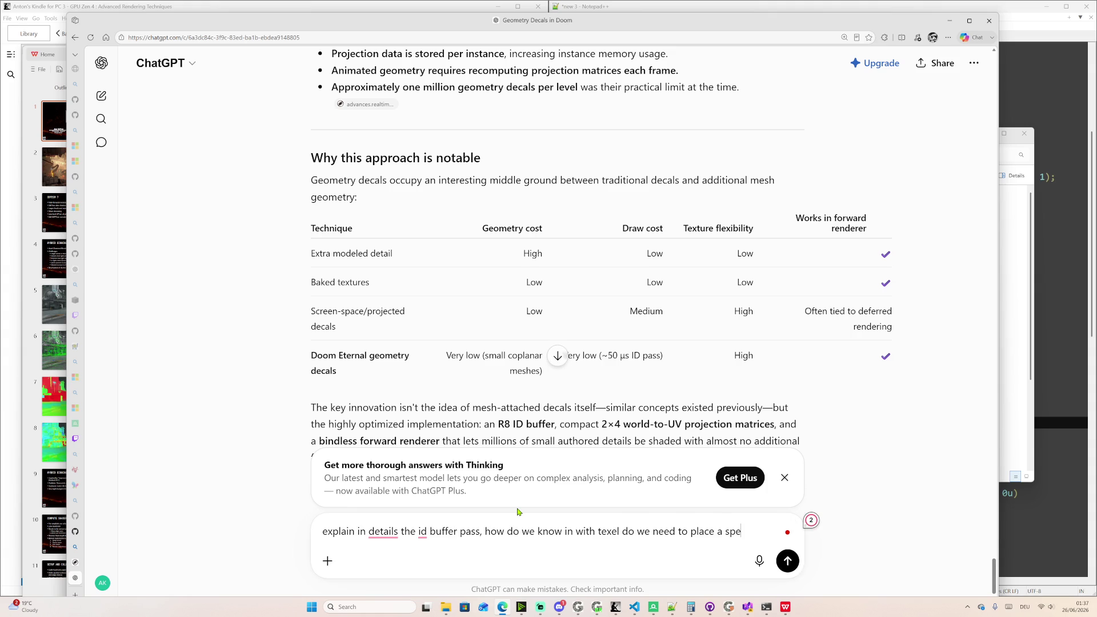
type("cific decal")
type("?")
key("Return")
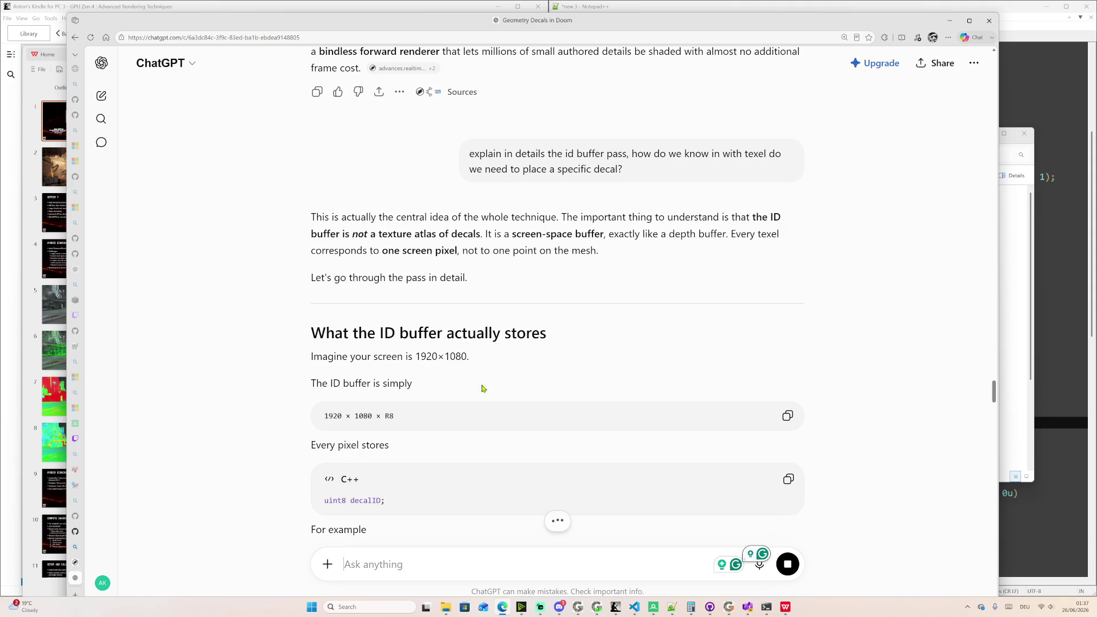
Step: Scroll the ID-buffer reply past GreaterEqual depth testing to 'What happens if two decals overlap?'
scroll(486, 365, "down", 7)
scroll(438, 294, "down", 3)
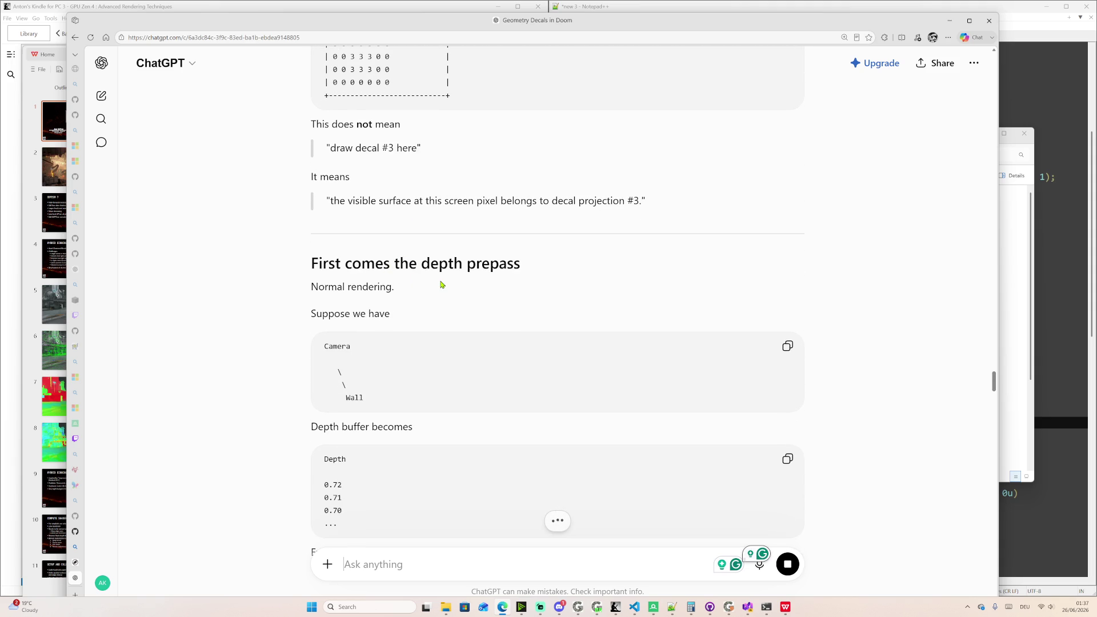
scroll(441, 280, "down", 7)
scroll(441, 276, "down", 7)
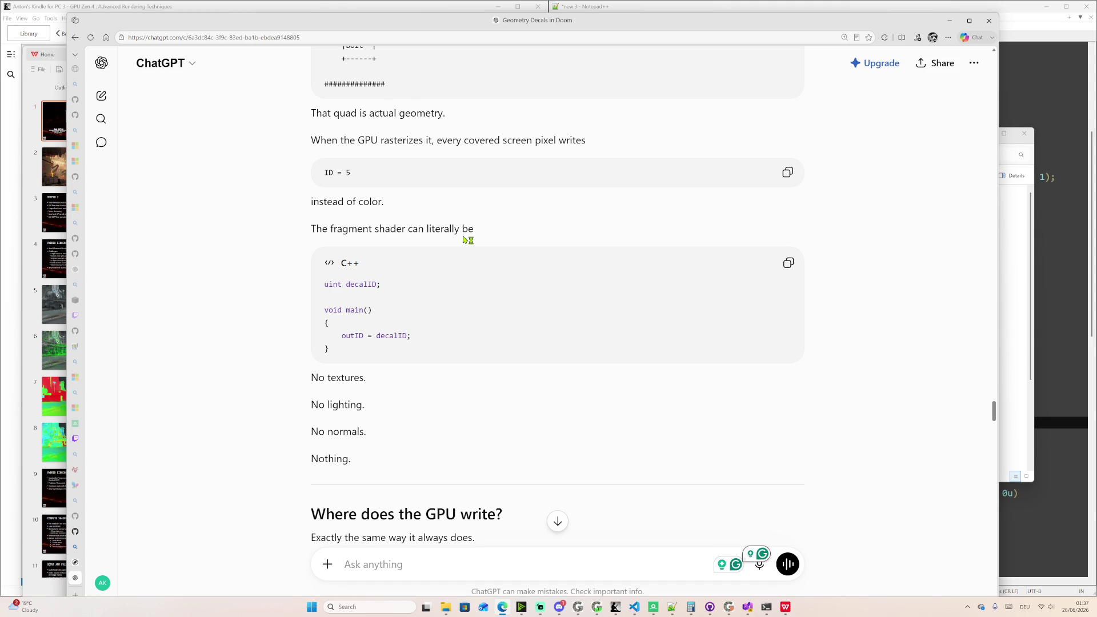
scroll(469, 236, "up", 1)
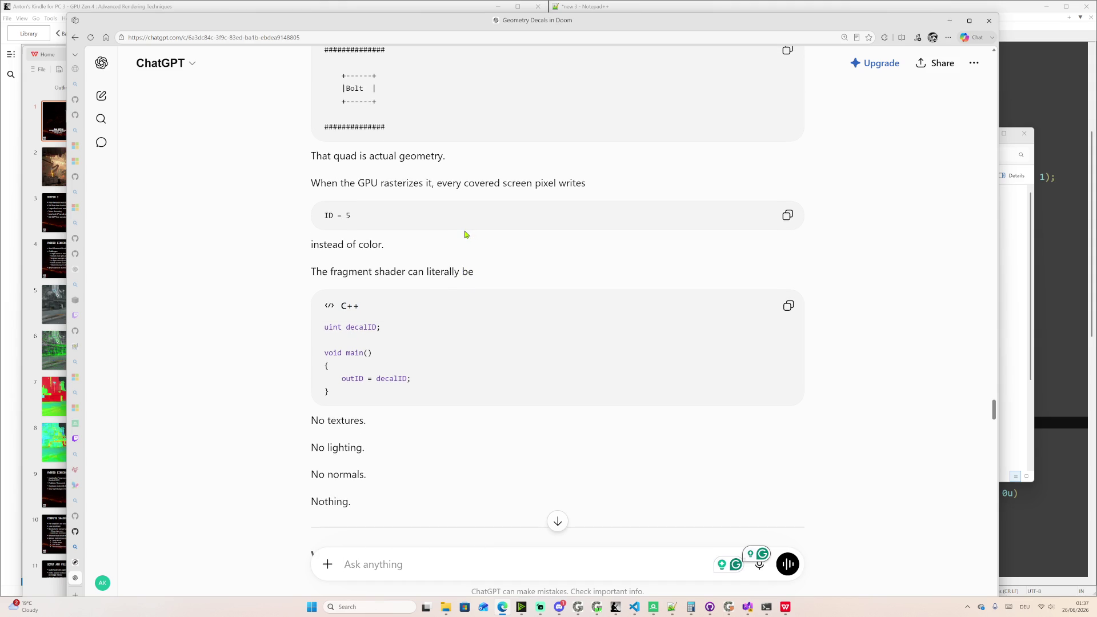
scroll(464, 235, "up", 1)
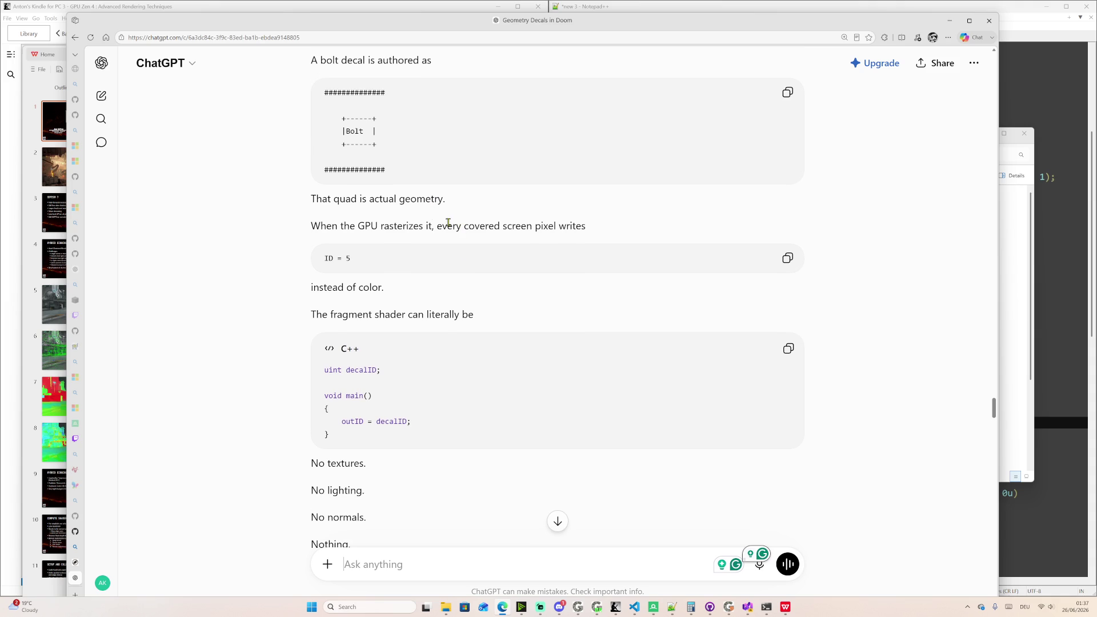
scroll(496, 240, "down", 5)
scroll(496, 241, "down", 5)
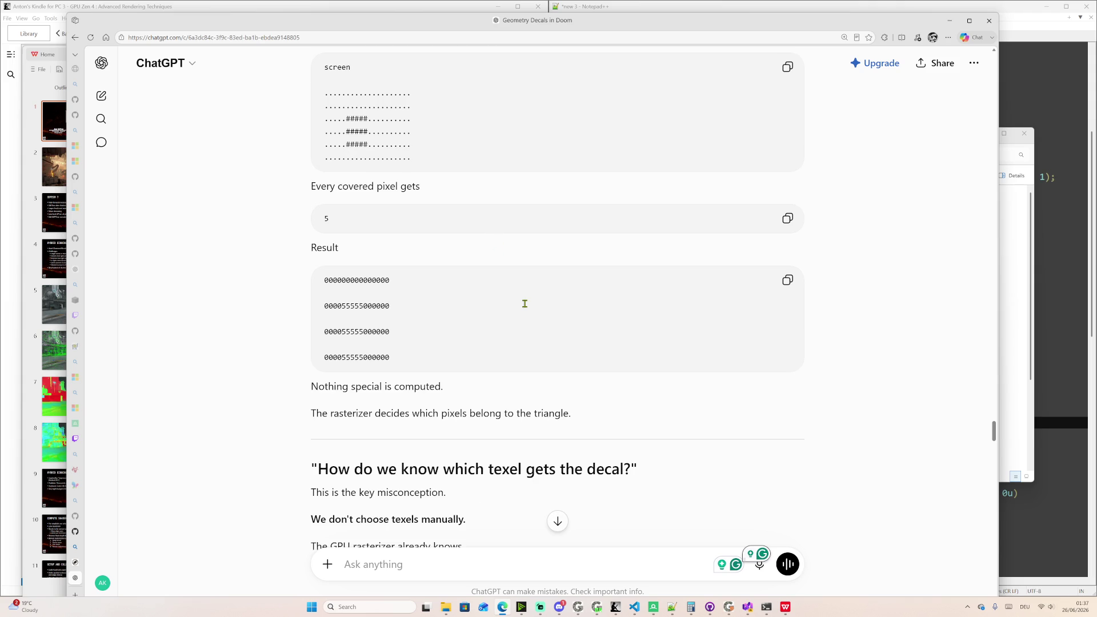
scroll(531, 311, "down", 3)
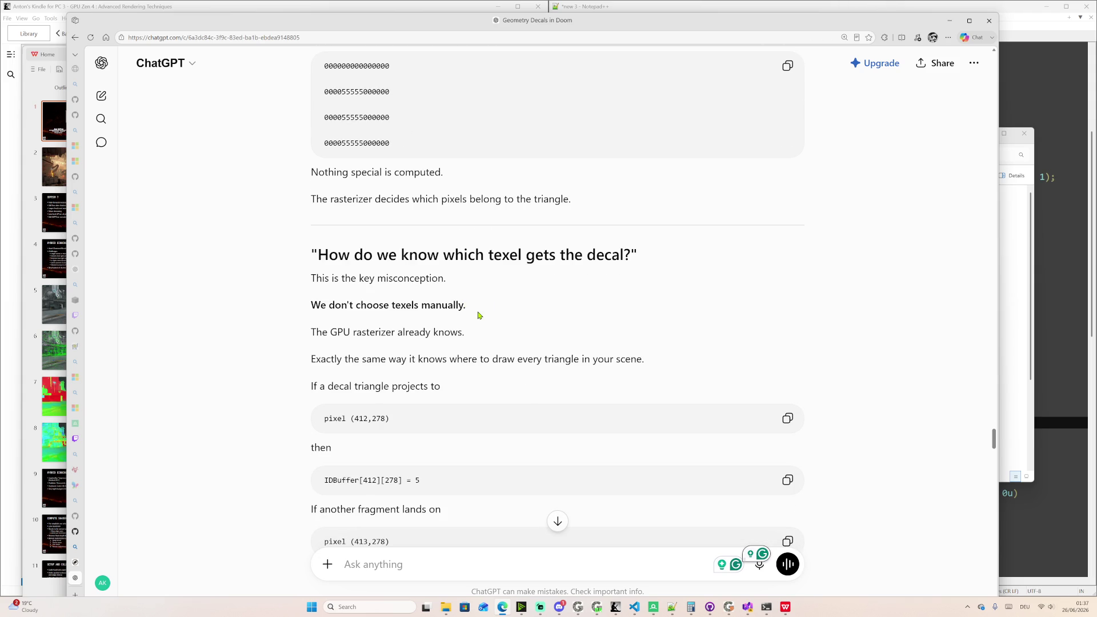
scroll(478, 316, "down", 1)
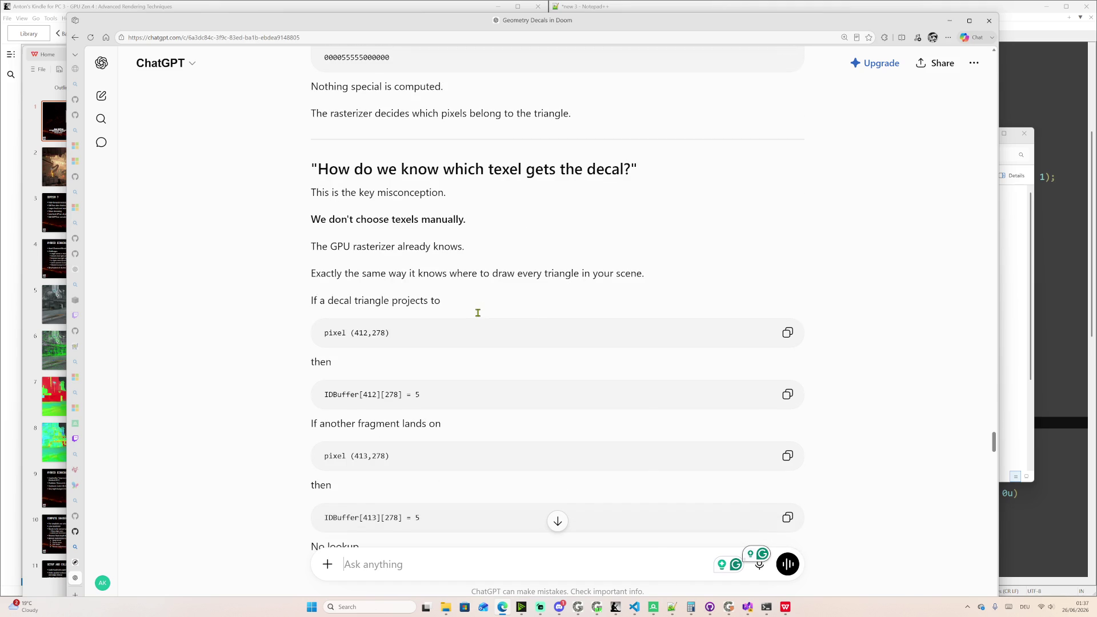
scroll(455, 267, "down", 3)
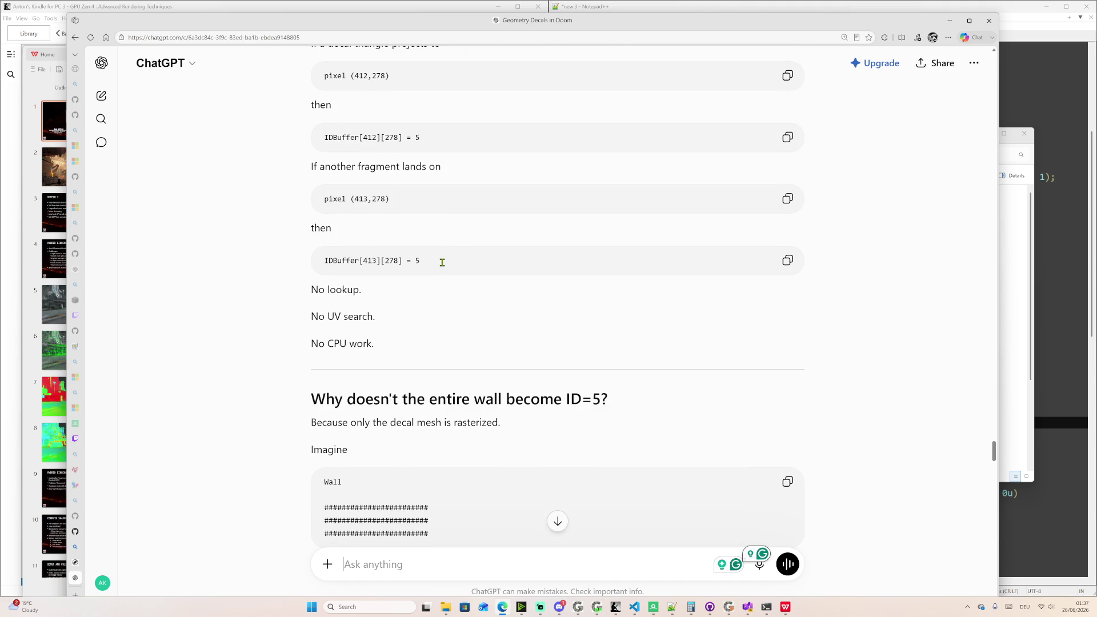
scroll(443, 274, "down", 7)
scroll(416, 332, "down", 3)
scroll(416, 334, "down", 9)
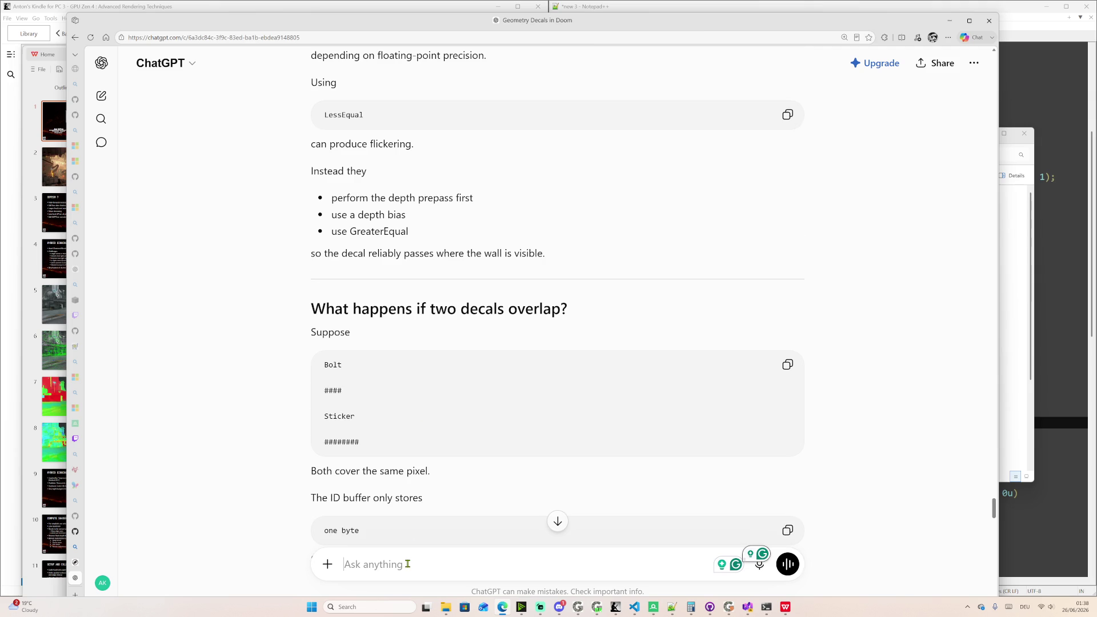
Step: Ask whether IDs are rendered with regular planes at the object's world position with offset transform applied
type("Wait, do we ")
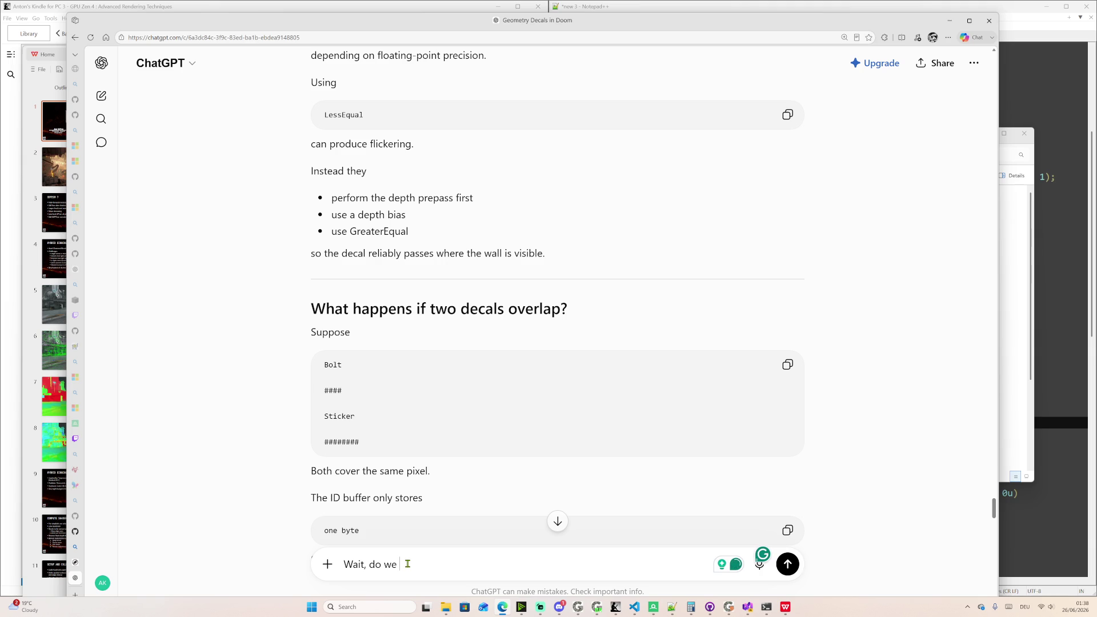
type("render i")
type("d")
type("`")
type("'s ")
type("b")
type("us")
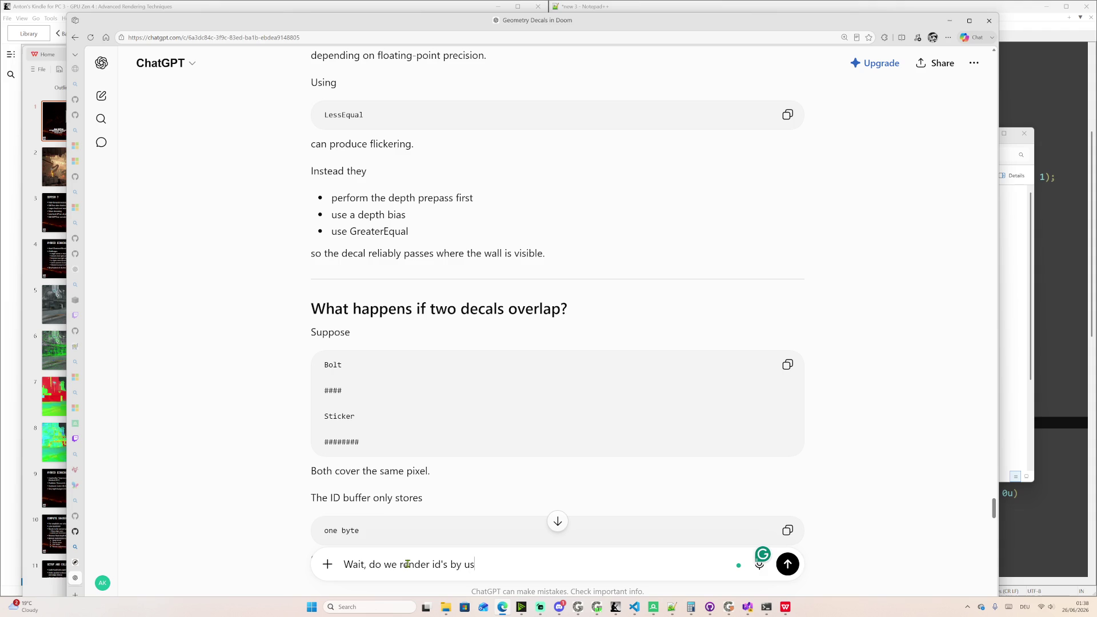
type("ing regular")
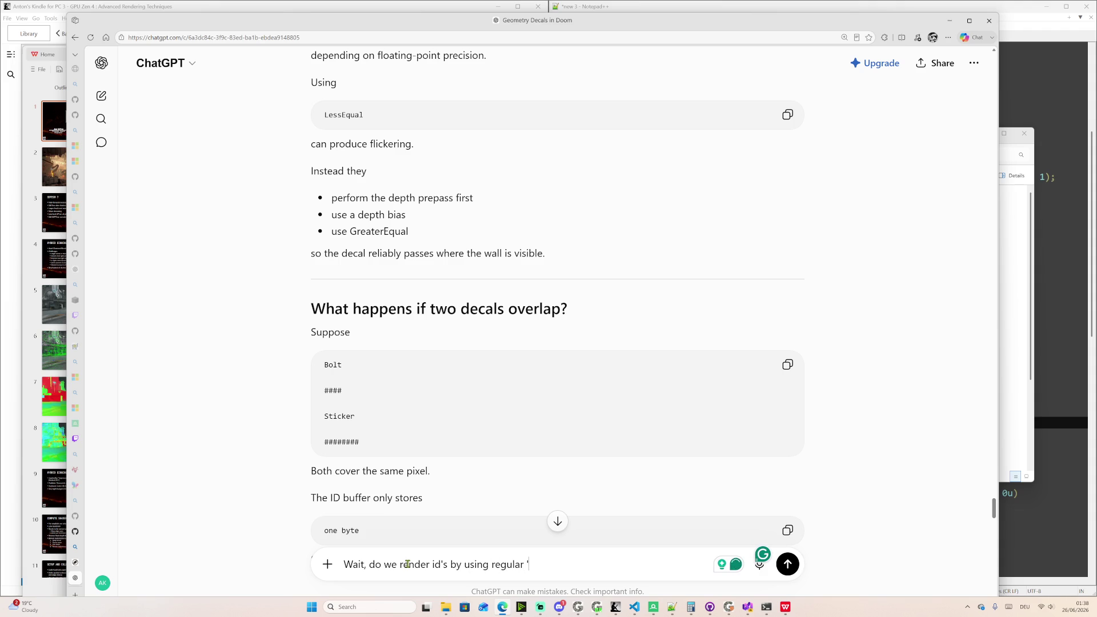
type("planes")
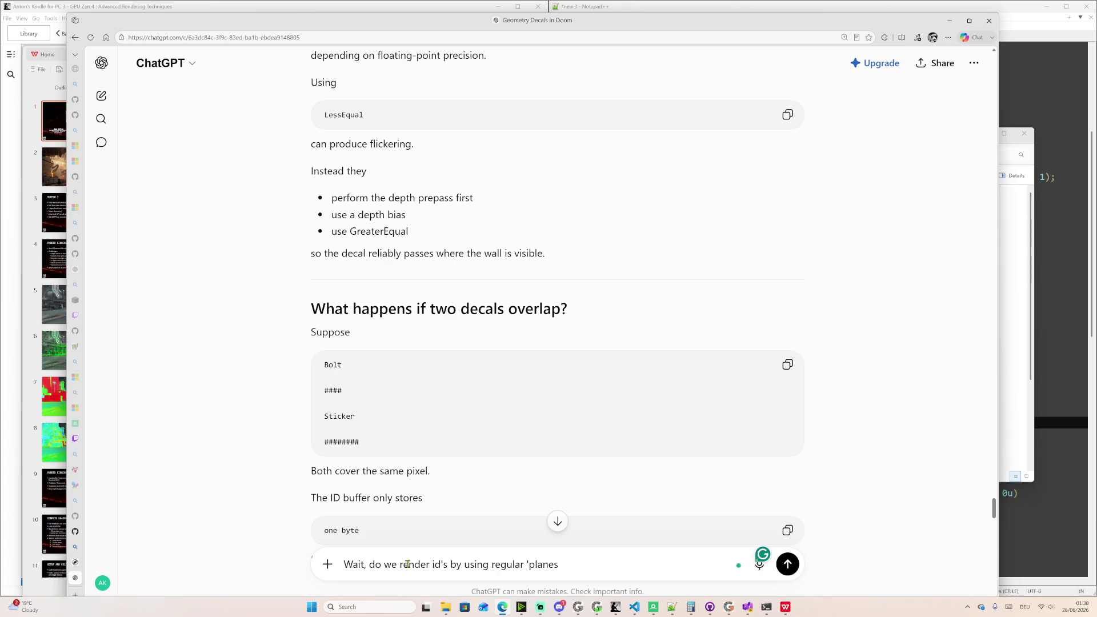
type("'")
type(" wi")
type("th")
type("in")
type("loc")
key("BackSpace")
key("BackSpace")
key("BackSpace")
type("worl")
type("d posi")
type("tion of ")
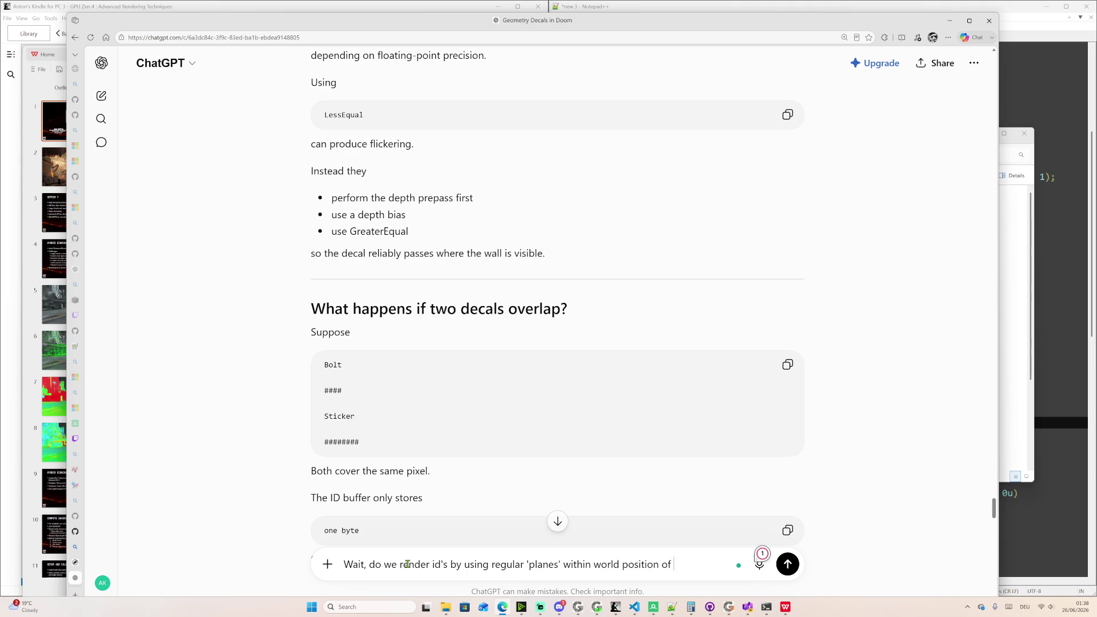
type("the")
type(" ob")
key("BackSpace")
key("BackSpace")
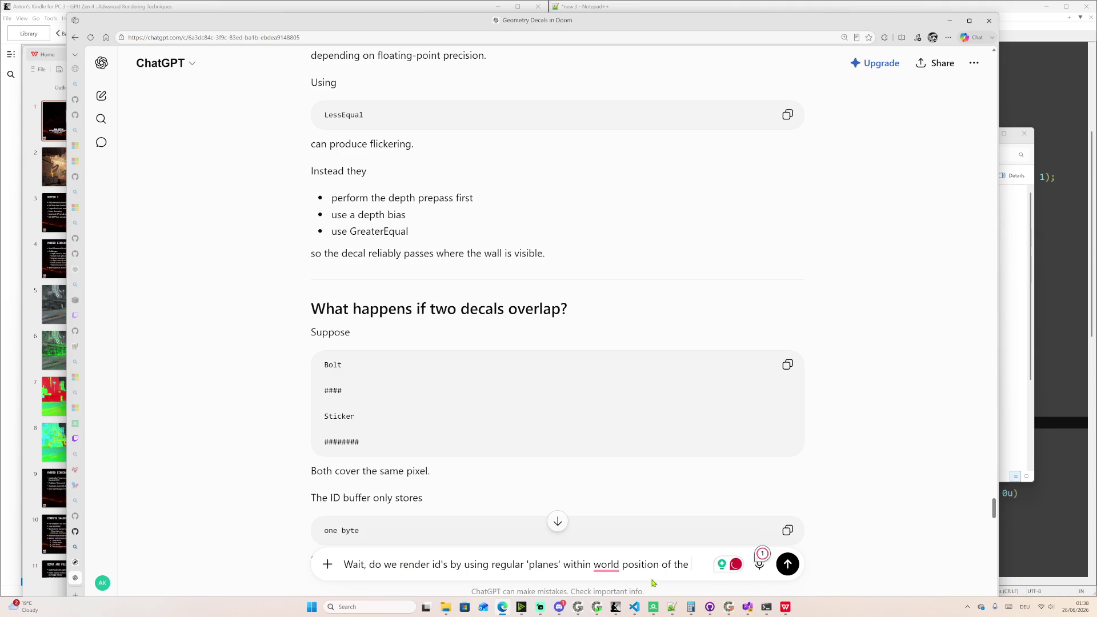
mouse_move(606, 565)
left_click(616, 497)
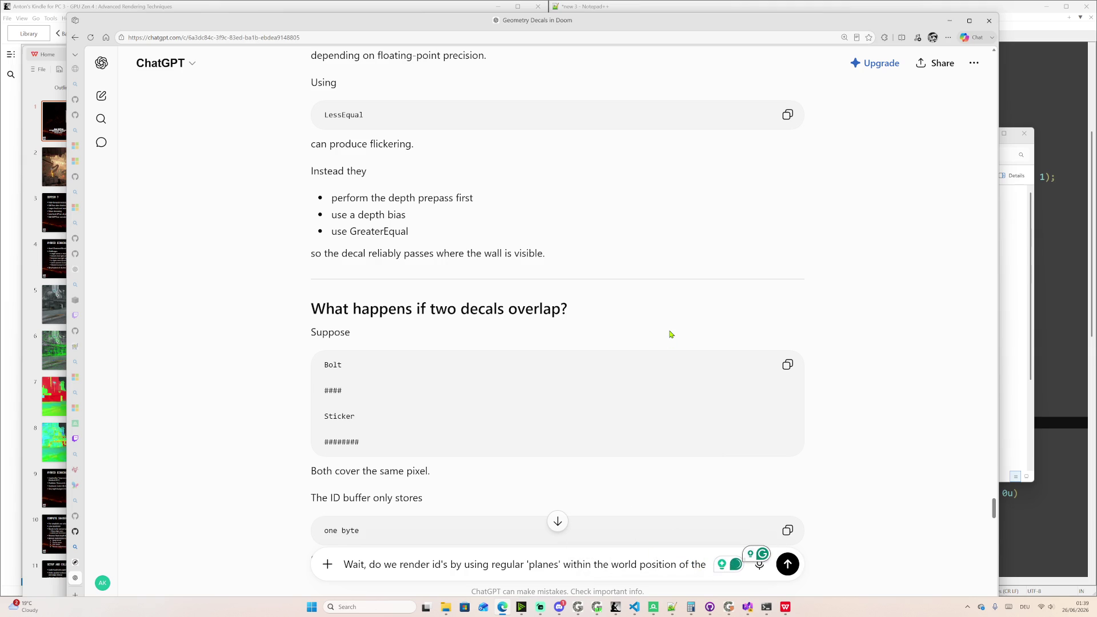
type("object y")
type("with offset")
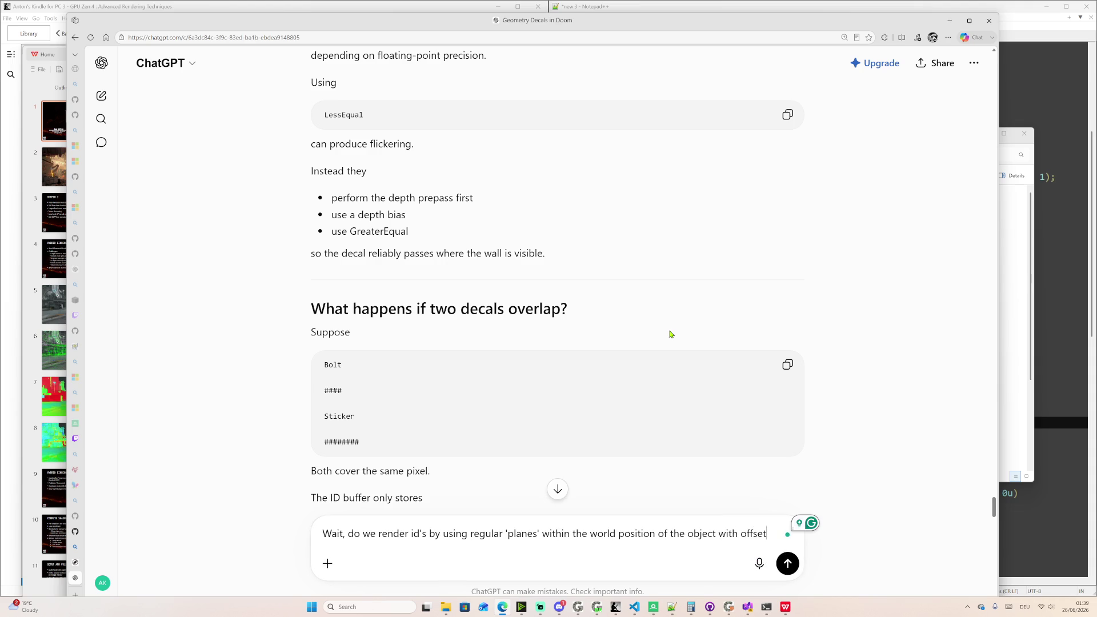
type(" transform ap")
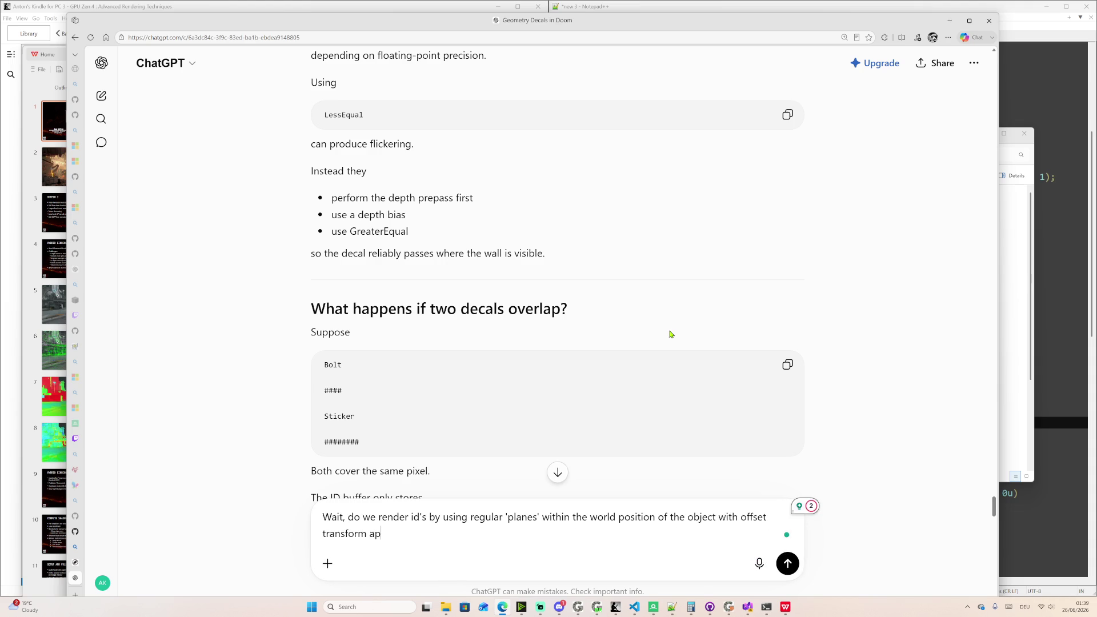
type("plied")
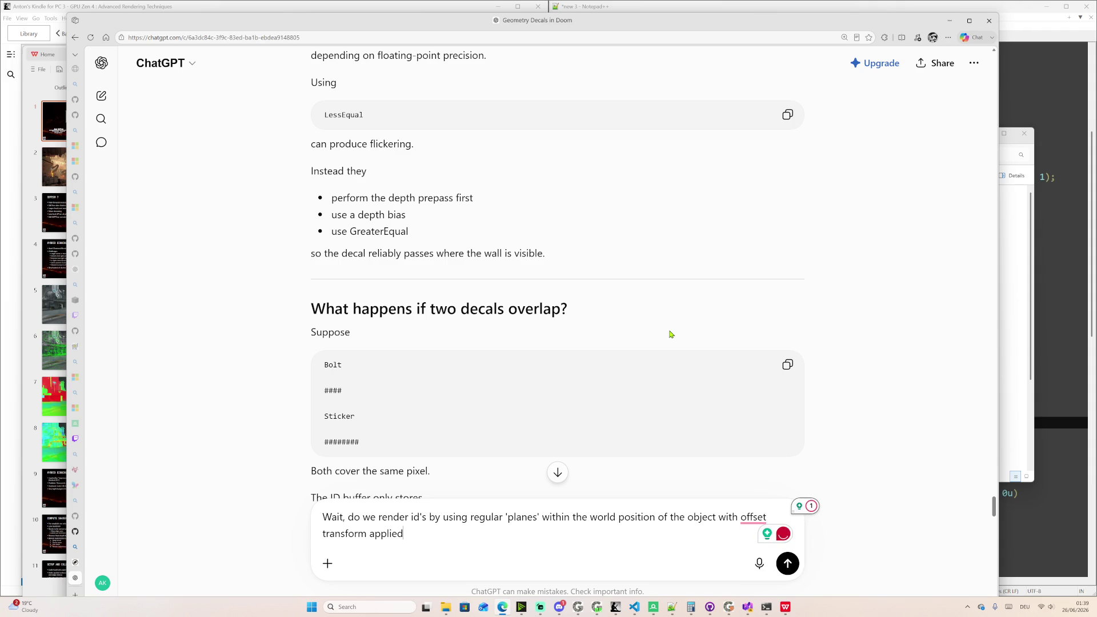
type("?")
key("Return")
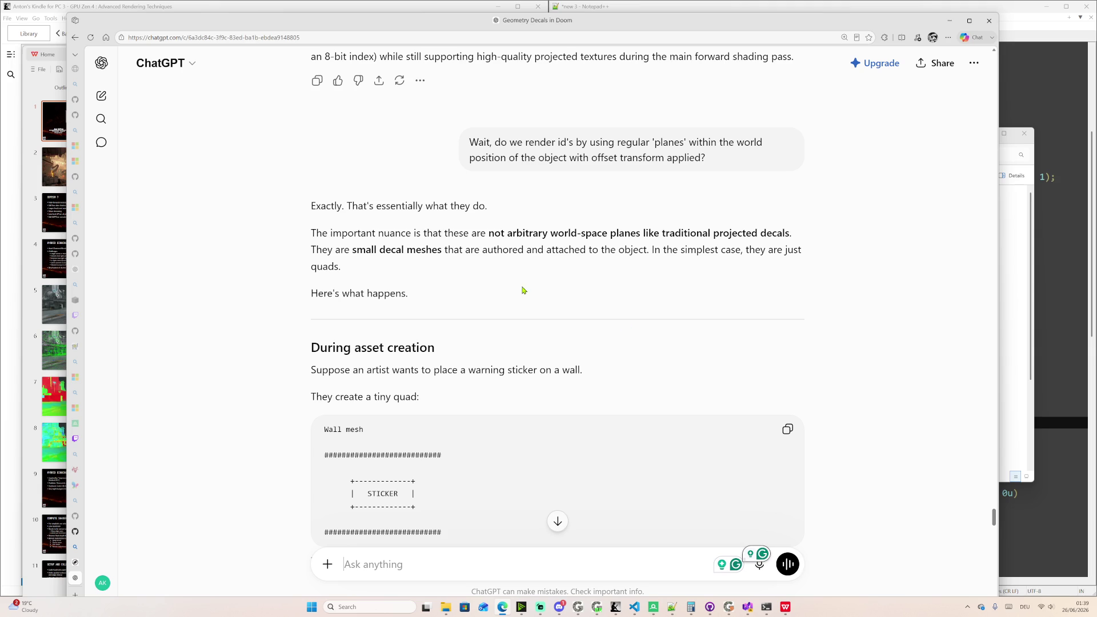
Step: Scroll through the reply's 'During asset creation' section into 'During rendering'
scroll(483, 310, "down", 5)
scroll(479, 308, "down", 4)
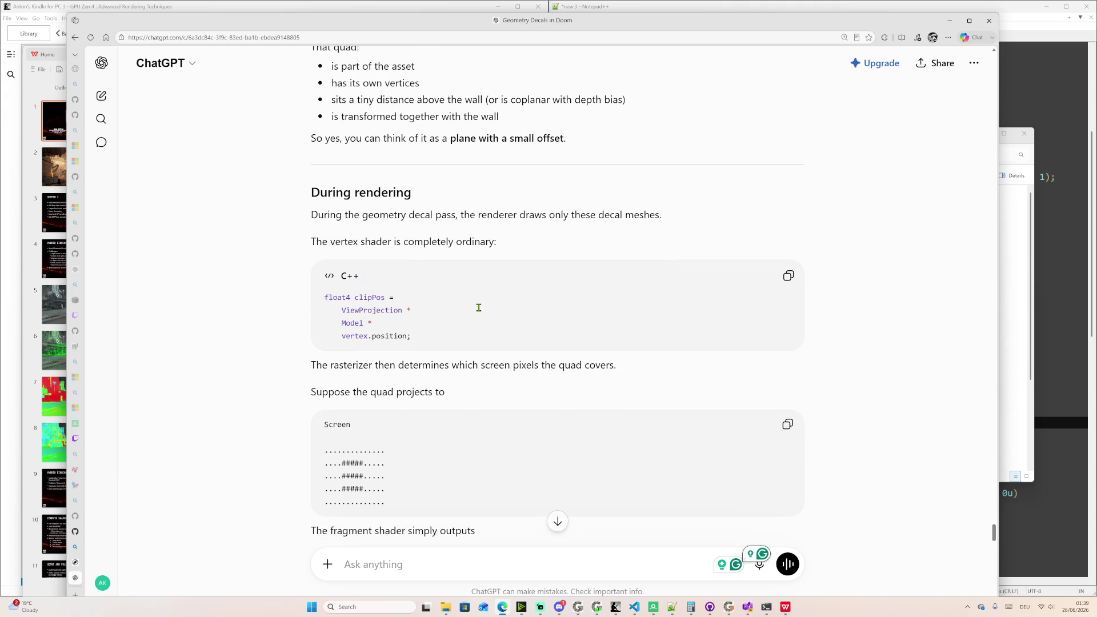
scroll(479, 308, "down", 5)
scroll(480, 315, "up", 2)
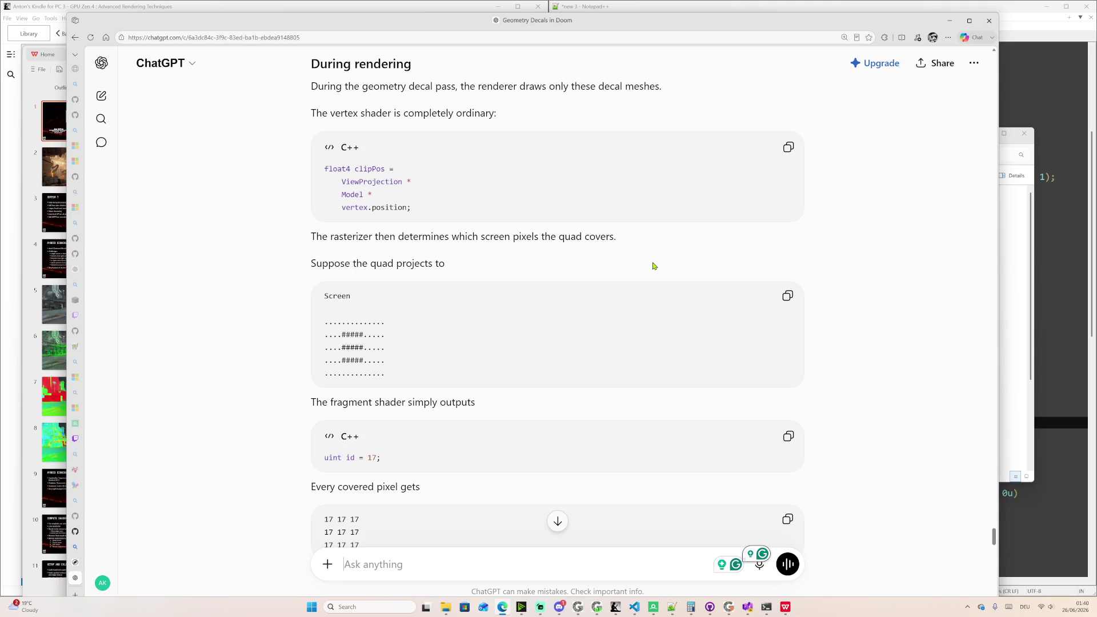
Step: Scroll to the section explaining the quad as a mask for decal #17
scroll(654, 267, "down", 7)
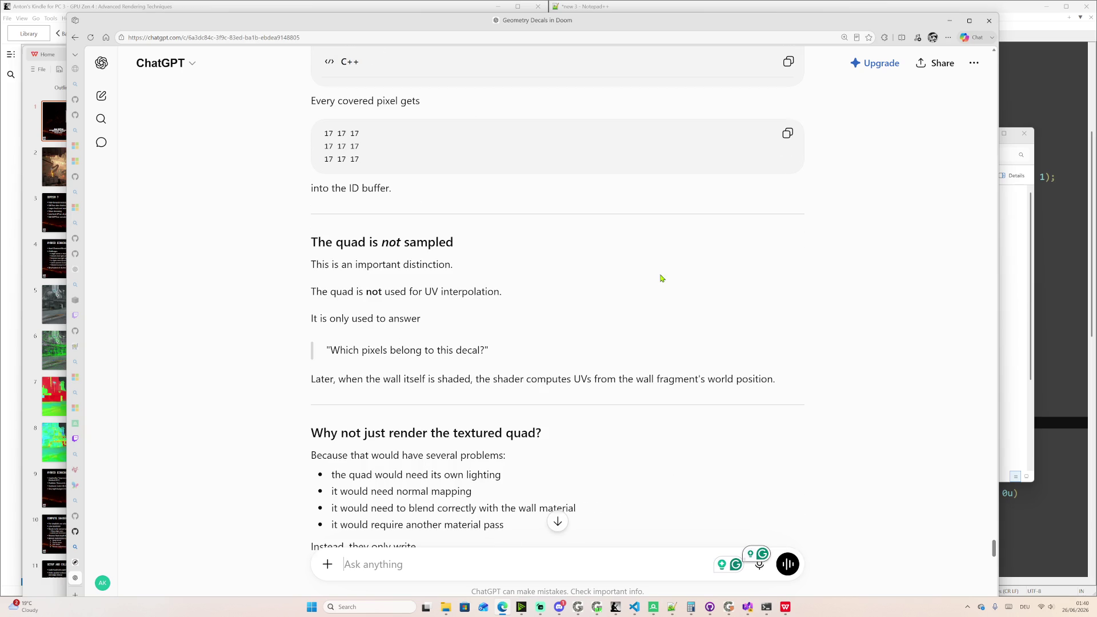
scroll(661, 278, "down", 1)
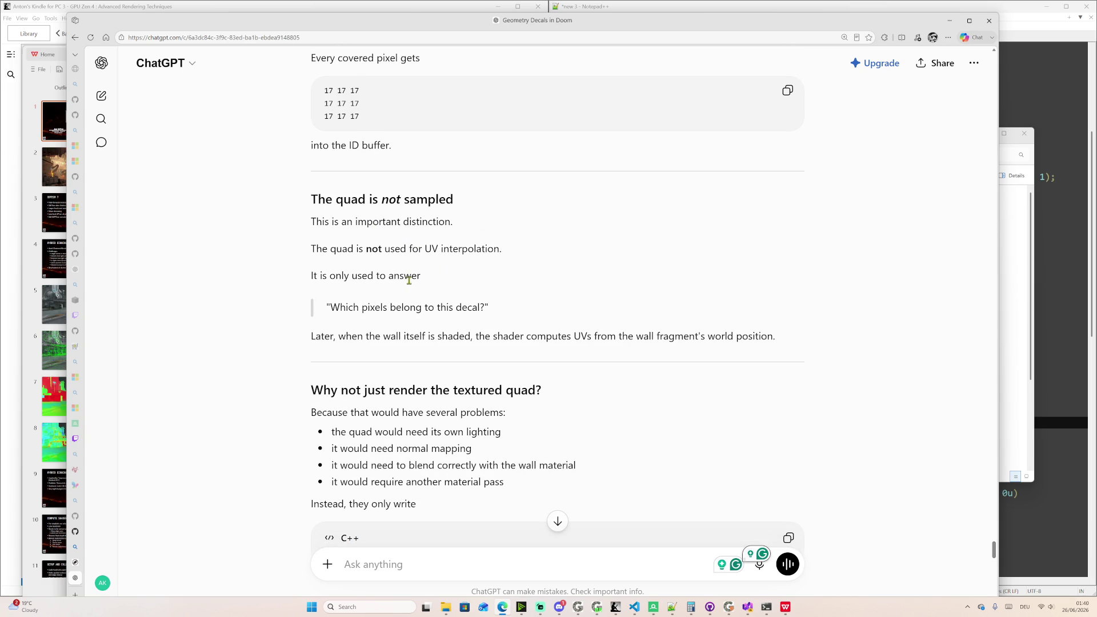
scroll(423, 287, "down", 1)
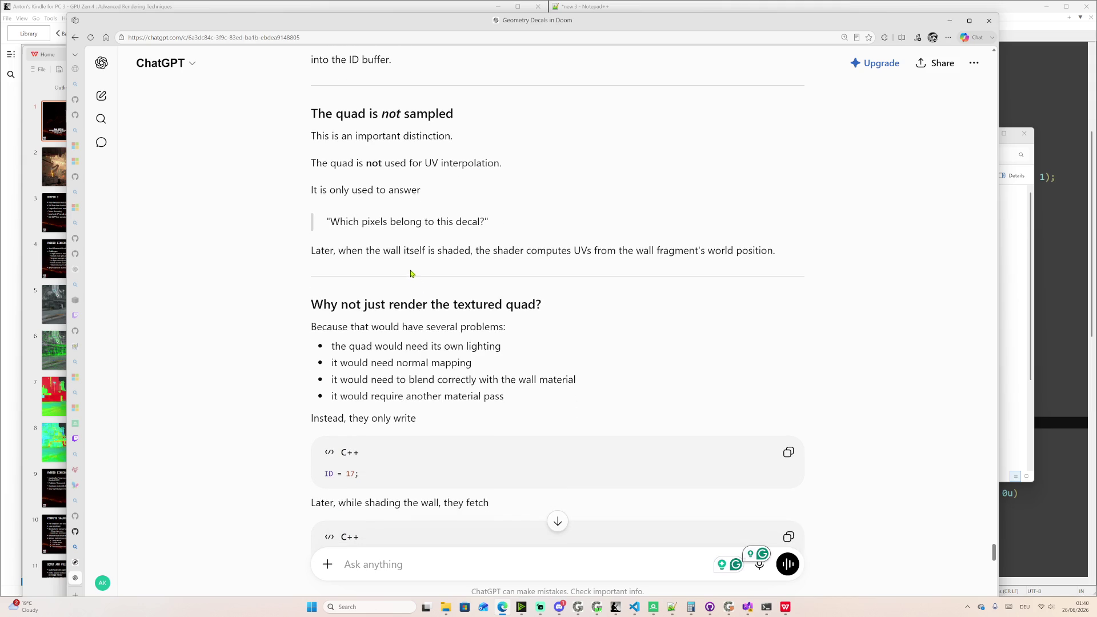
scroll(543, 263, "down", 1)
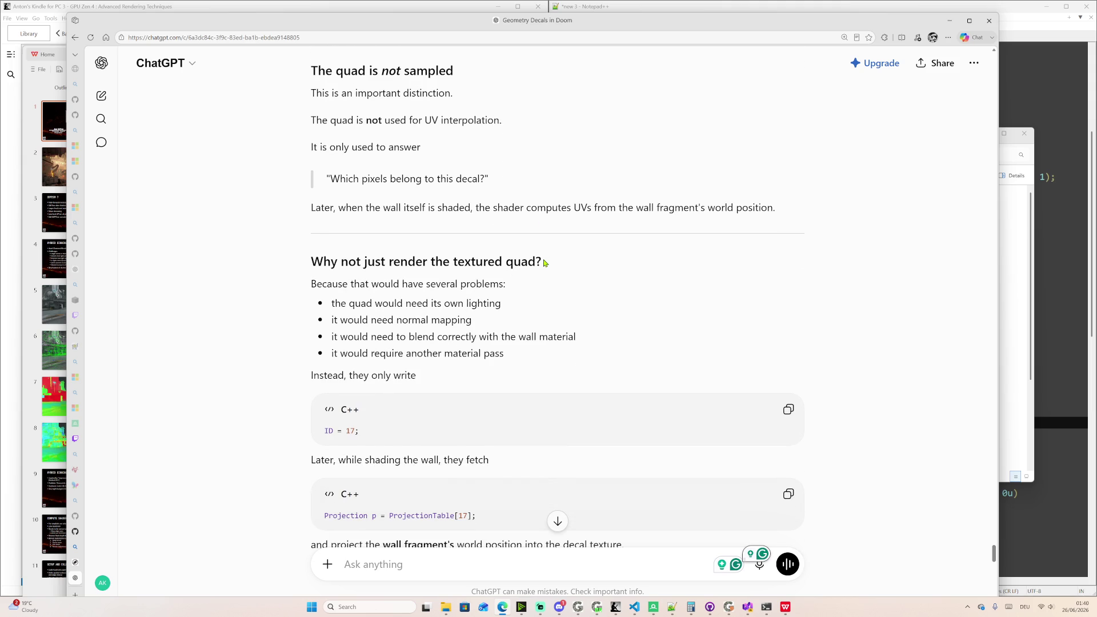
scroll(609, 267, "down", 2)
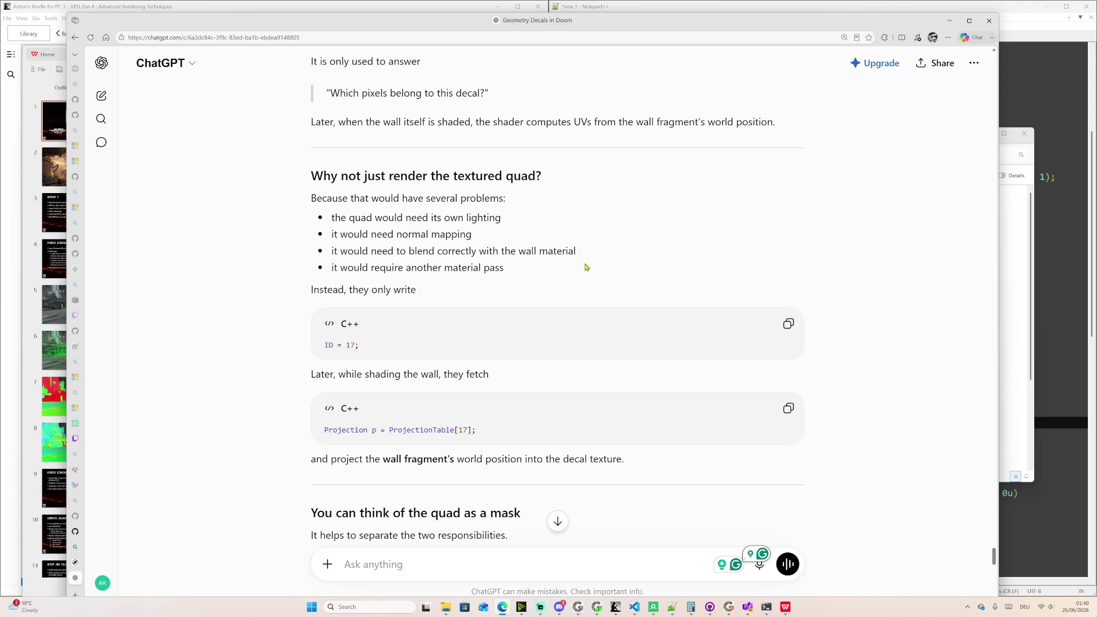
scroll(585, 267, "down", 3)
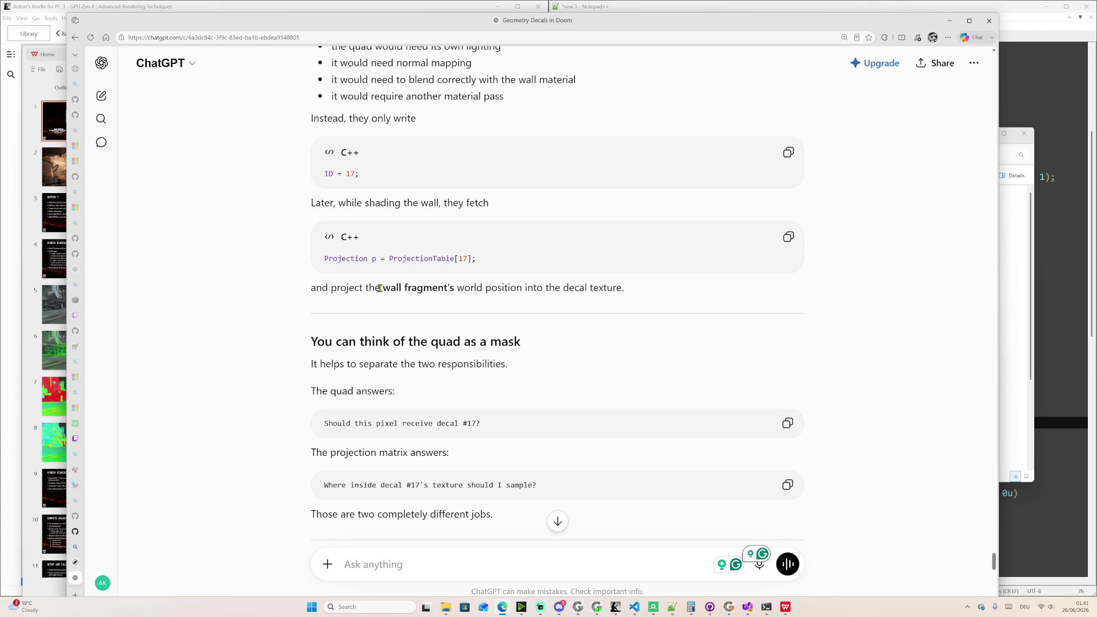
Step: Scroll to the end of the geometry-decal answer, where the ID pass writes 8-bit decal IDs
scroll(422, 434, "down", 15)
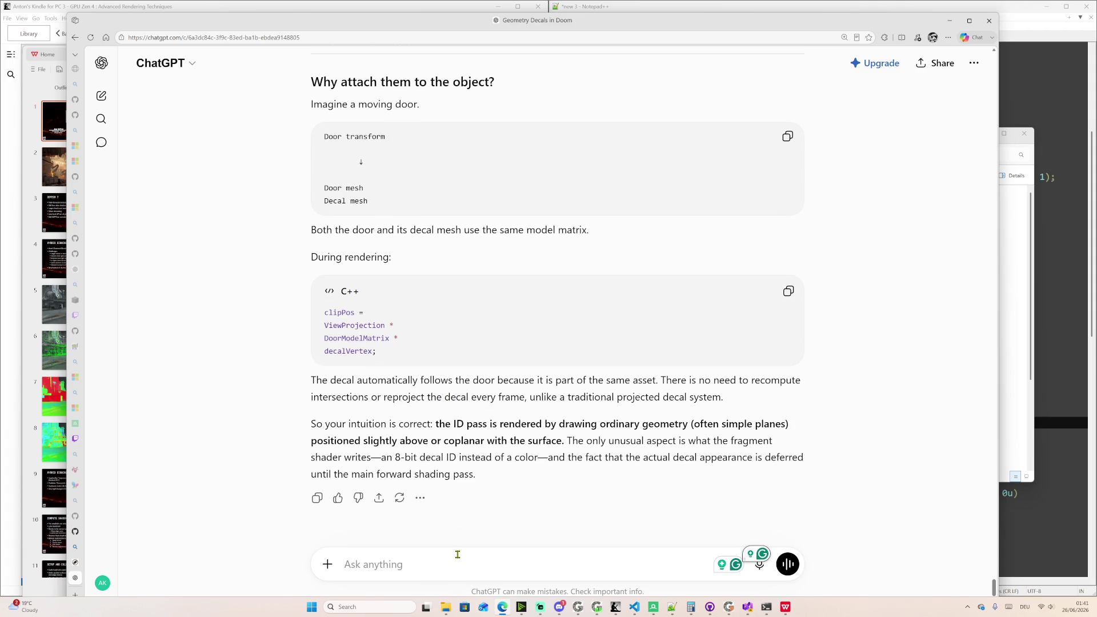
Step: Send the follow-up: "why can't we use objects UV and remap them by using 2x2 matrix to the decal uv?"
type("why")
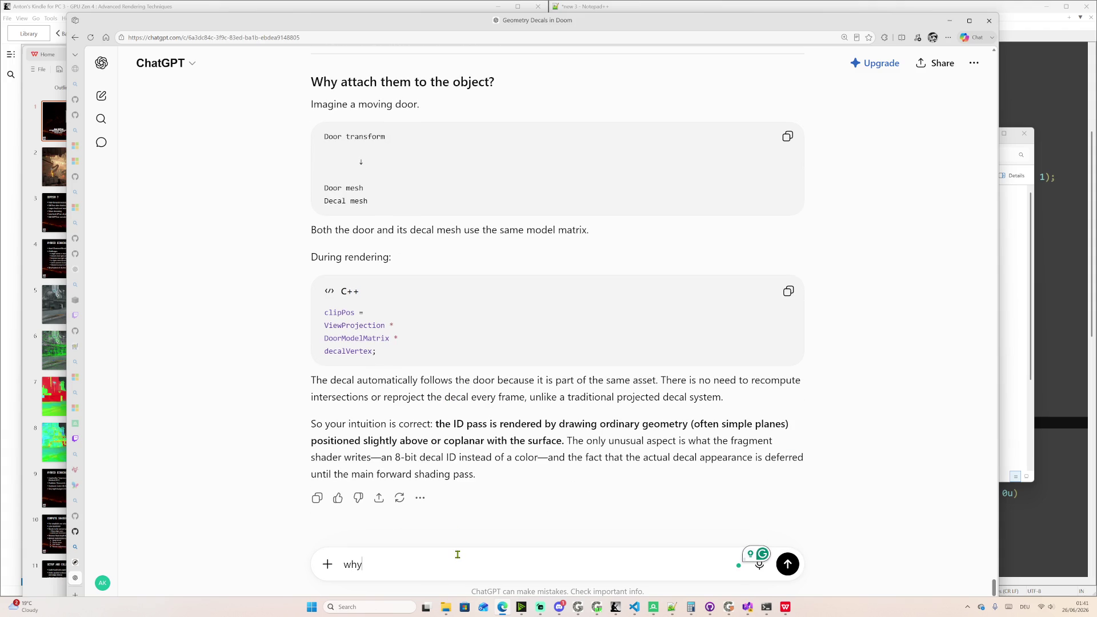
type(" cand")
key("BackSpace")
type("'t we u")
type("se o")
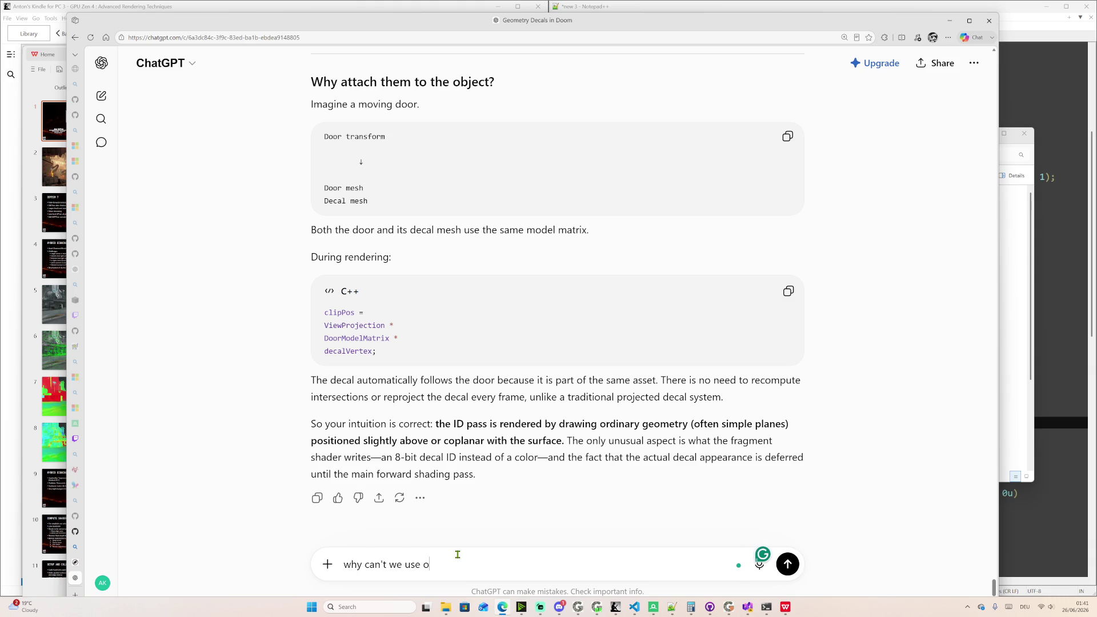
type("bjects U")
type("V and rem")
type("ap them")
type(" by ")
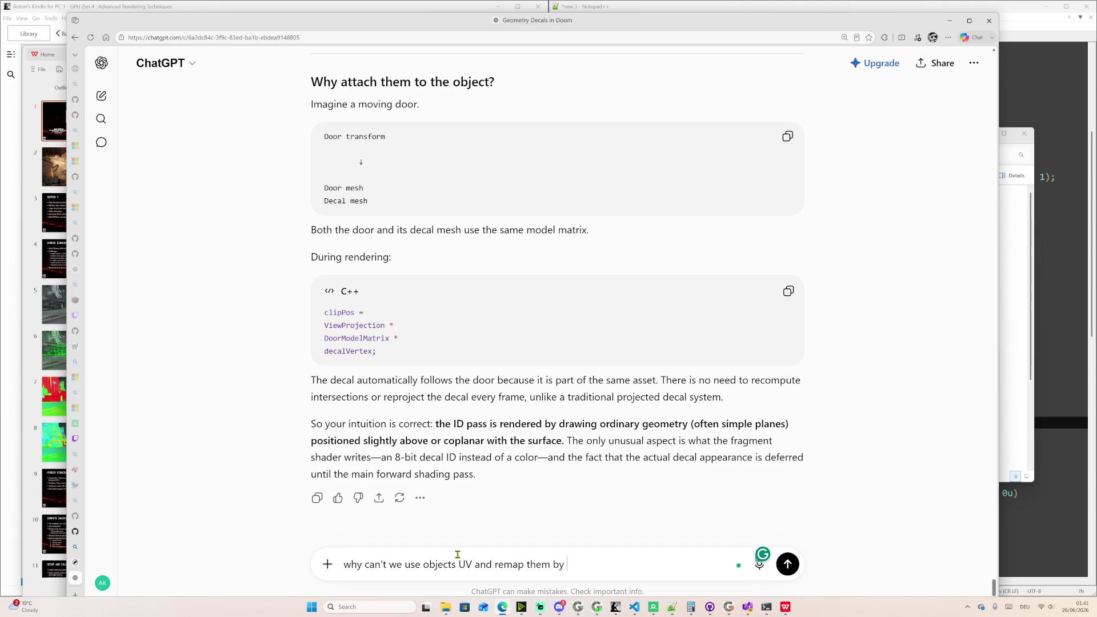
type("using 2x2 ma")
type("trix to the ")
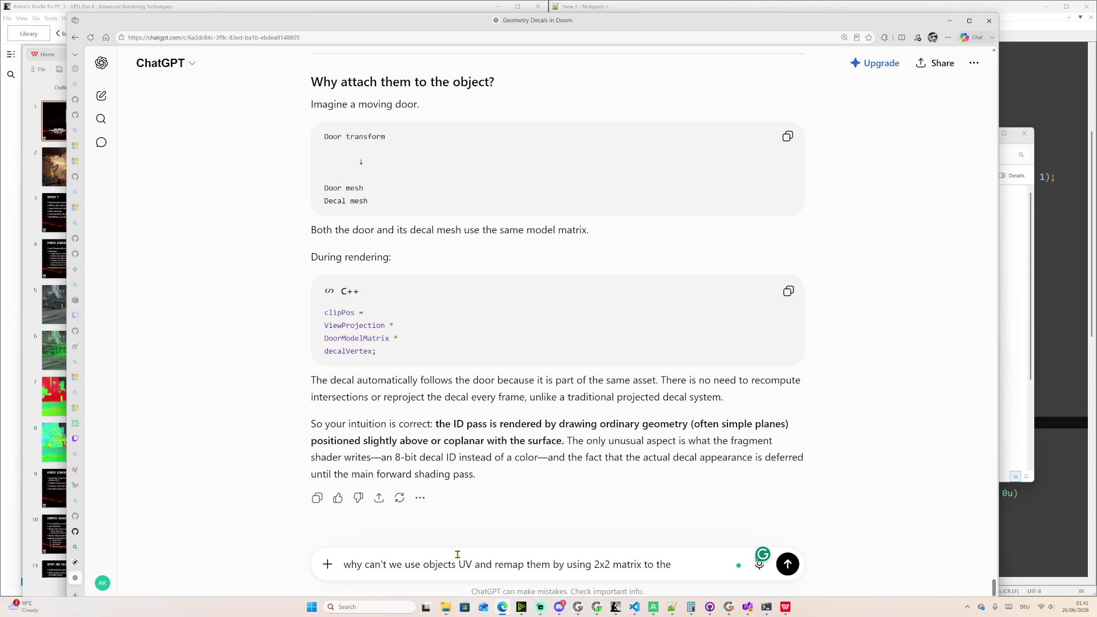
type("dec")
type("al uv")
type("?")
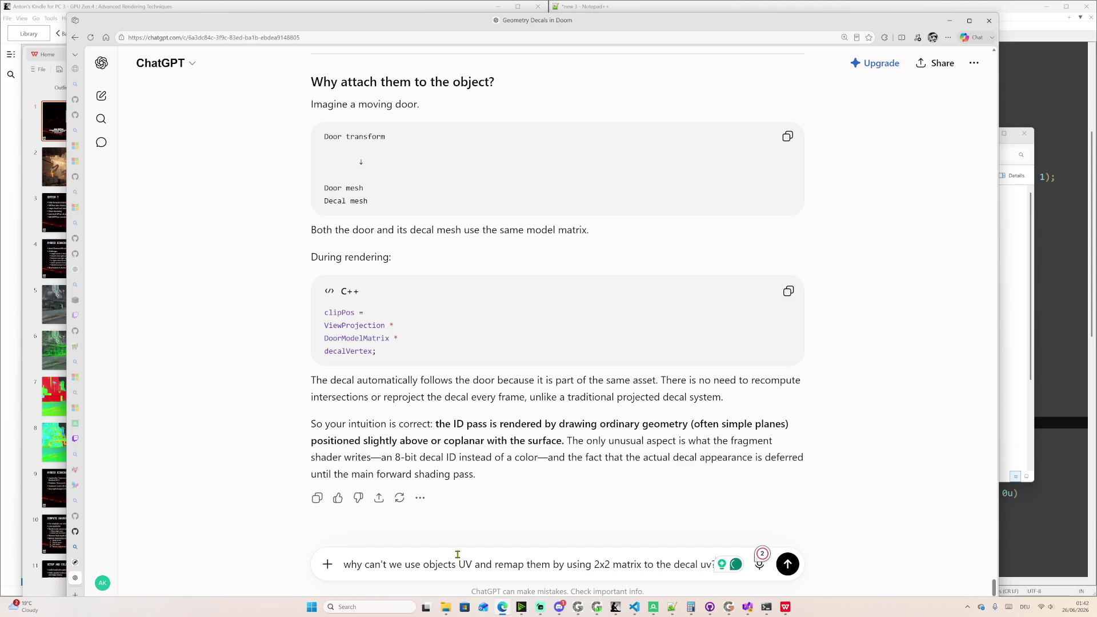
key("Return")
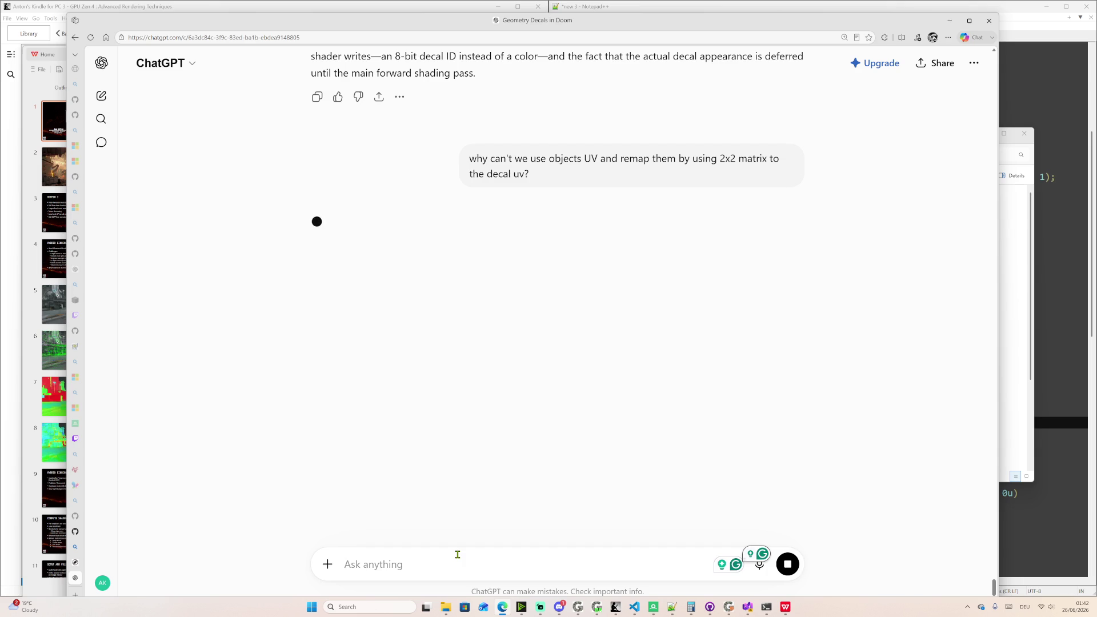
Step: While the reply generates, scroll back up to reread the 'Is it always a plane?' section
scroll(681, 361, "up", 4)
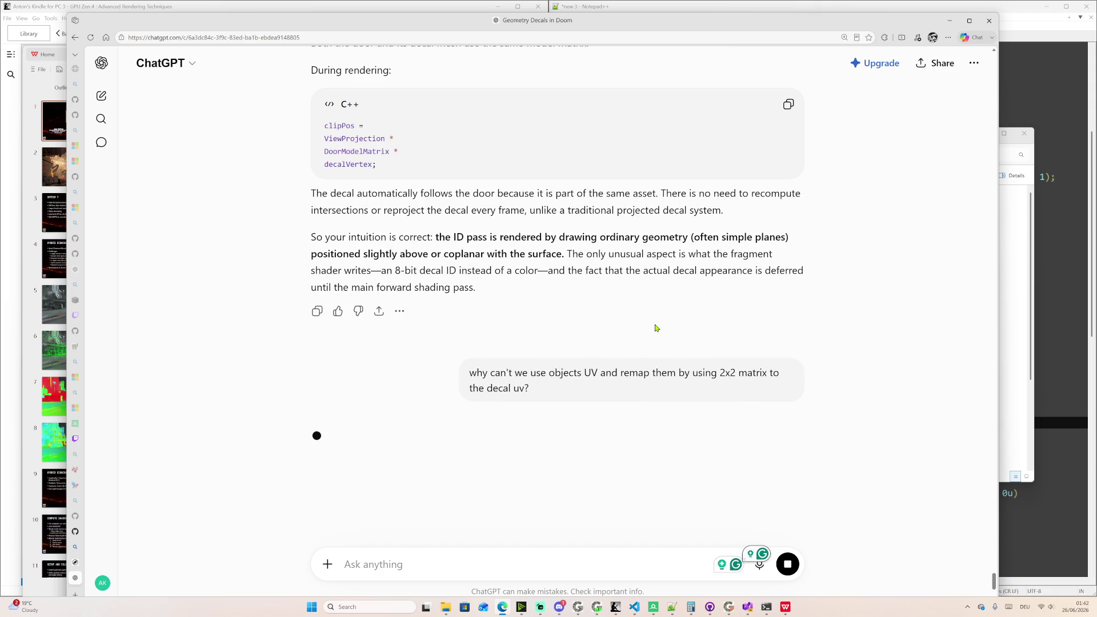
scroll(657, 328, "up", 8)
scroll(658, 328, "up", 2)
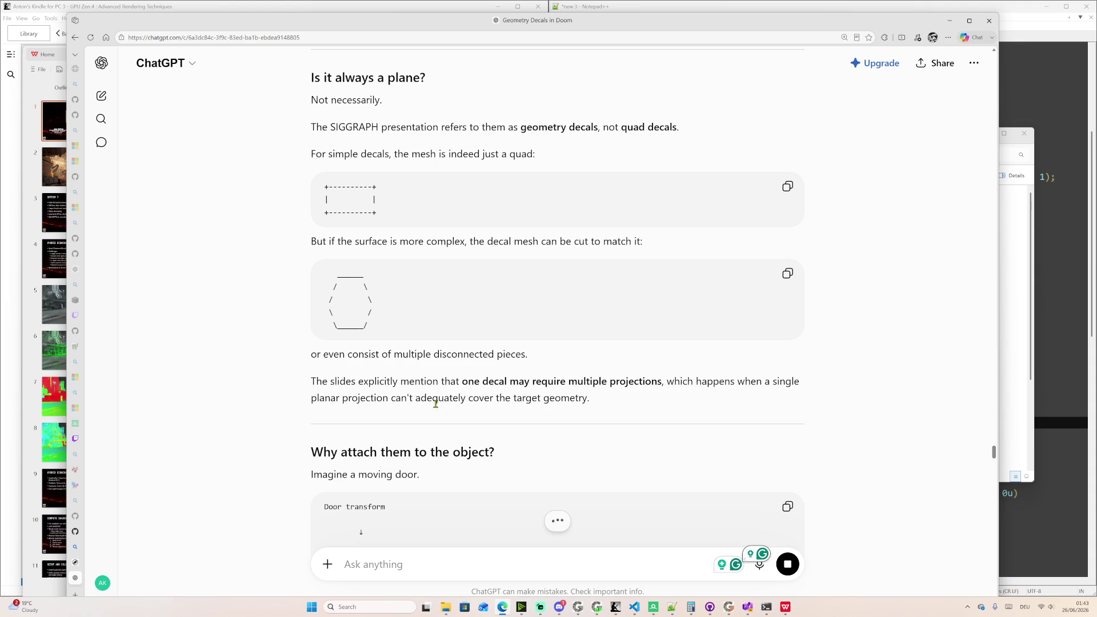
Step: Read the new short answer, highlighting 'UVs', 'satisfy that property' and the text through 'Let's unpack why'
scroll(566, 412, "down", 15)
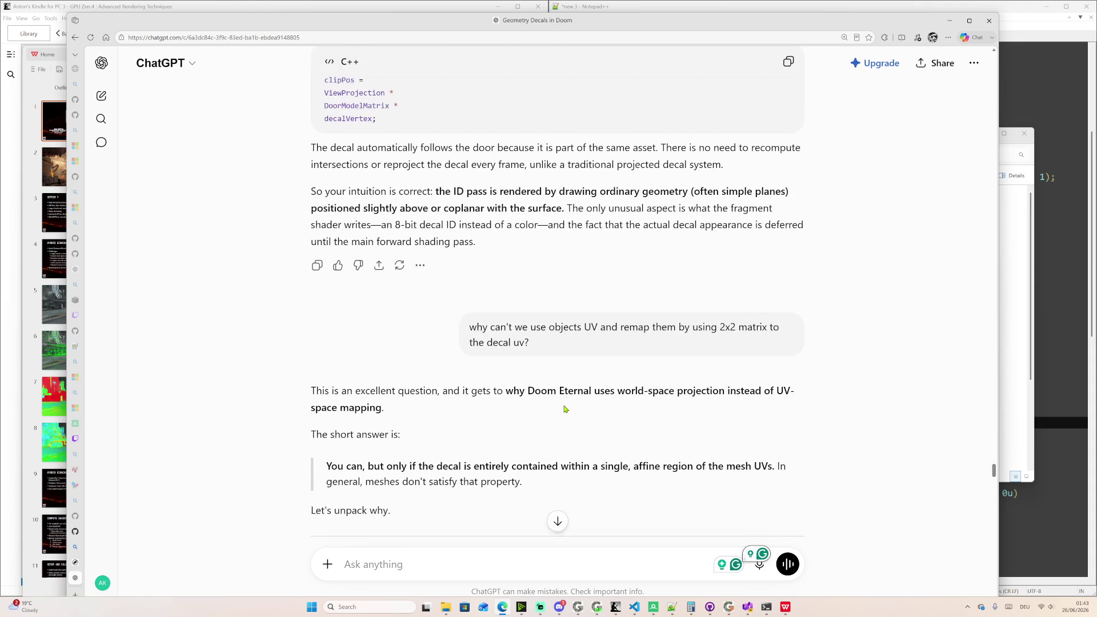
scroll(564, 402, "up", 4)
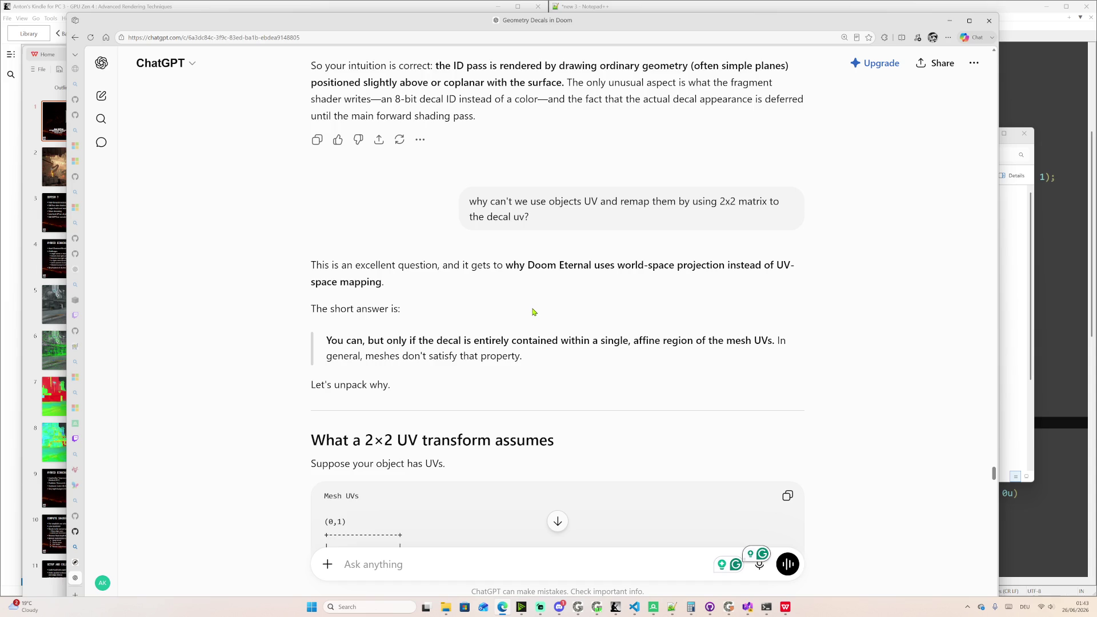
scroll(533, 311, "down", 1)
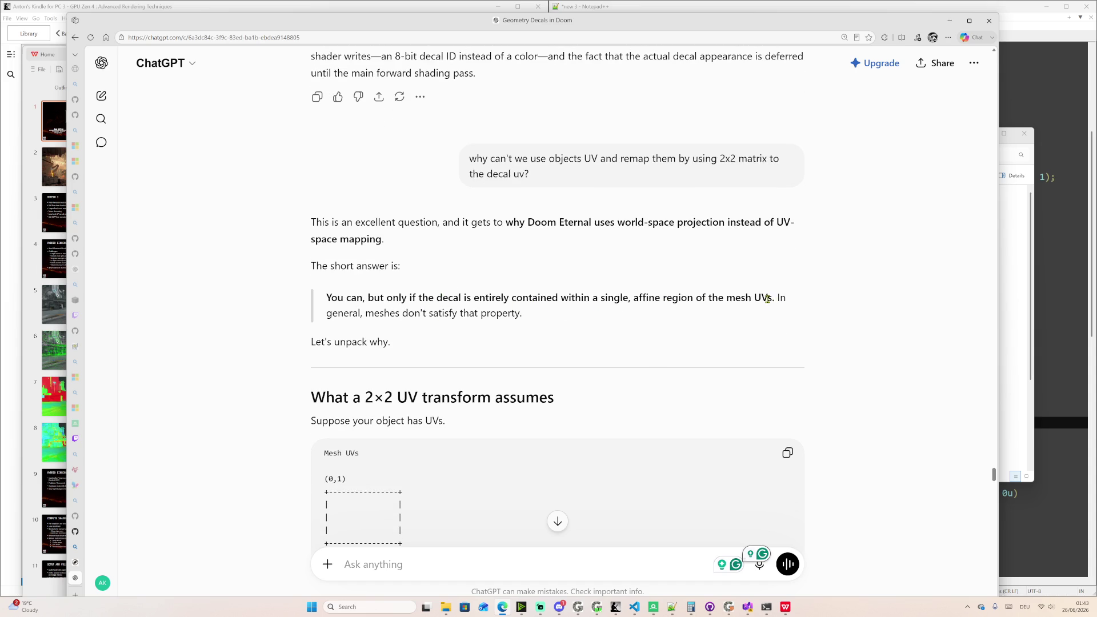
left_click_drag(754, 297, 773, 297)
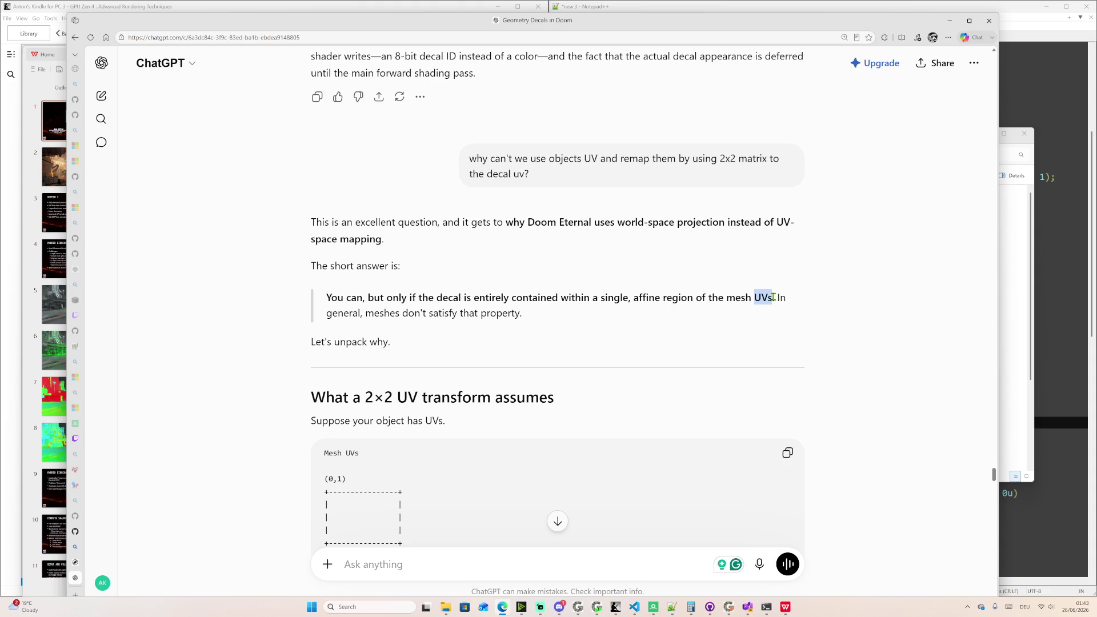
left_click(774, 297)
left_click_drag(428, 315, 523, 323)
left_click(525, 324)
left_click_drag(445, 342, 346, 298)
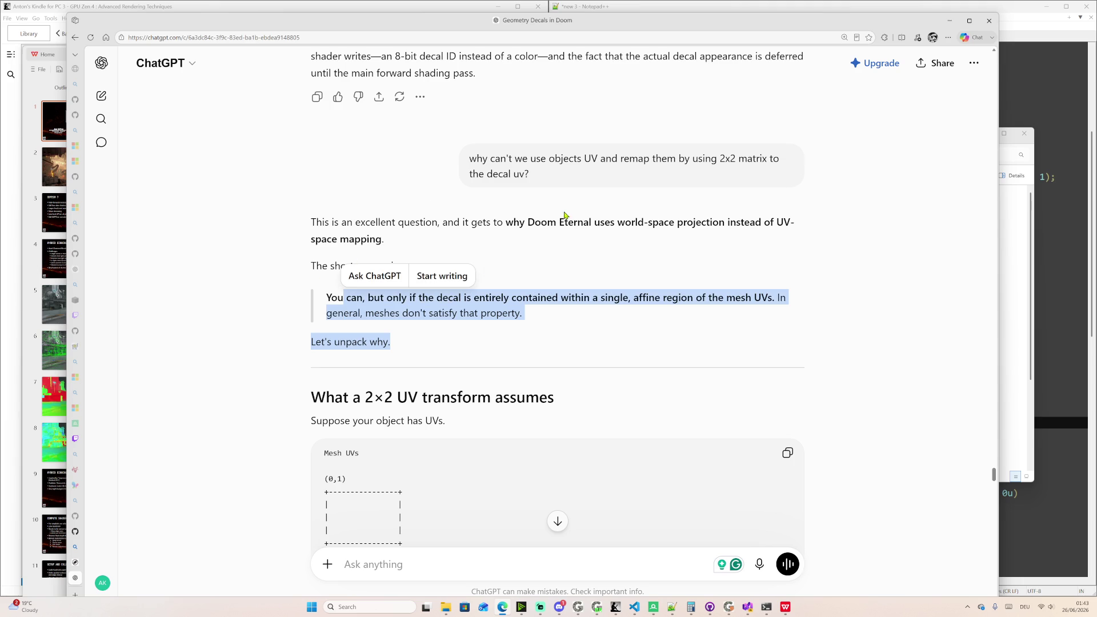
Step: Read down to the '2×2 UV transform assumes' heading and highlight it
left_click(591, 329)
scroll(578, 342, "down", 2)
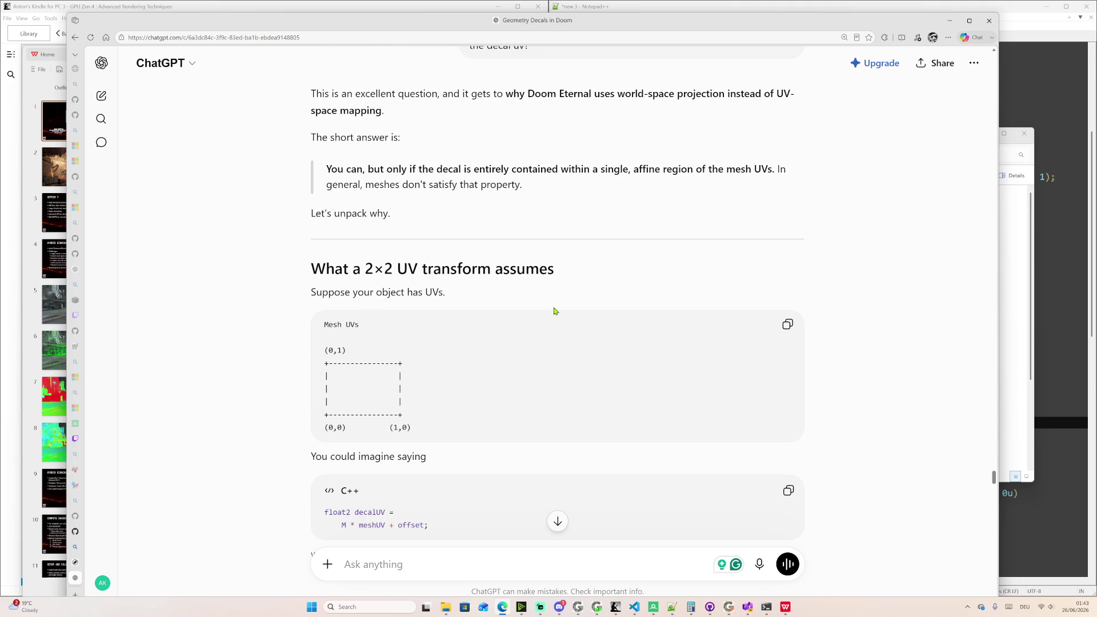
scroll(529, 245, "down", 1)
scroll(483, 235, "down", 1)
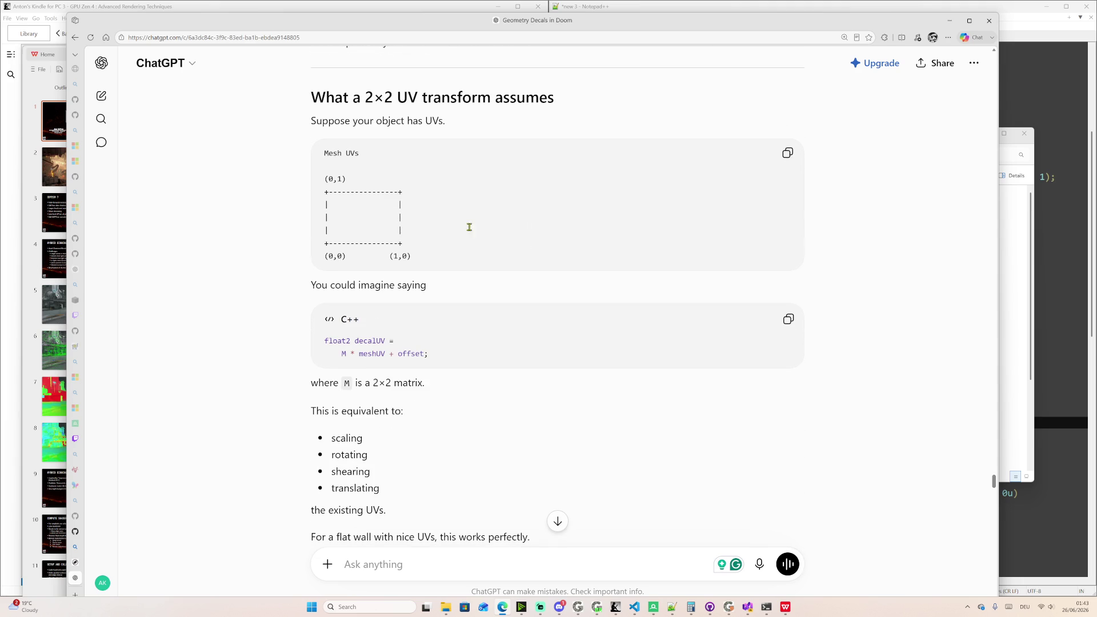
scroll(270, 222, "down", 2)
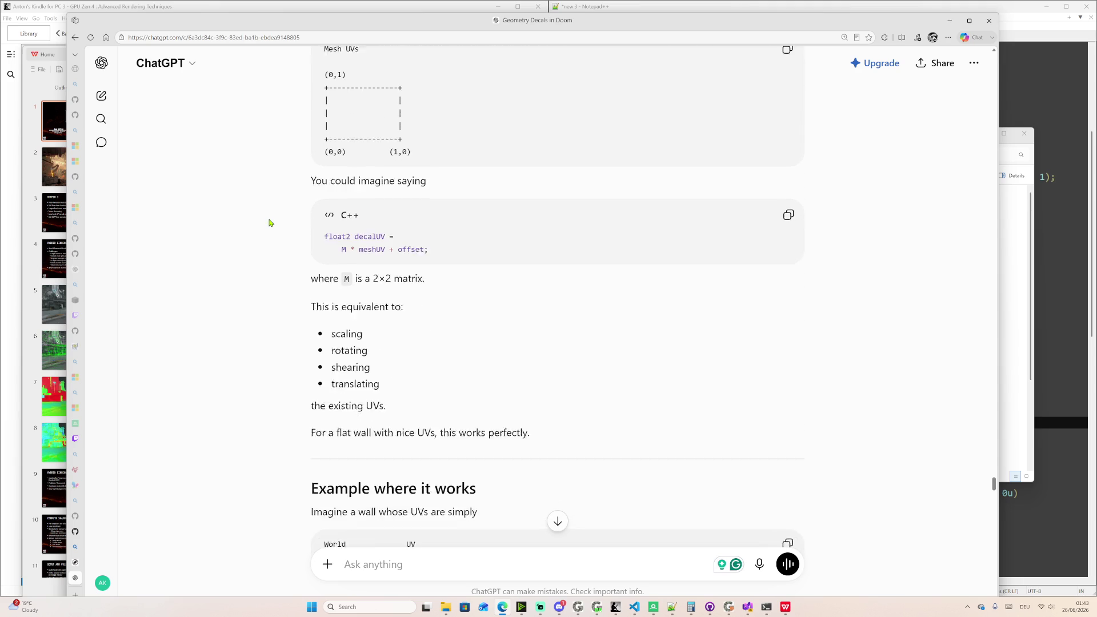
scroll(272, 223, "down", 1)
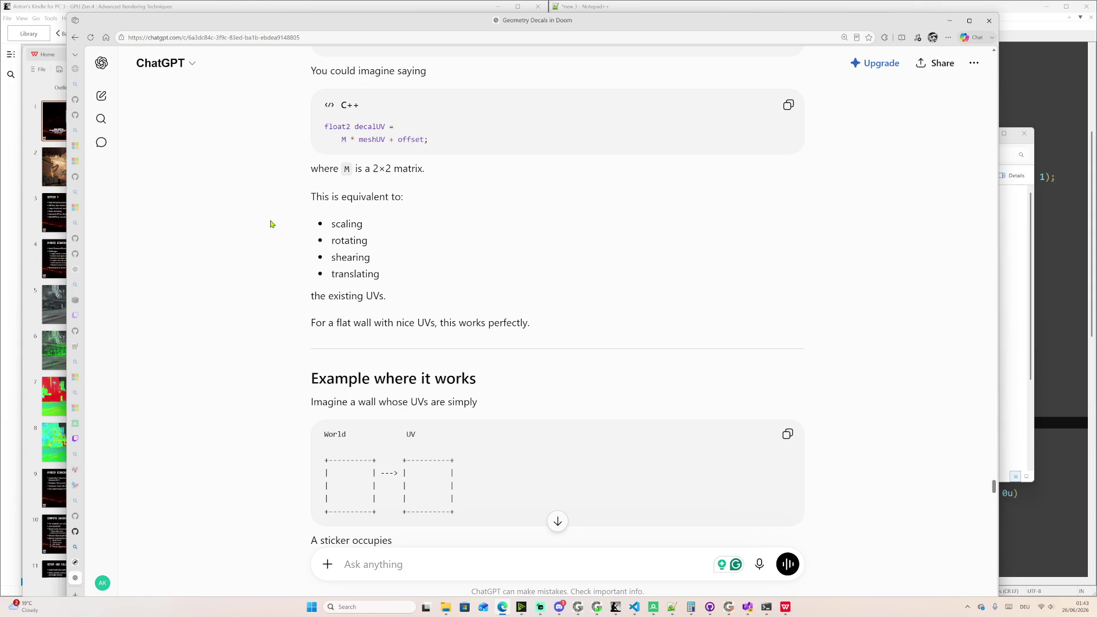
scroll(273, 224, "up", 4)
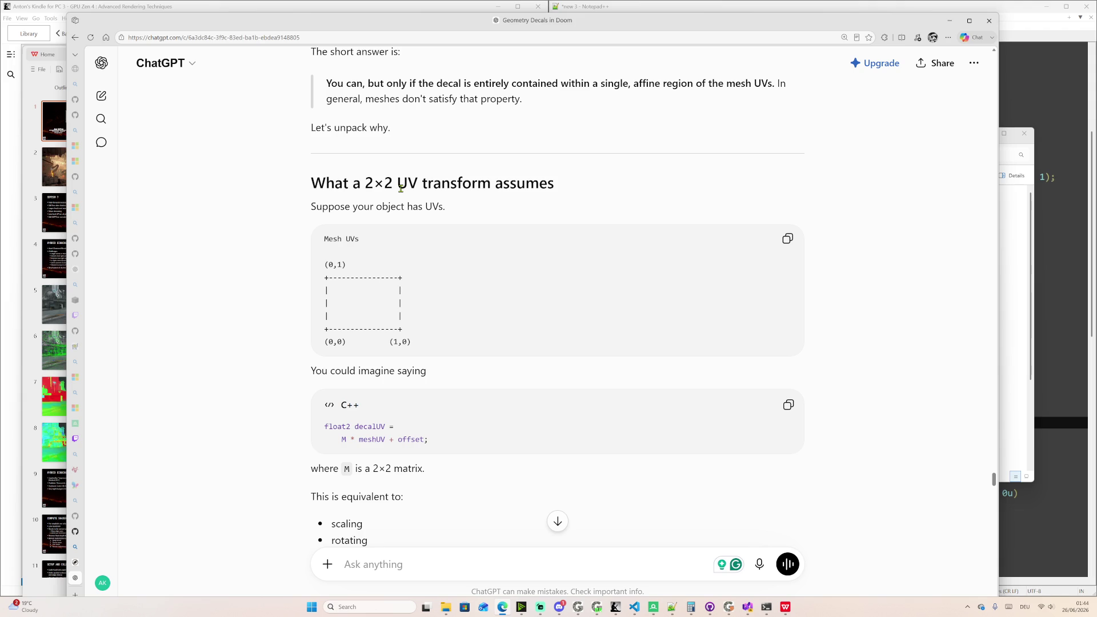
left_click_drag(366, 181, 576, 194)
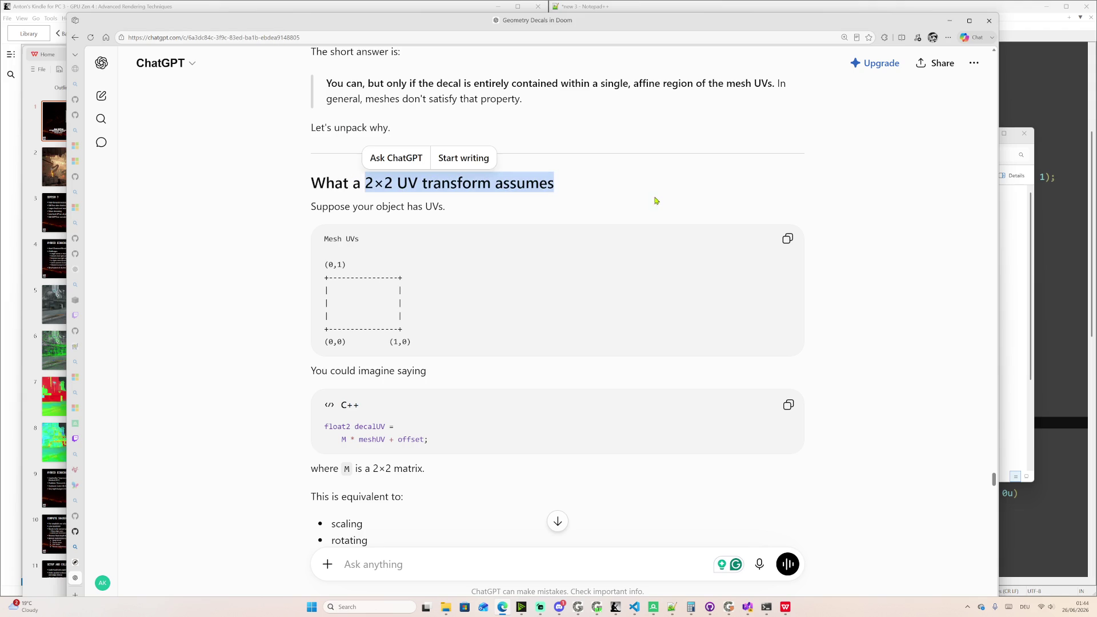
Step: Continue to 'But meshes rarely have such nice UVs' and the pipe UV-seam example
scroll(612, 196, "down", 3)
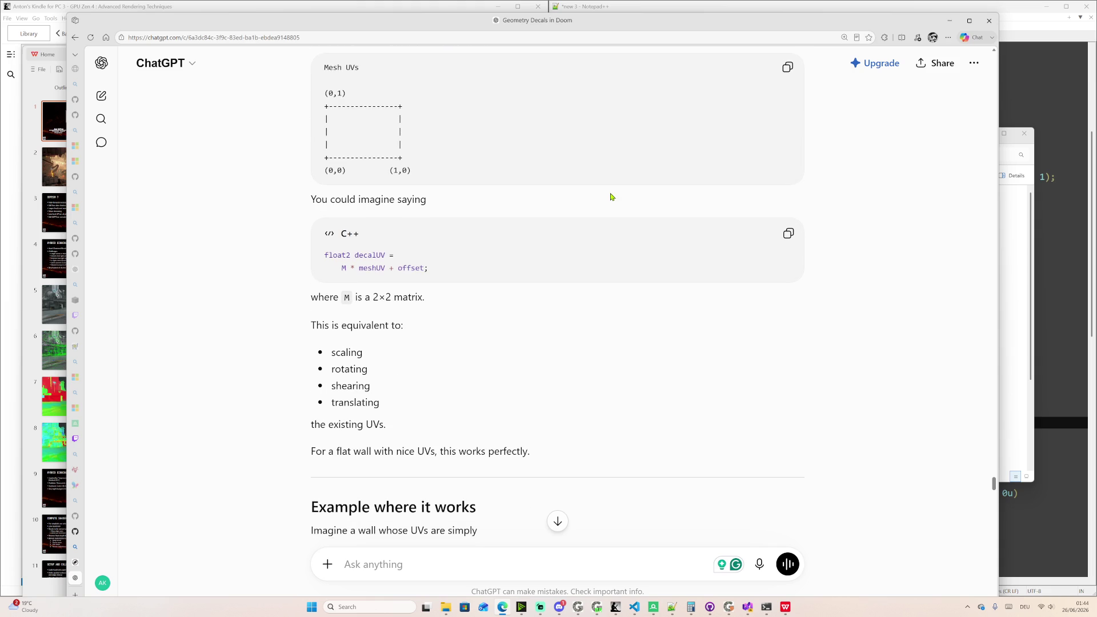
scroll(612, 197, "down", 4)
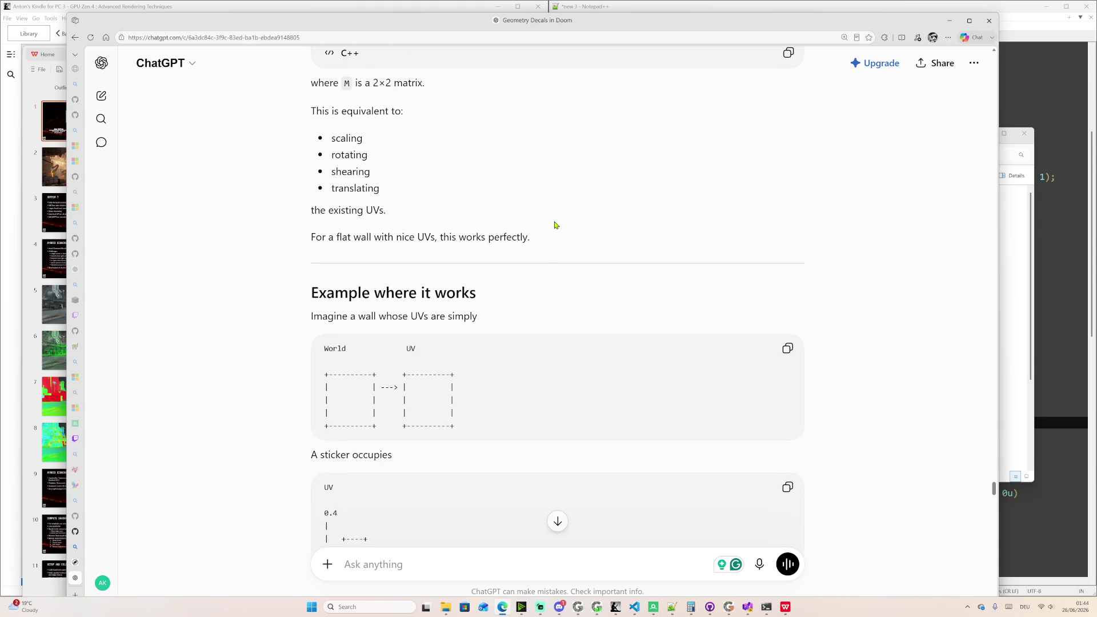
scroll(406, 388, "down", 2)
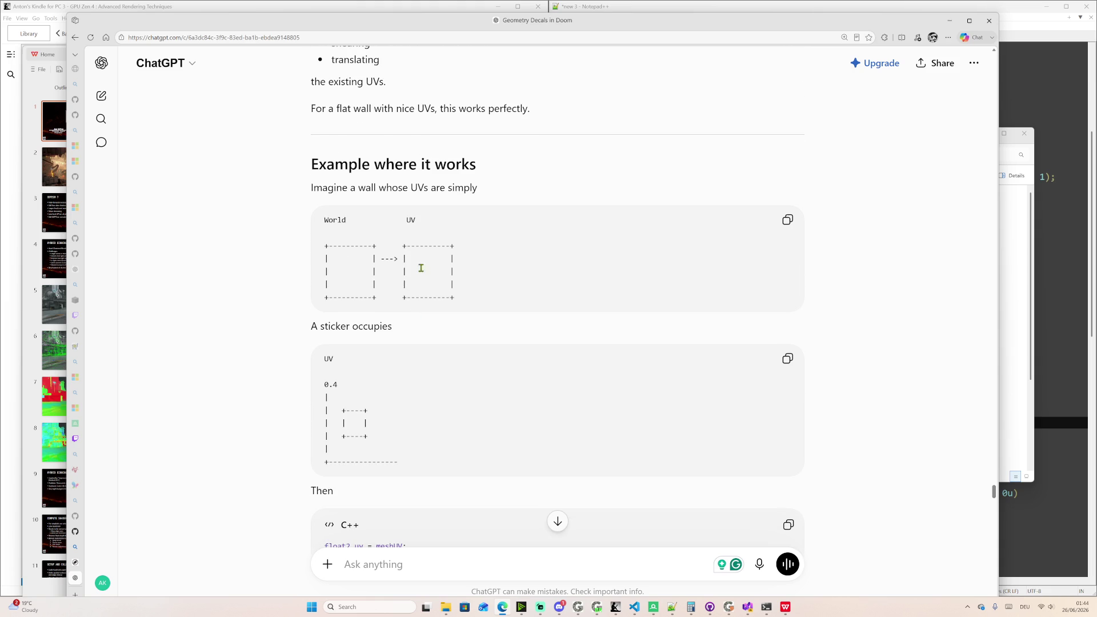
scroll(394, 206, "down", 2)
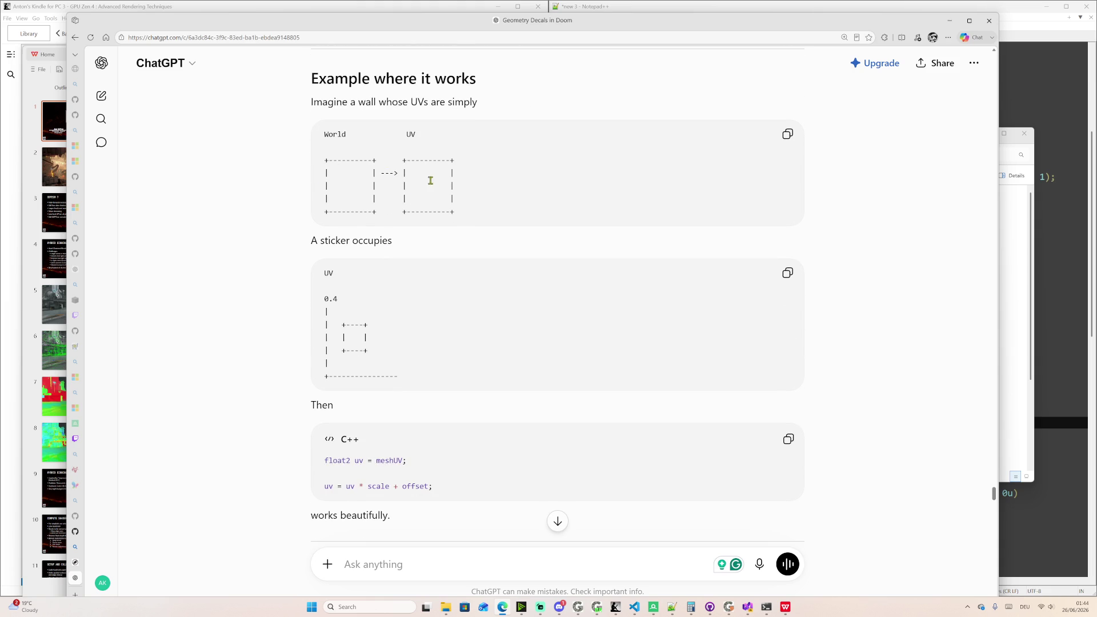
scroll(404, 275, "down", 4)
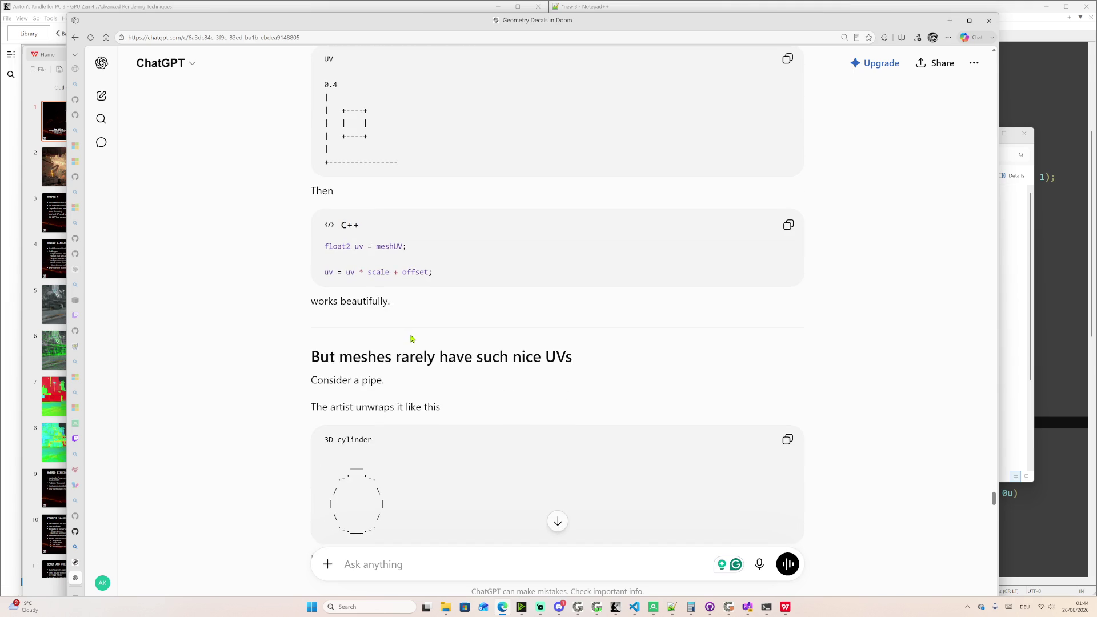
scroll(375, 360, "down", 5)
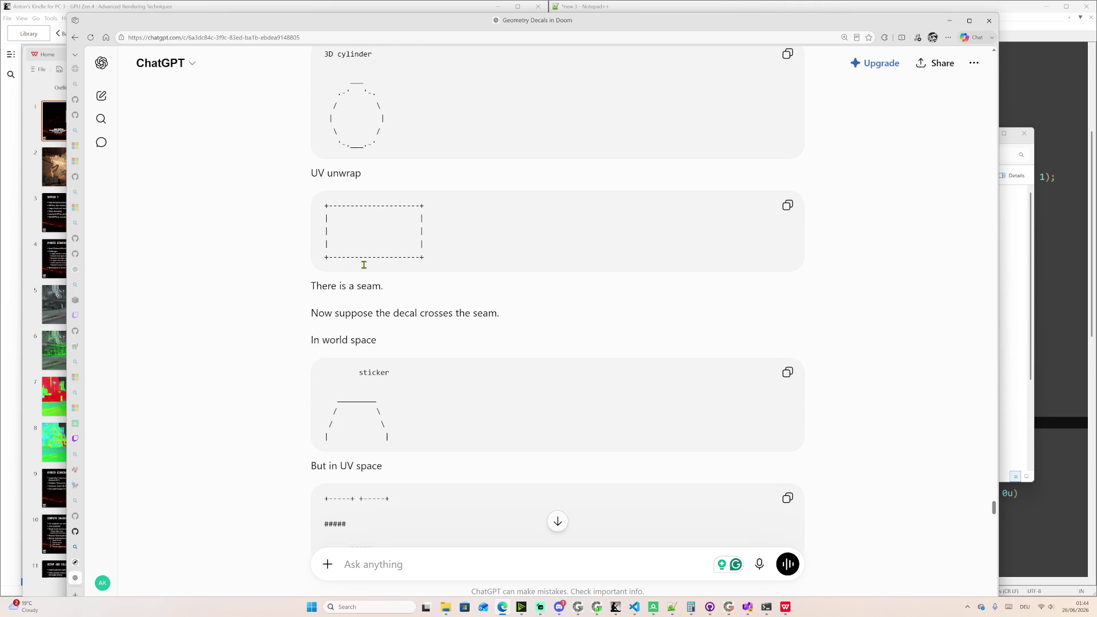
scroll(366, 265, "down", 2)
scroll(369, 271, "down", 3)
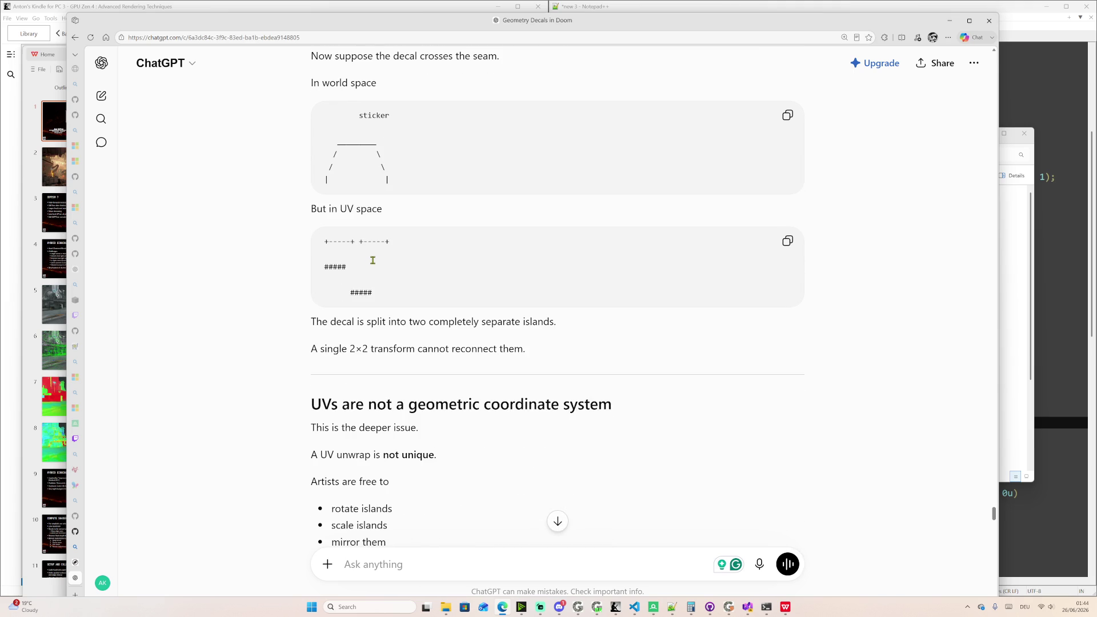
left_click_drag(324, 241, 396, 282)
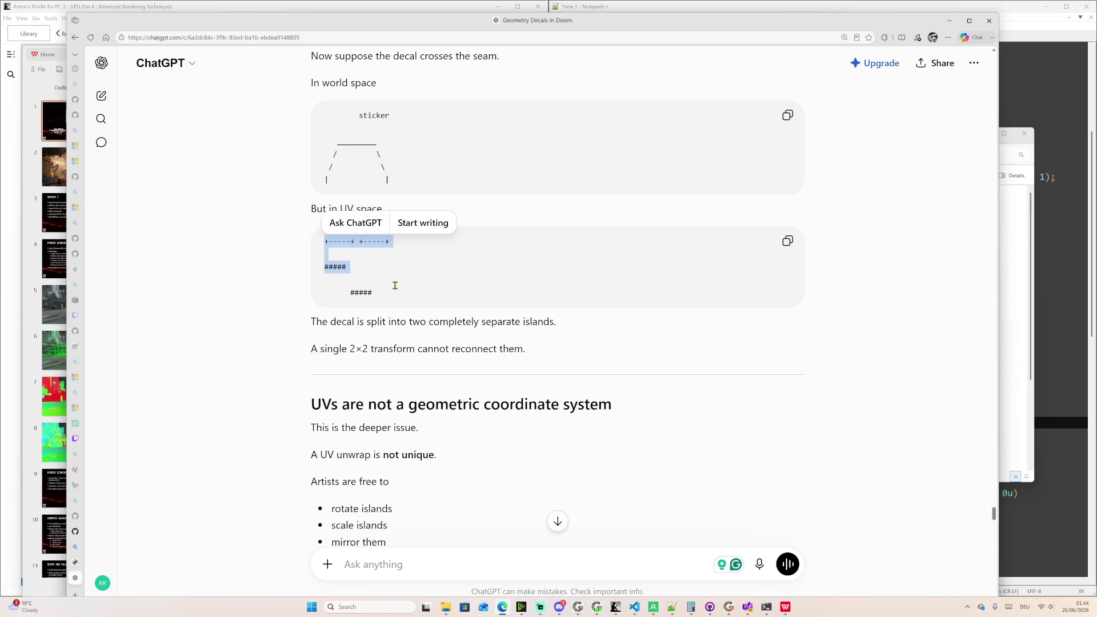
left_click(391, 297)
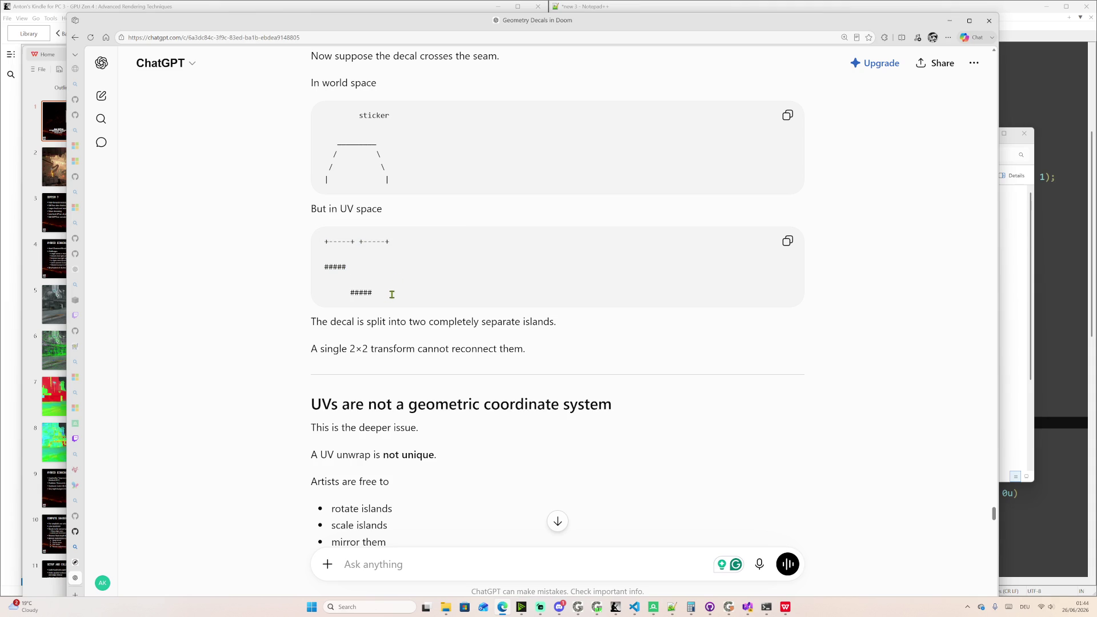
left_click_drag(324, 240, 402, 295)
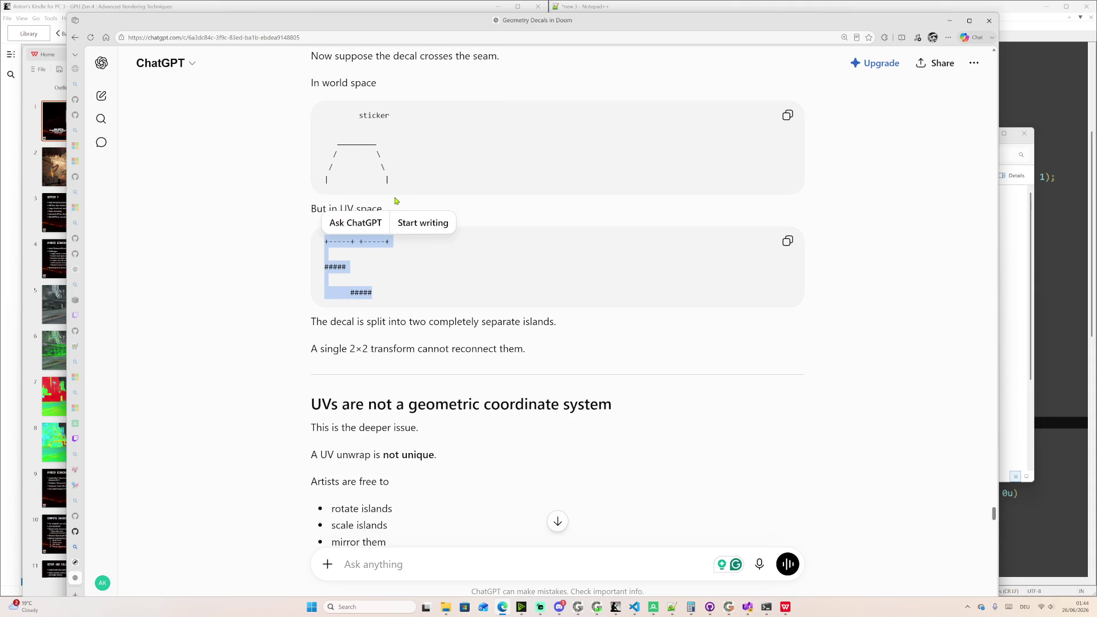
scroll(397, 201, "up", 1)
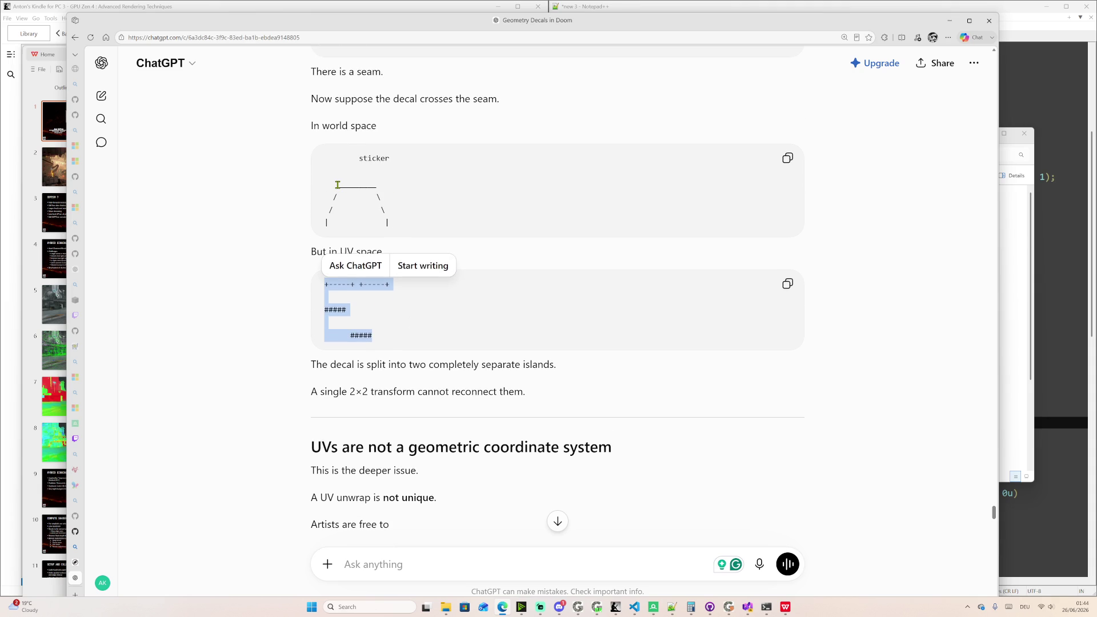
left_click_drag(342, 158, 405, 182)
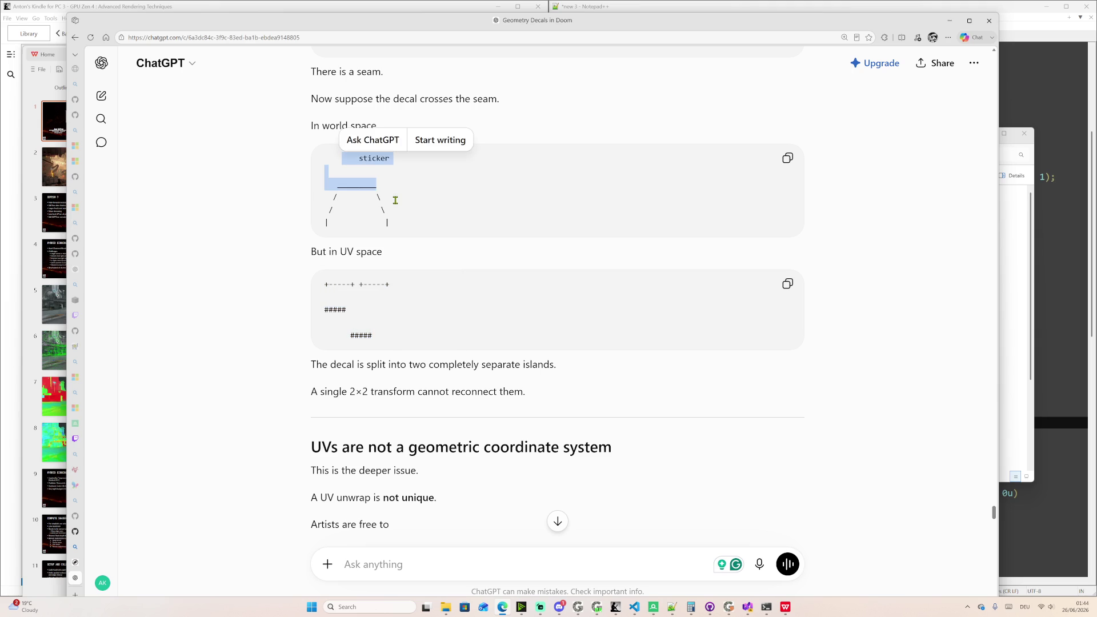
left_click(395, 199)
mouse_move(338, 161)
left_mouse_down()
mouse_move(404, 196)
mouse_move(413, 229)
left_mouse_up()
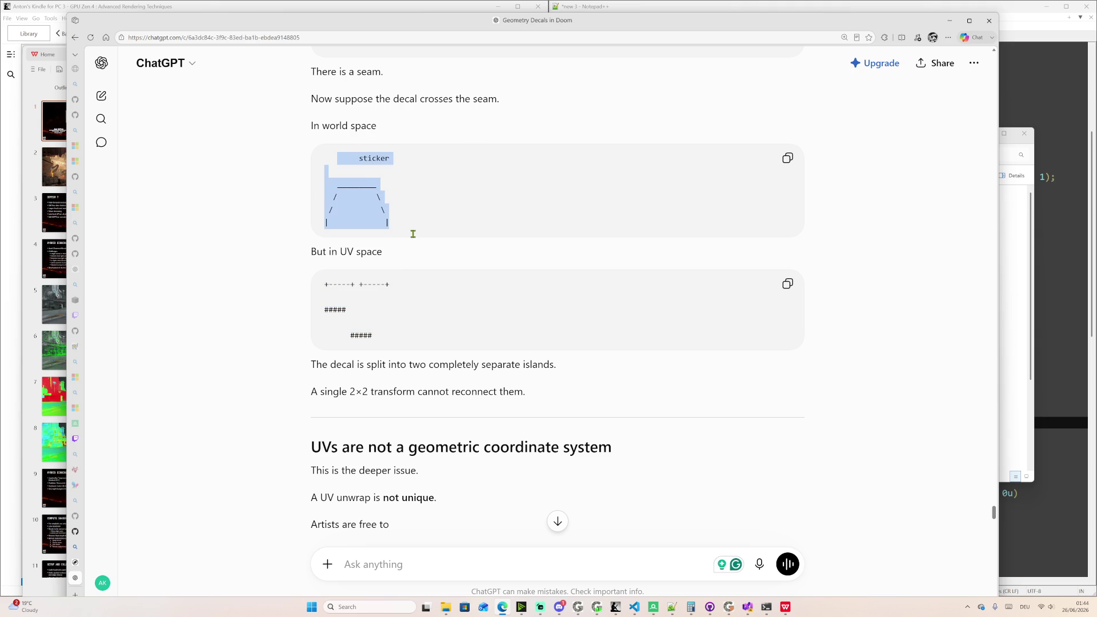
left_click(325, 289)
left_click_drag(324, 288, 380, 363)
scroll(400, 320, "down", 2)
left_click(339, 280)
right_click(339, 280)
scroll(314, 269, "down", 1)
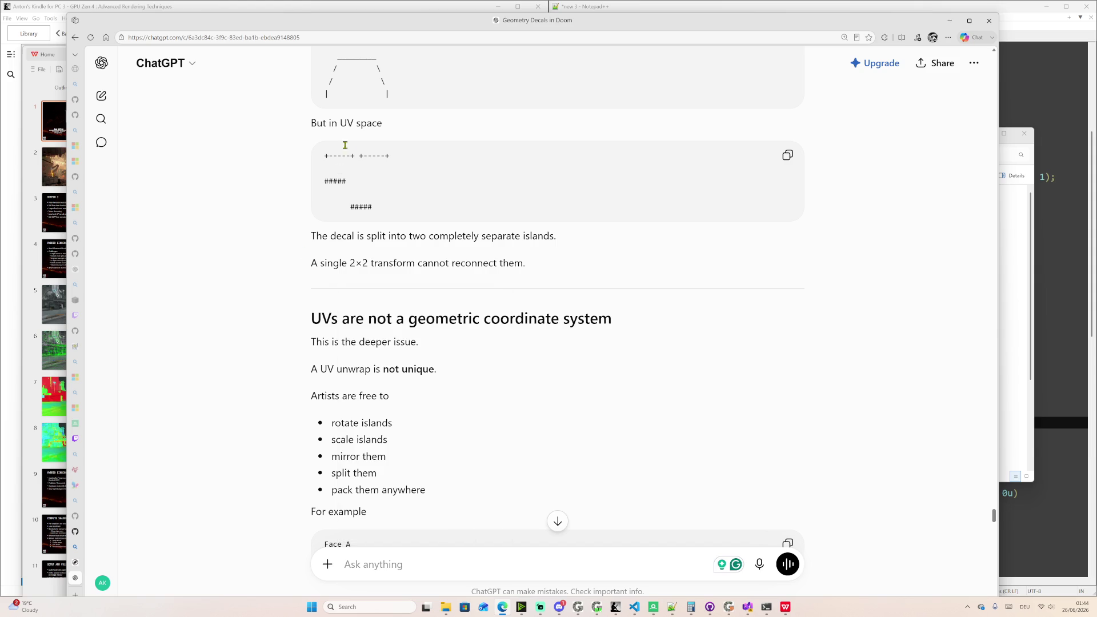
scroll(328, 241, "down", 1)
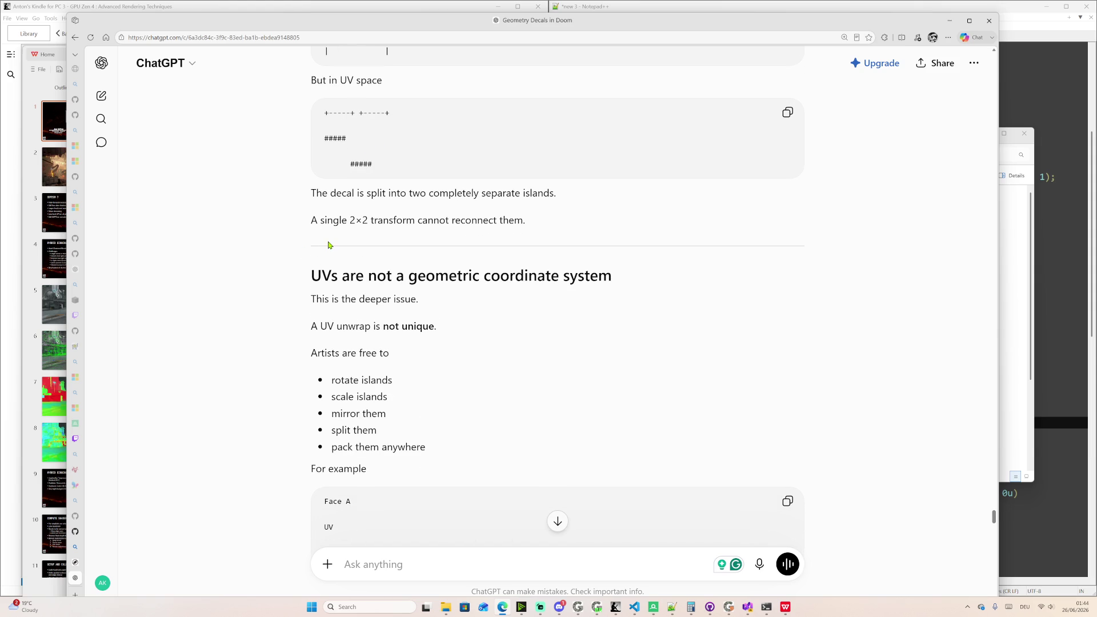
scroll(328, 244, "up", 3)
scroll(394, 255, "up", 3)
scroll(393, 256, "up", 4)
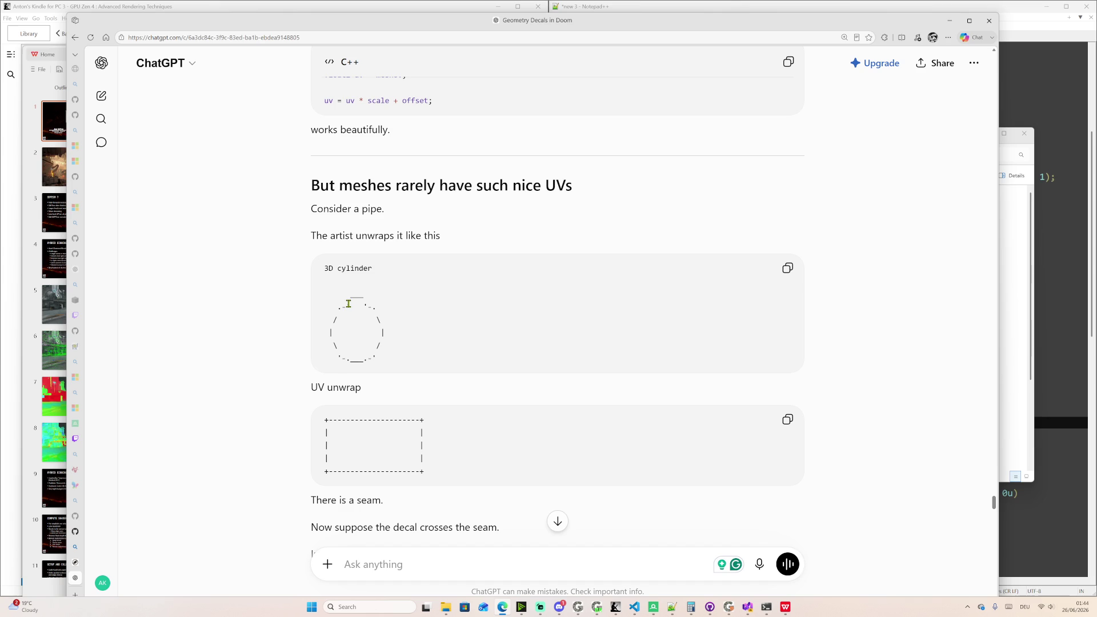
left_click_drag(350, 301, 368, 300)
scroll(366, 303, "down", 7)
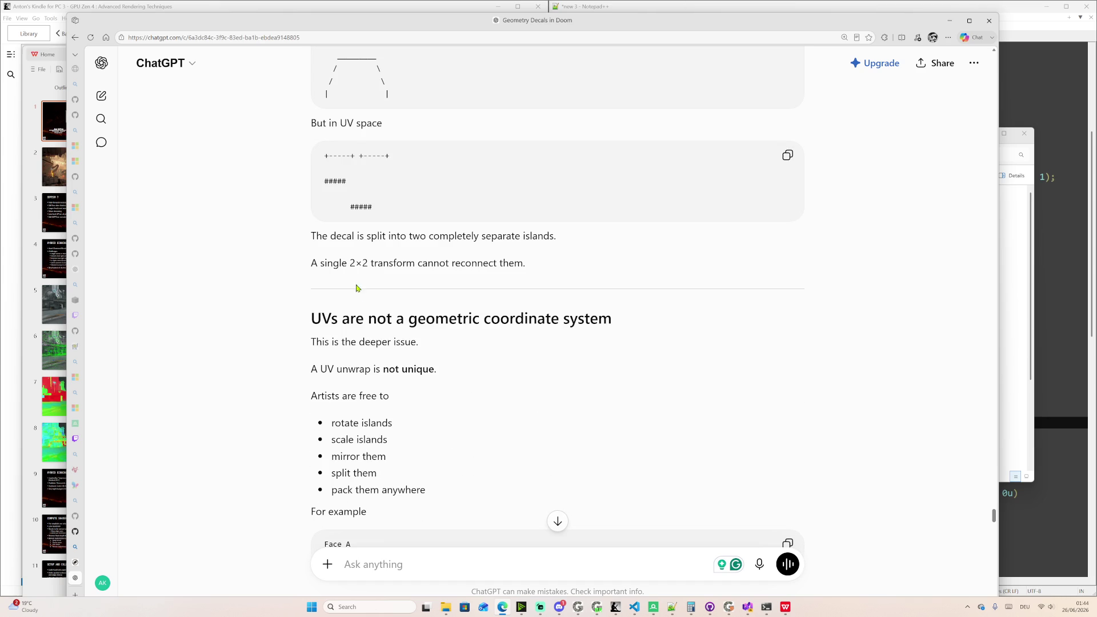
mouse_move(328, 159)
left_mouse_down()
mouse_move(430, 232)
mouse_move(405, 216)
left_mouse_up()
left_click(405, 215)
scroll(517, 237, "up", 1)
scroll(505, 246, "down", 2)
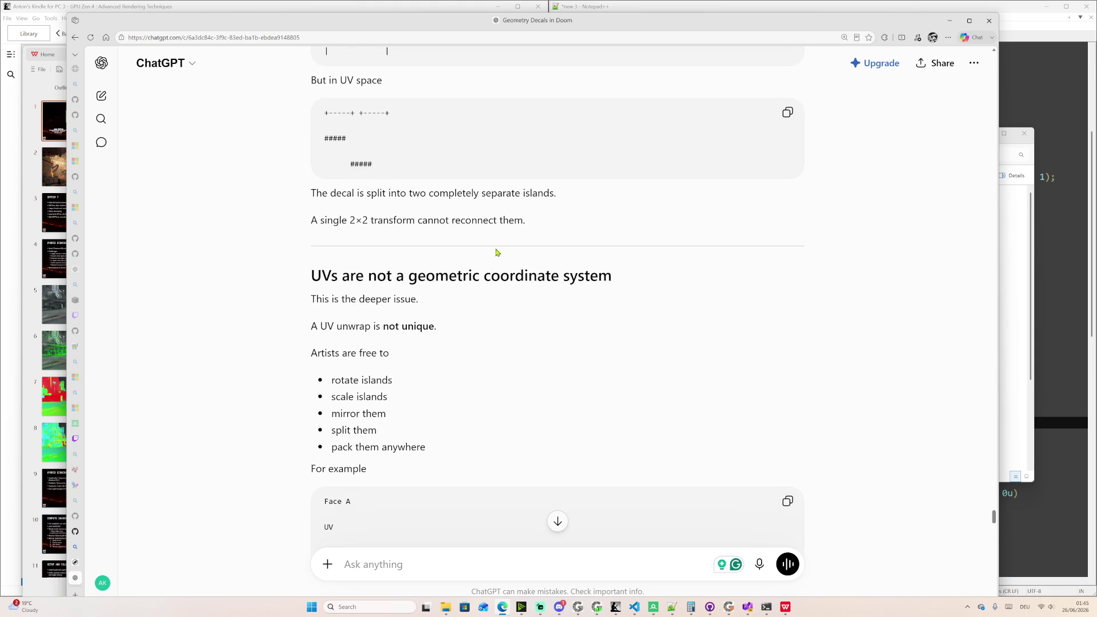
left_click_drag(378, 220, 509, 220)
scroll(505, 222, "down", 2)
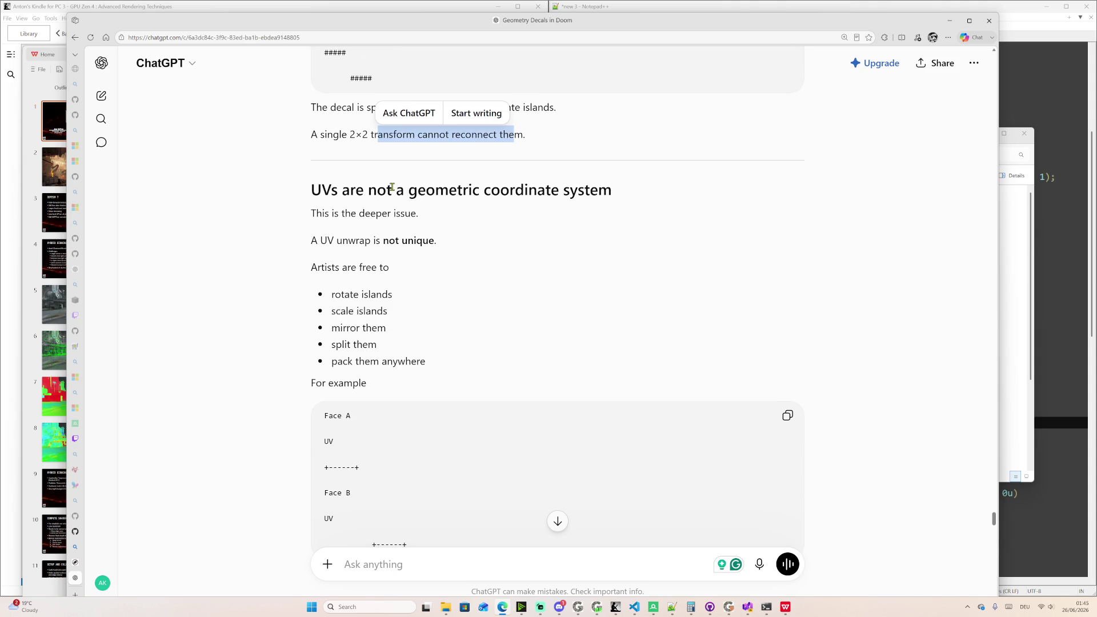
scroll(392, 188, "down", 1)
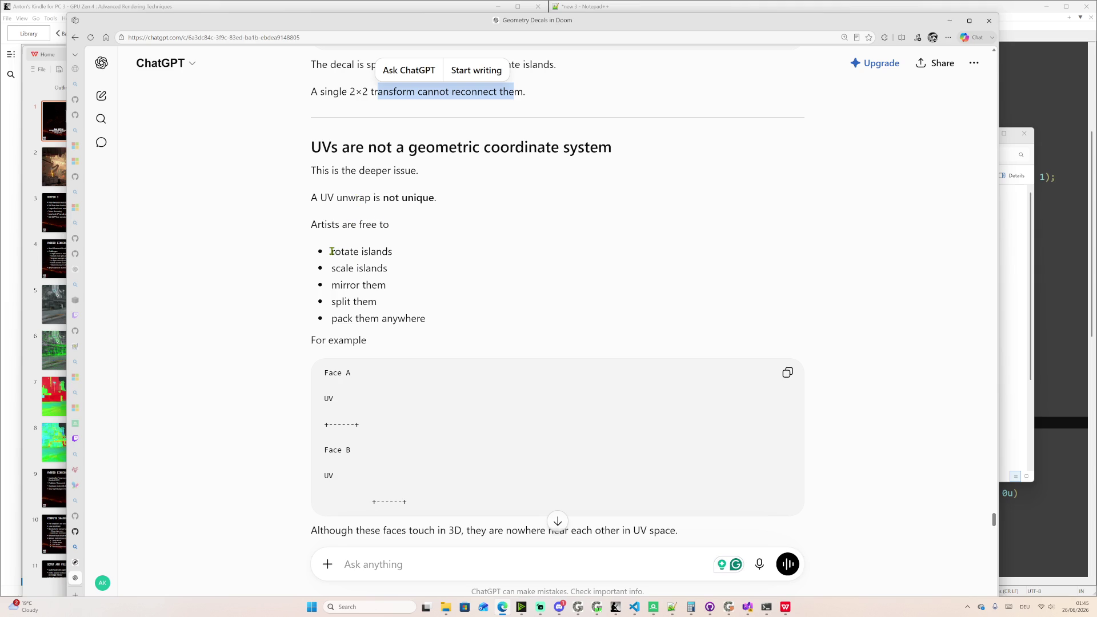
left_click_drag(342, 251, 389, 252)
left_click_drag(323, 271, 393, 271)
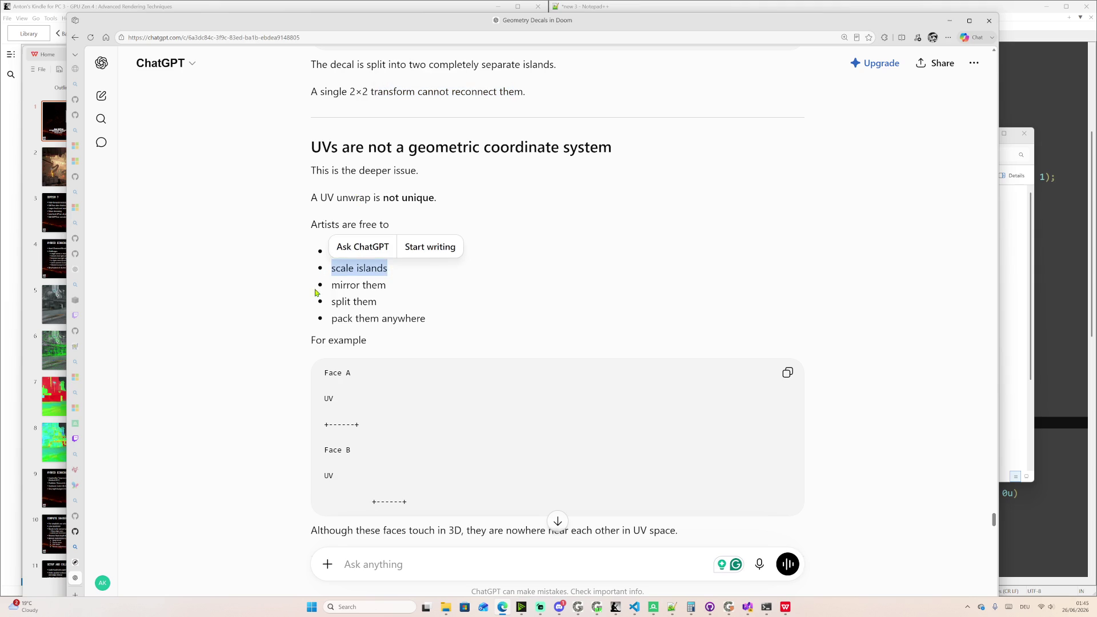
left_click_drag(327, 288, 387, 287)
mouse_move(327, 304)
left_mouse_down()
mouse_move(380, 304)
mouse_move(394, 324)
mouse_move(430, 324)
left_mouse_up()
scroll(348, 337, "down", 5)
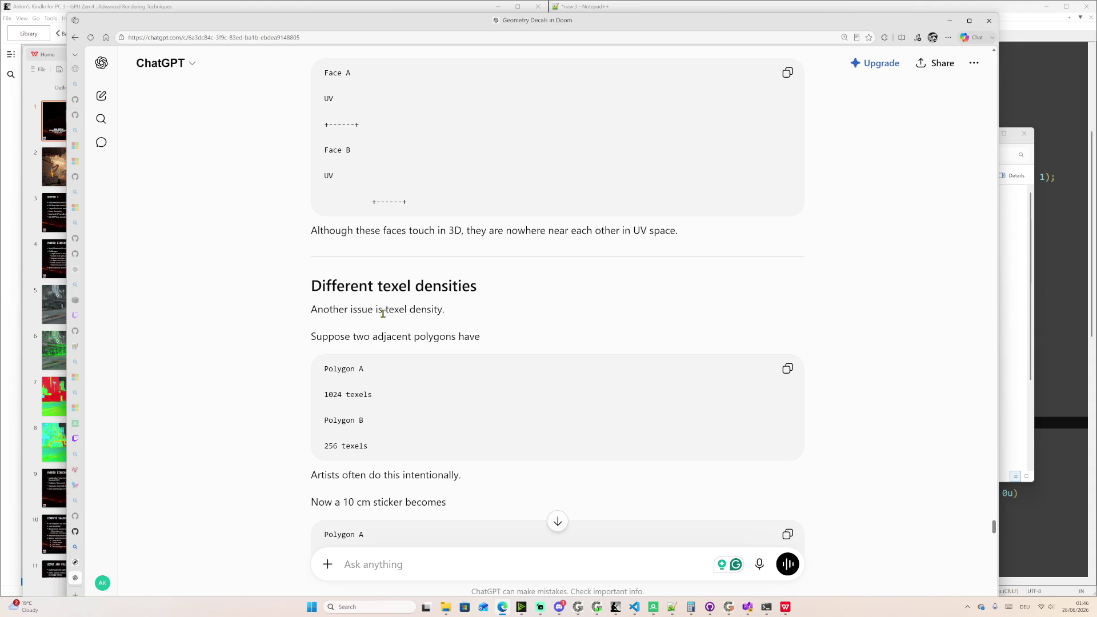
left_click_drag(384, 313, 439, 311)
scroll(318, 328, "down", 1)
left_click(312, 312)
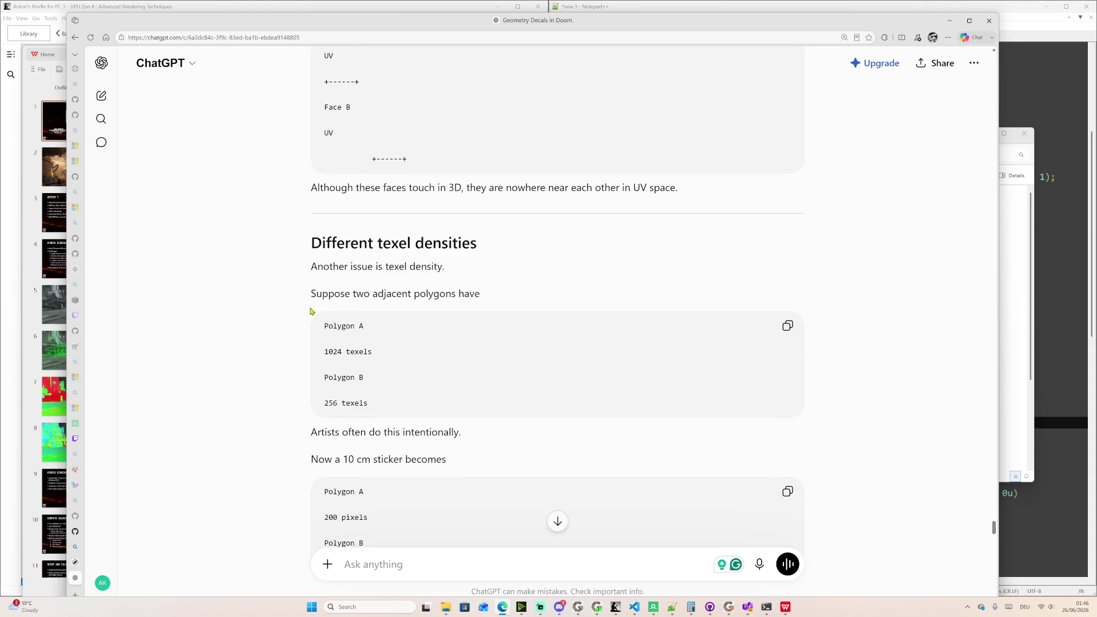
scroll(311, 311, "down", 5)
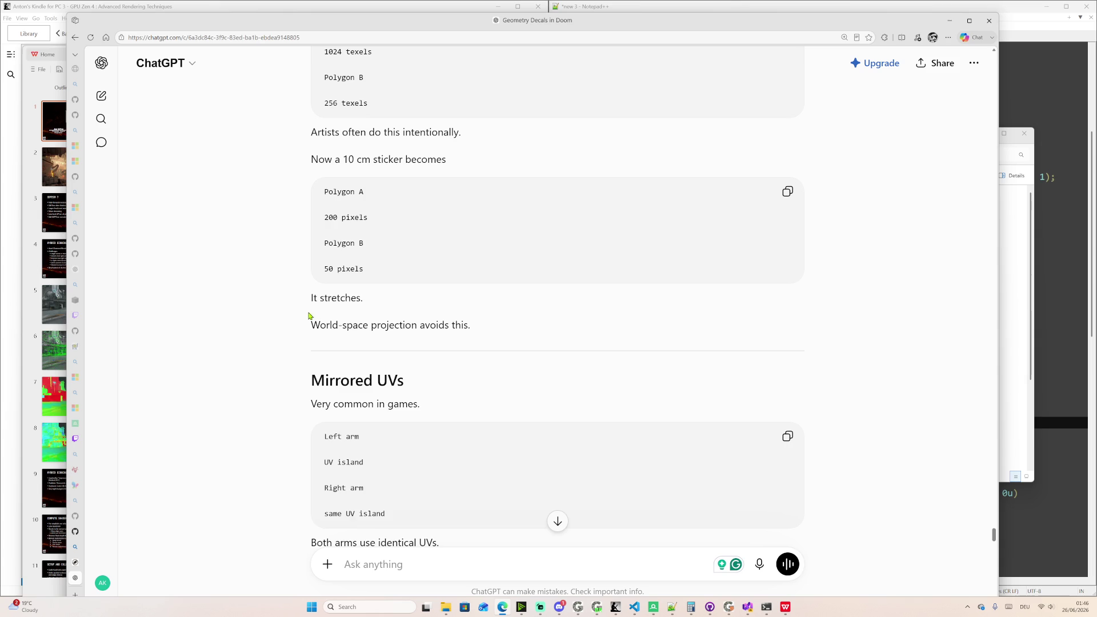
scroll(309, 315, "down", 4)
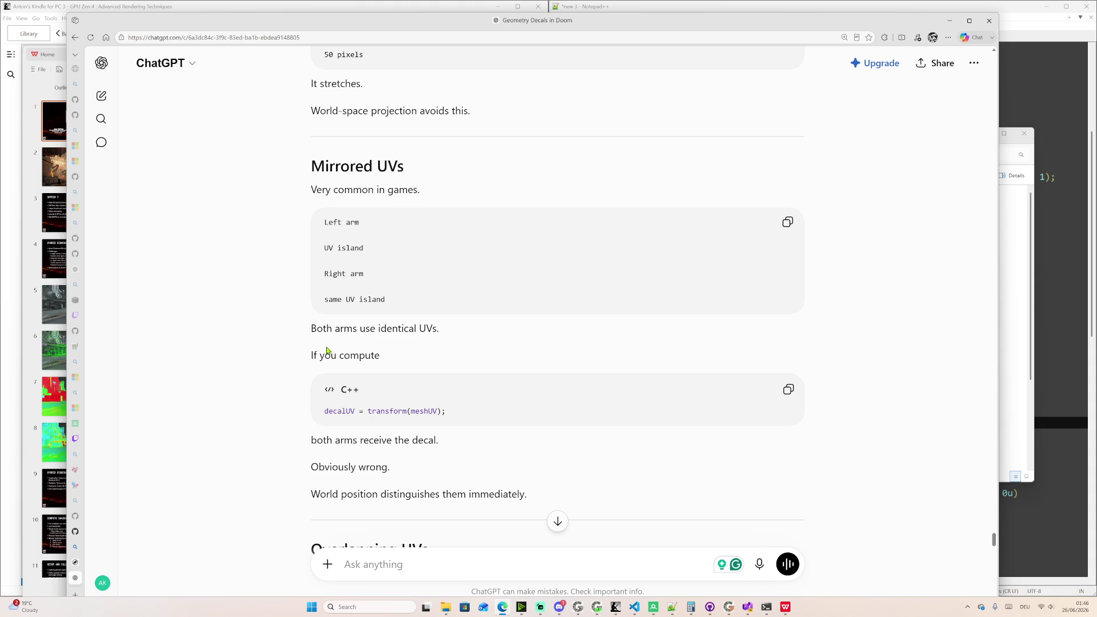
scroll(327, 350, "down", 15)
scroll(575, 329, "down", 20)
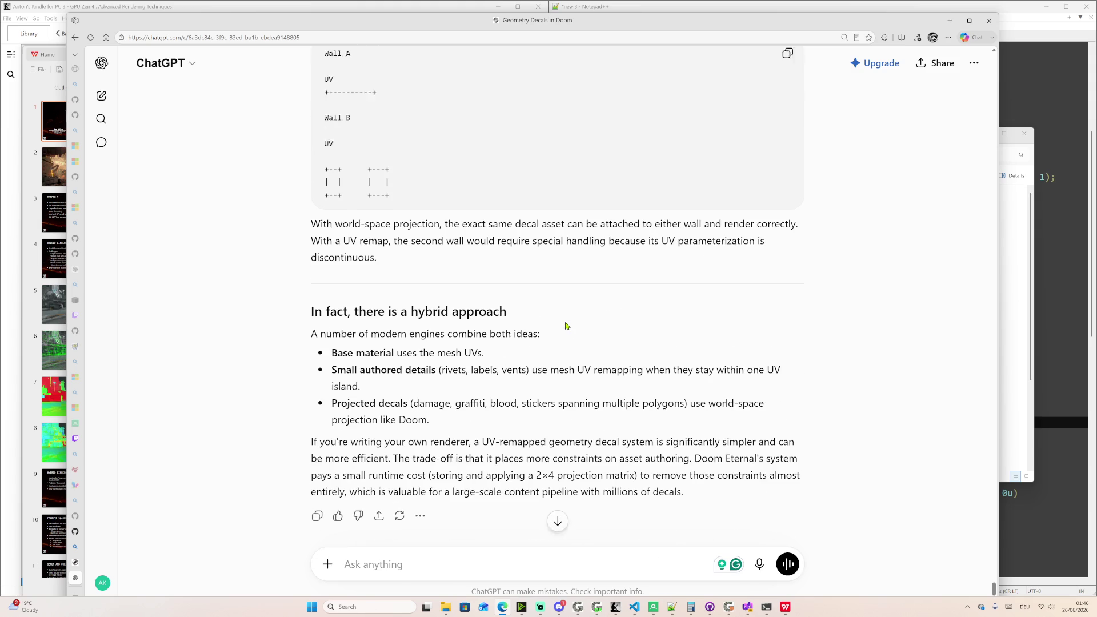
scroll(566, 326, "down", 1)
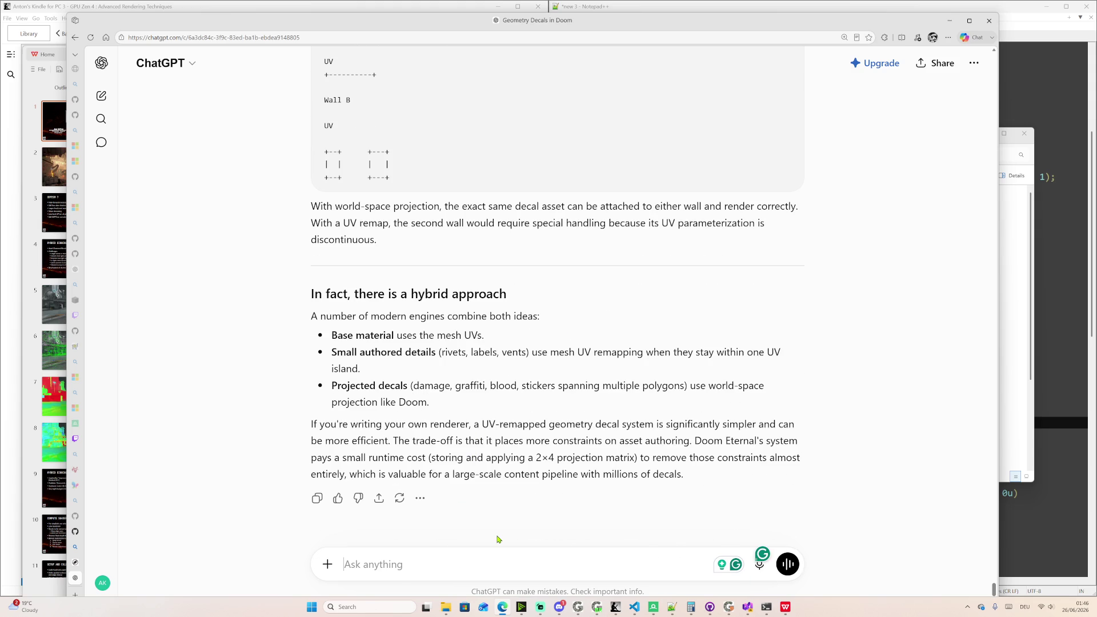
Step: Ask how the authoring tool can generate such a 4x2 matrix and explain the math, accepting Grammarly's fix
type("tha")
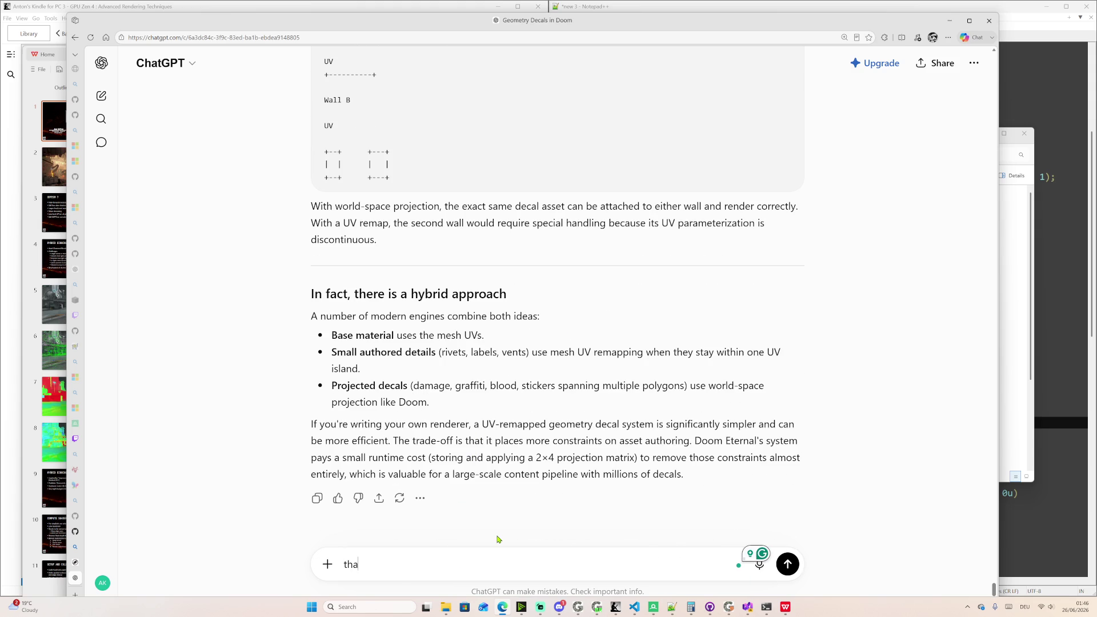
type("nks,")
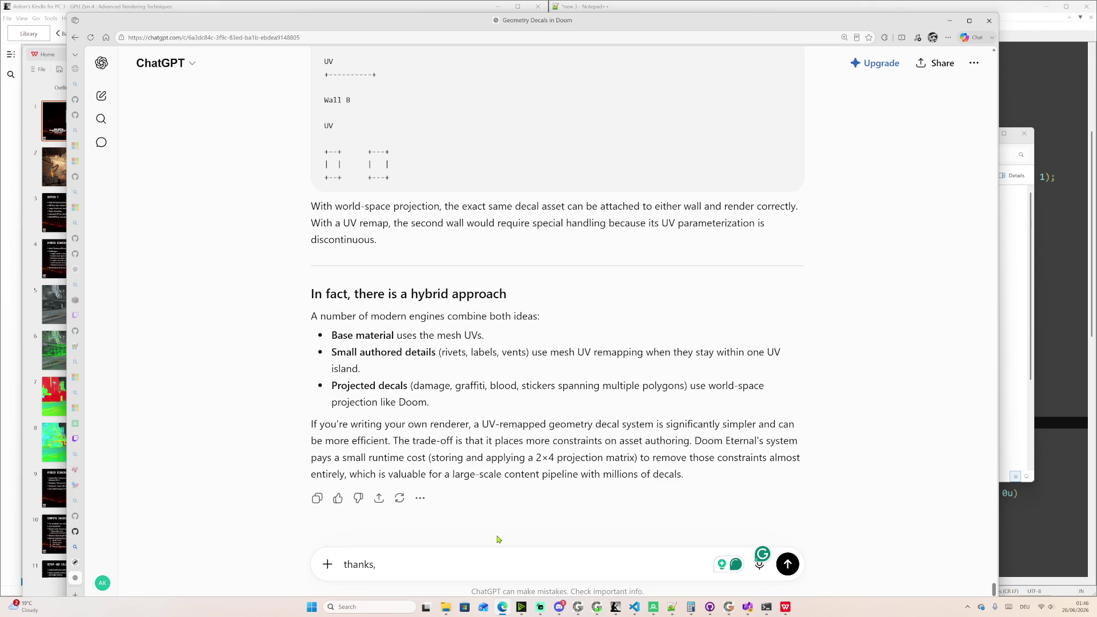
type(" how can")
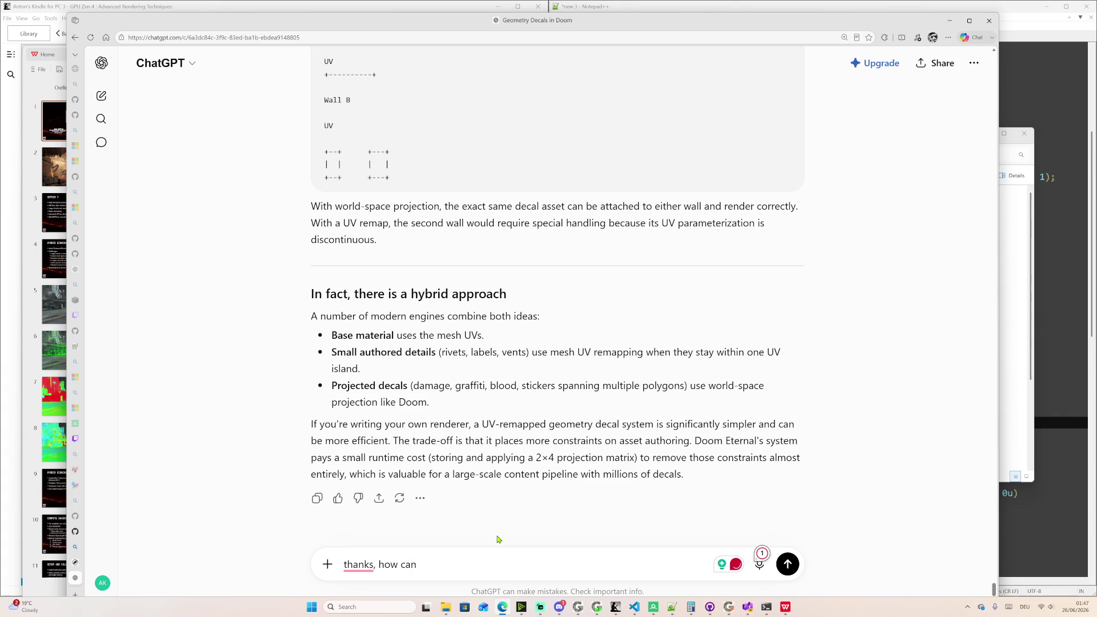
type("the authoring tool be adop")
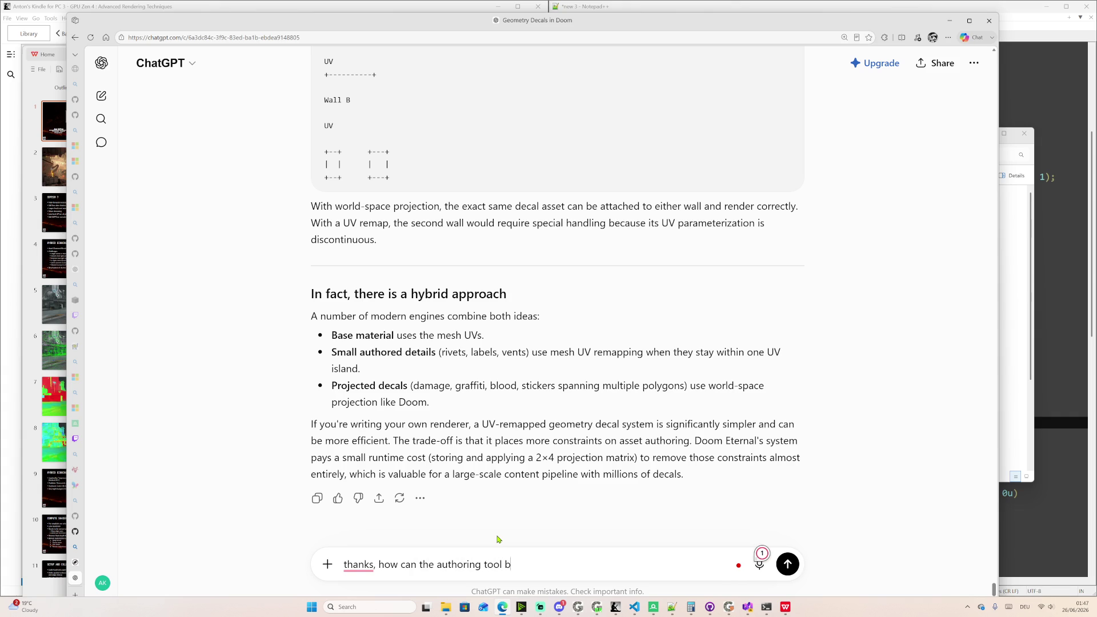
type("ted to ge")
type("nr")
type("ate sutch ")
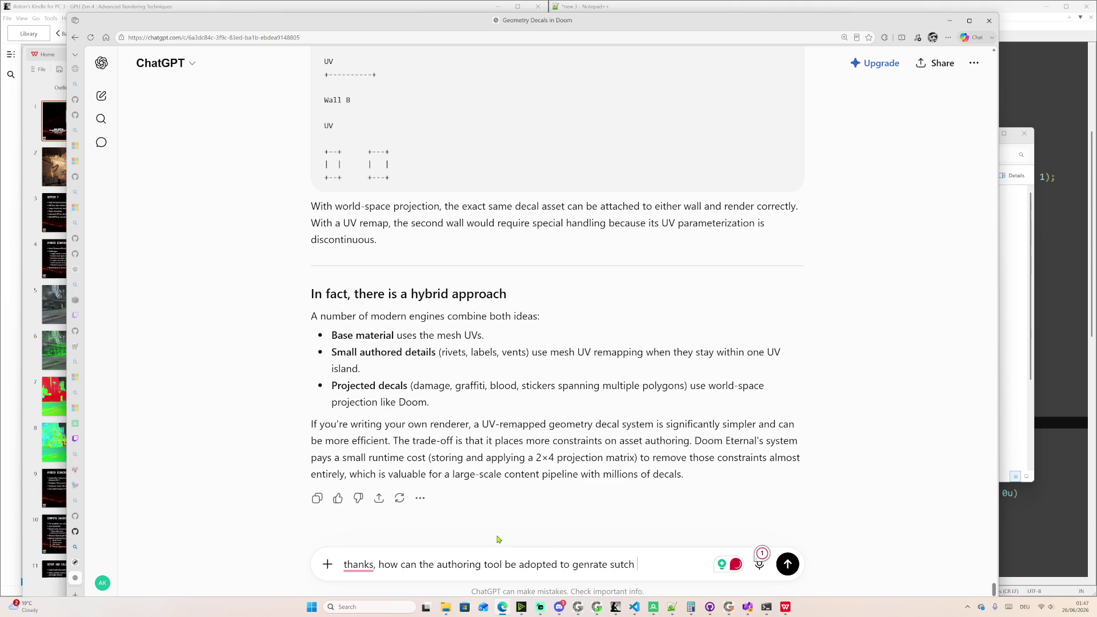
type("4x2 matr")
type("ix")
type(". And ")
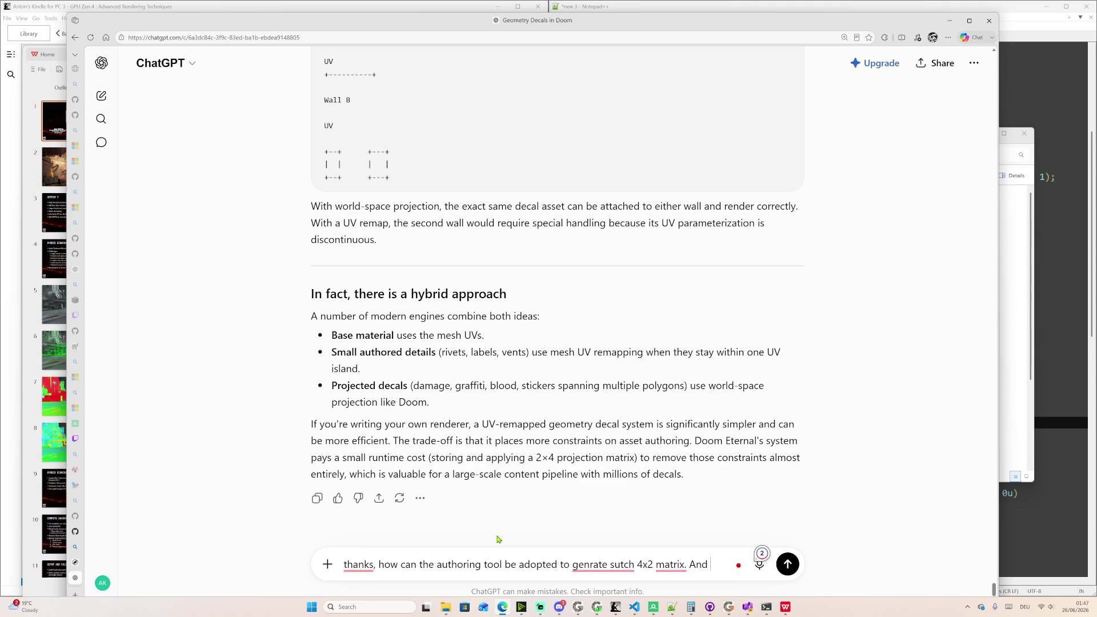
type("expla")
type("in the ma")
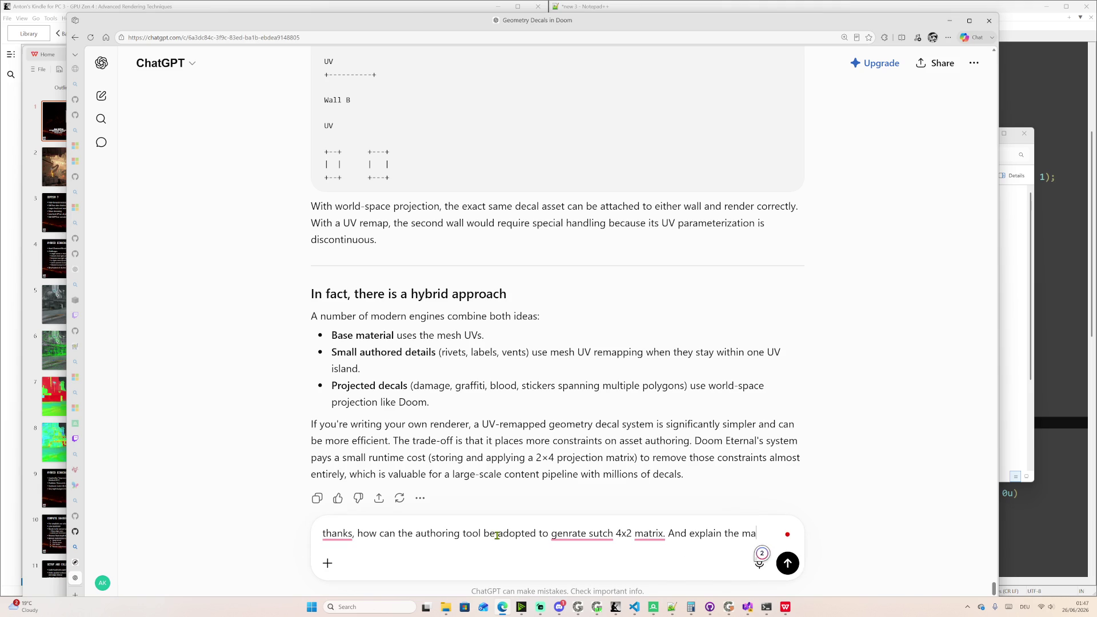
type("th beh")
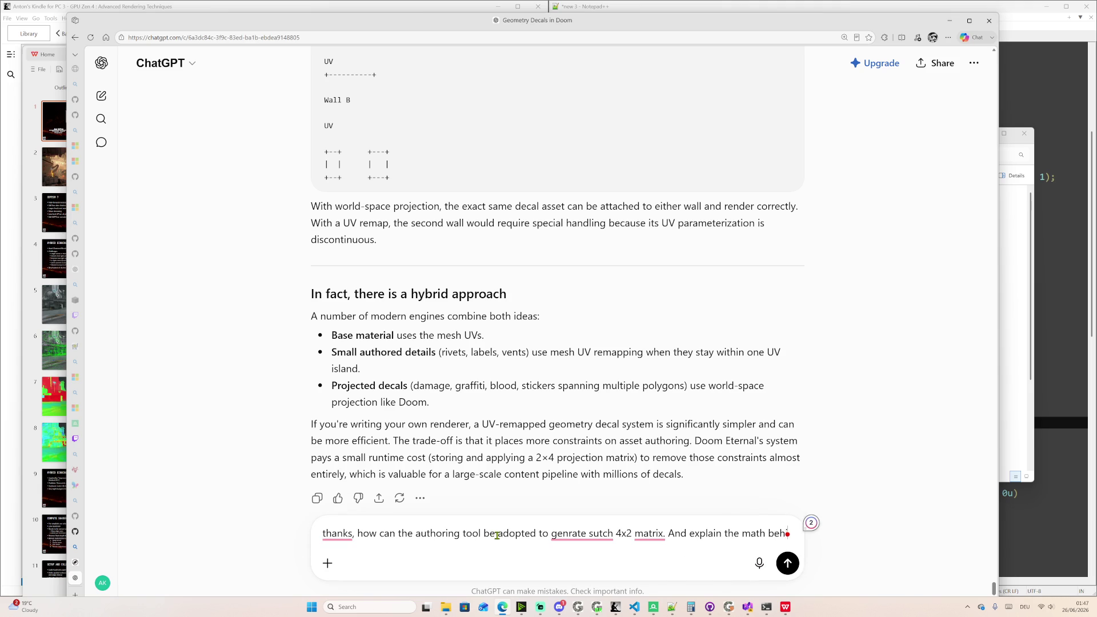
type("ind it")
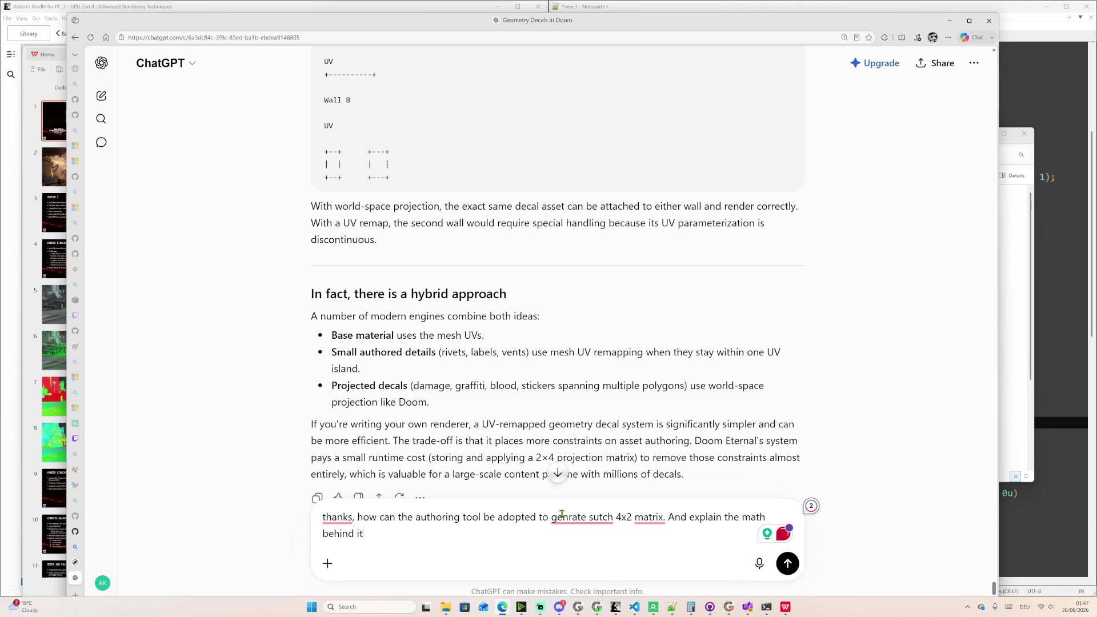
mouse_move(569, 516)
left_click(613, 446)
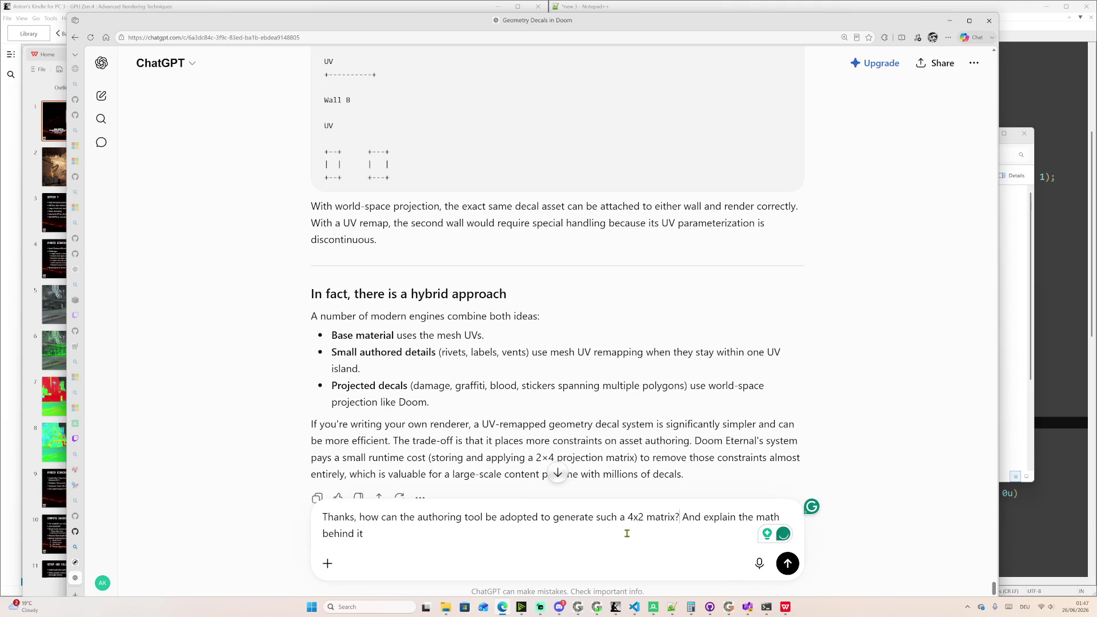
key("Return")
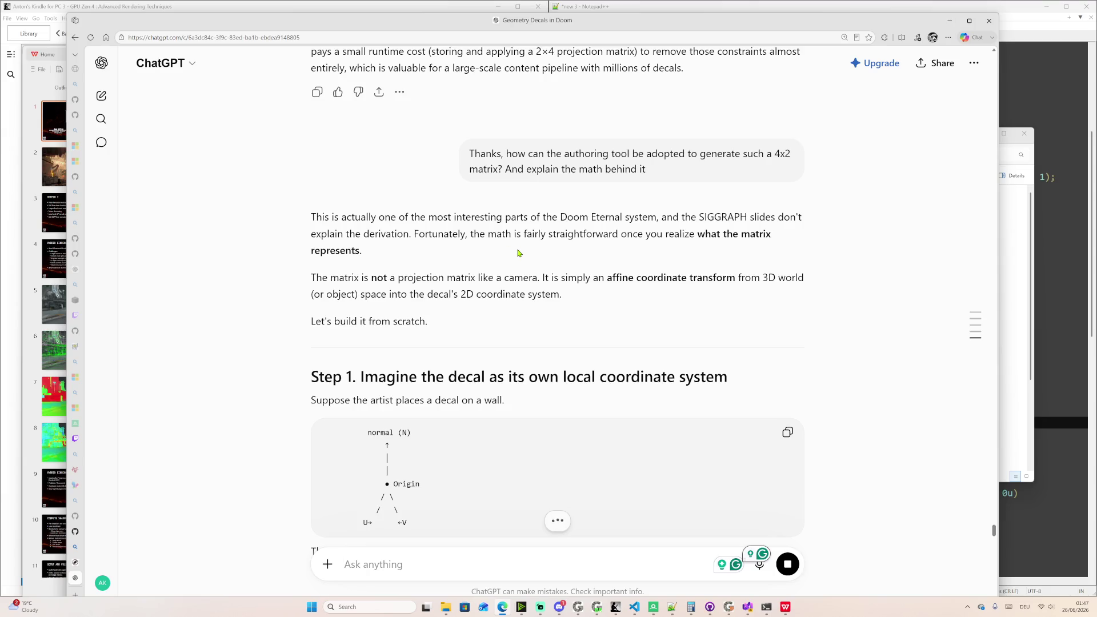
Step: Read from Step 1's decal axes U, V, N down to Step 2's remove-origin, project-onto-U-and-V block
scroll(520, 252, "down", 1)
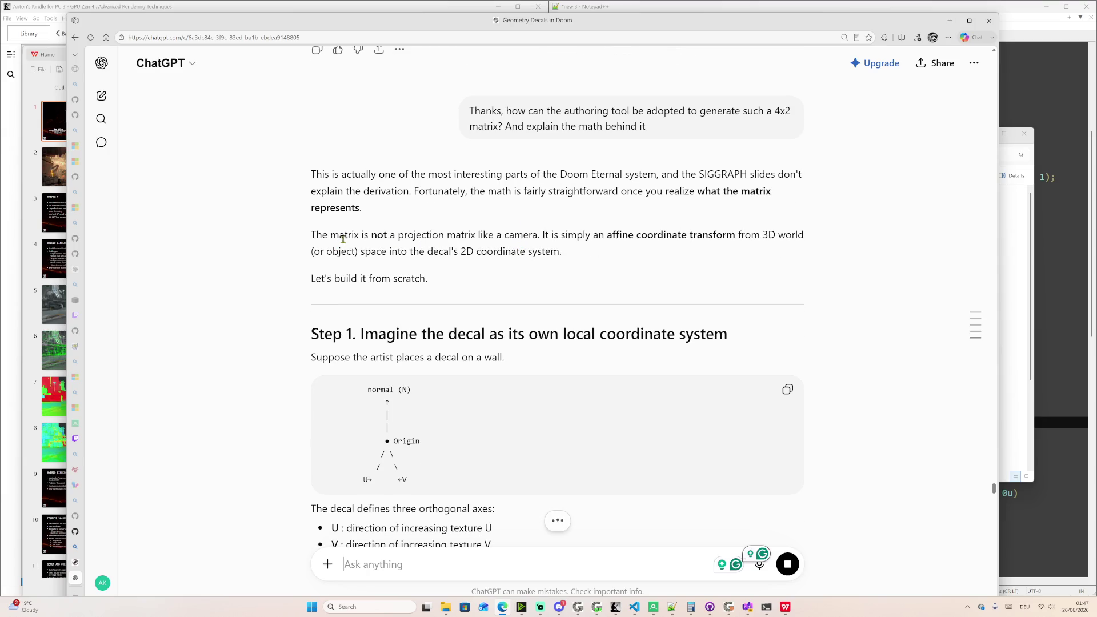
scroll(392, 234, "down", 1)
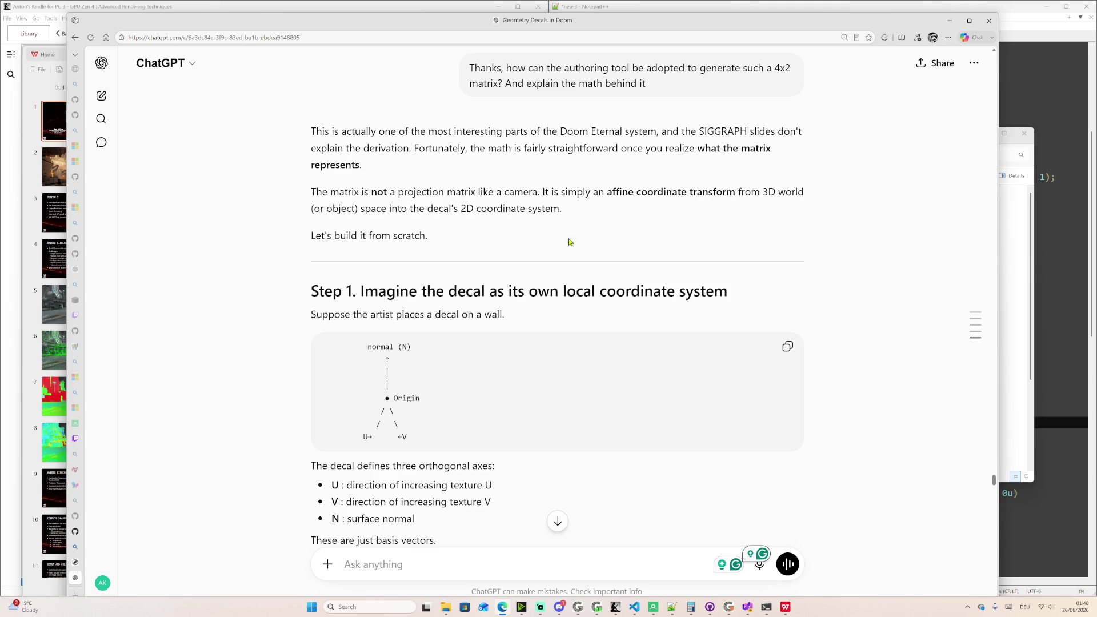
scroll(559, 212, "down", 2)
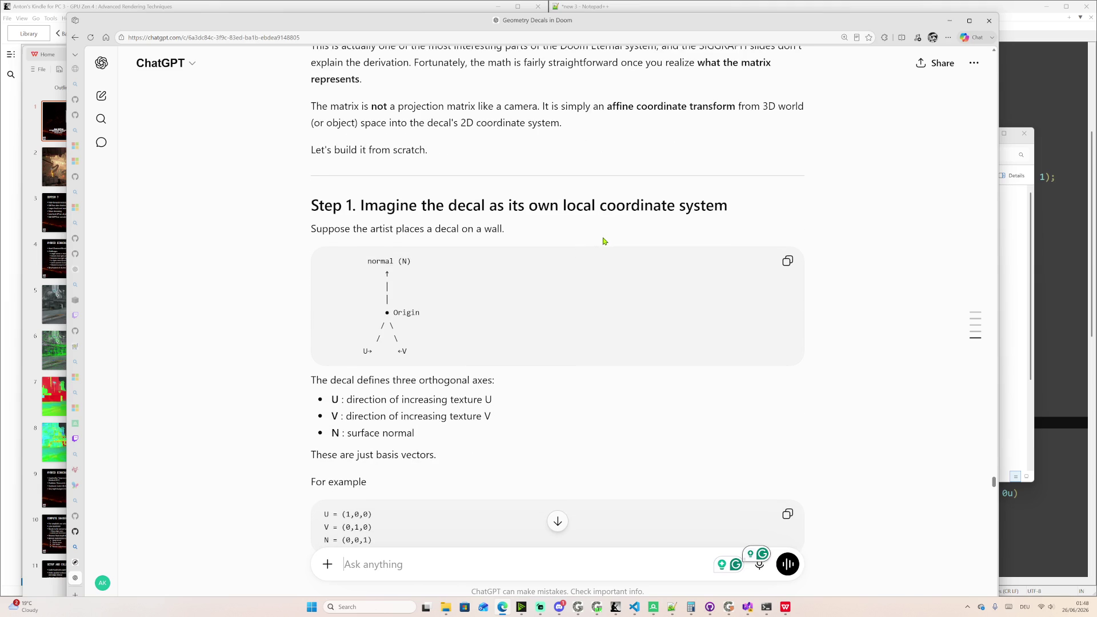
scroll(501, 332, "down", 1)
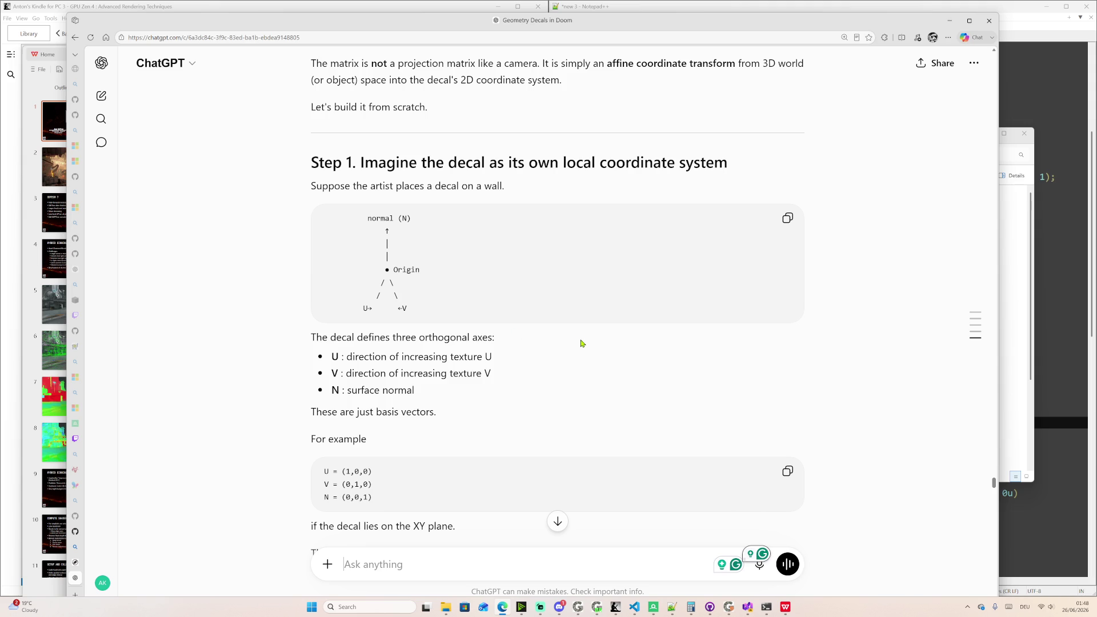
scroll(569, 347, "down", 5)
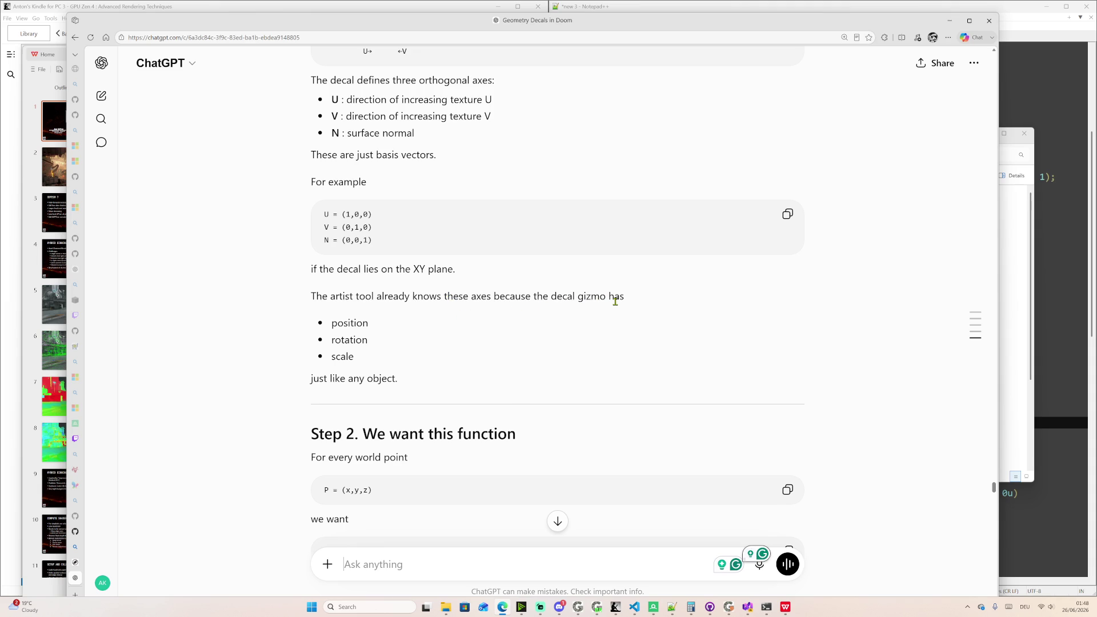
scroll(377, 366, "down", 1)
scroll(386, 359, "down", 3)
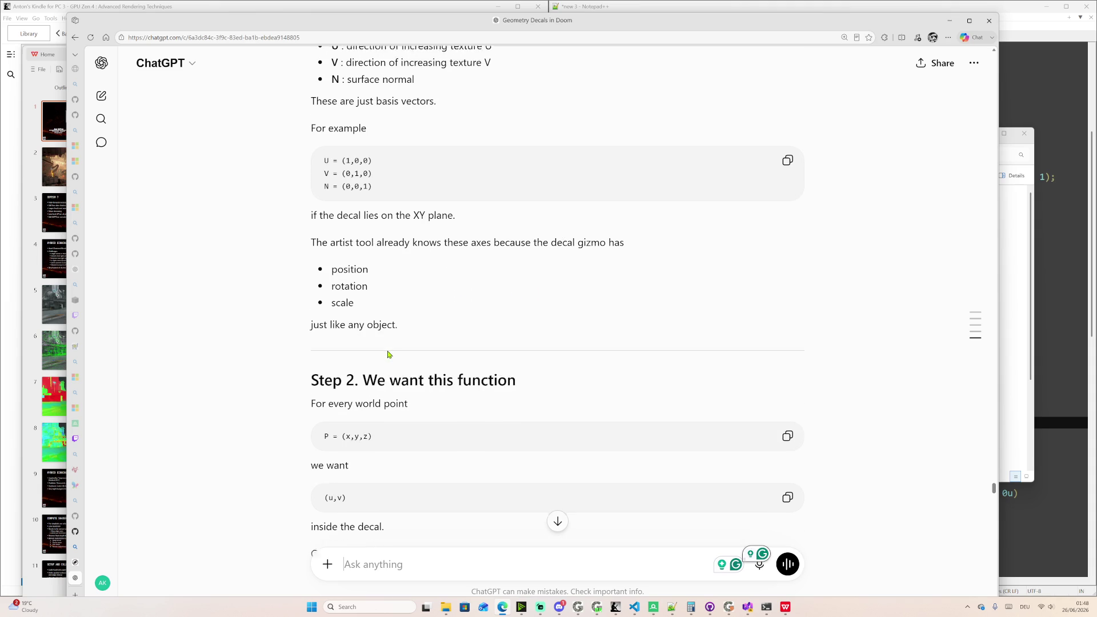
scroll(450, 290, "down", 1)
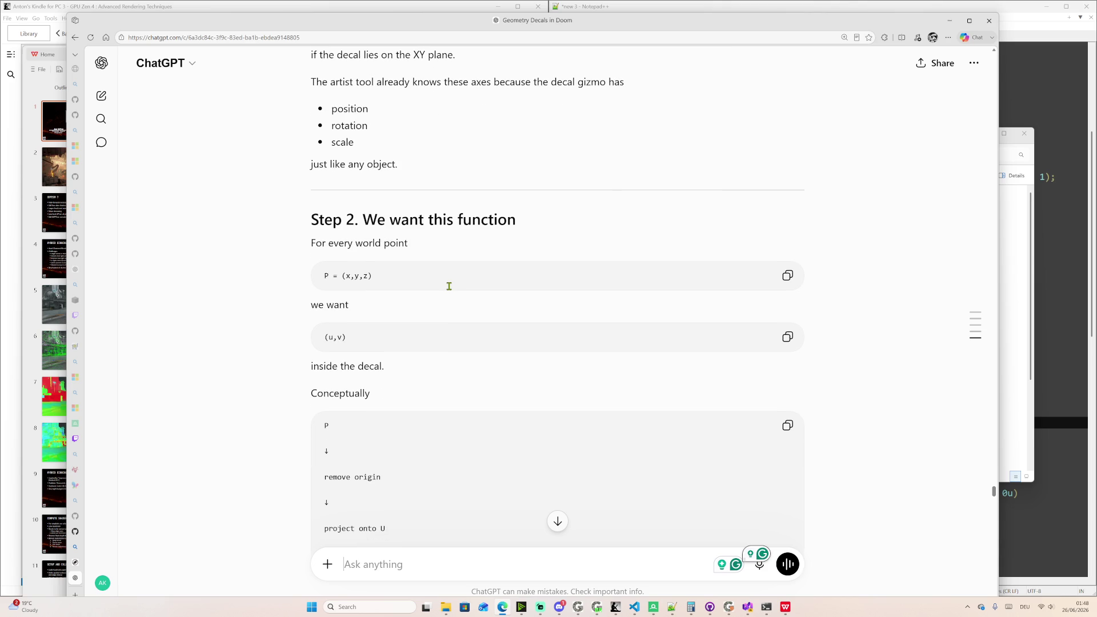
scroll(450, 286, "down", 2)
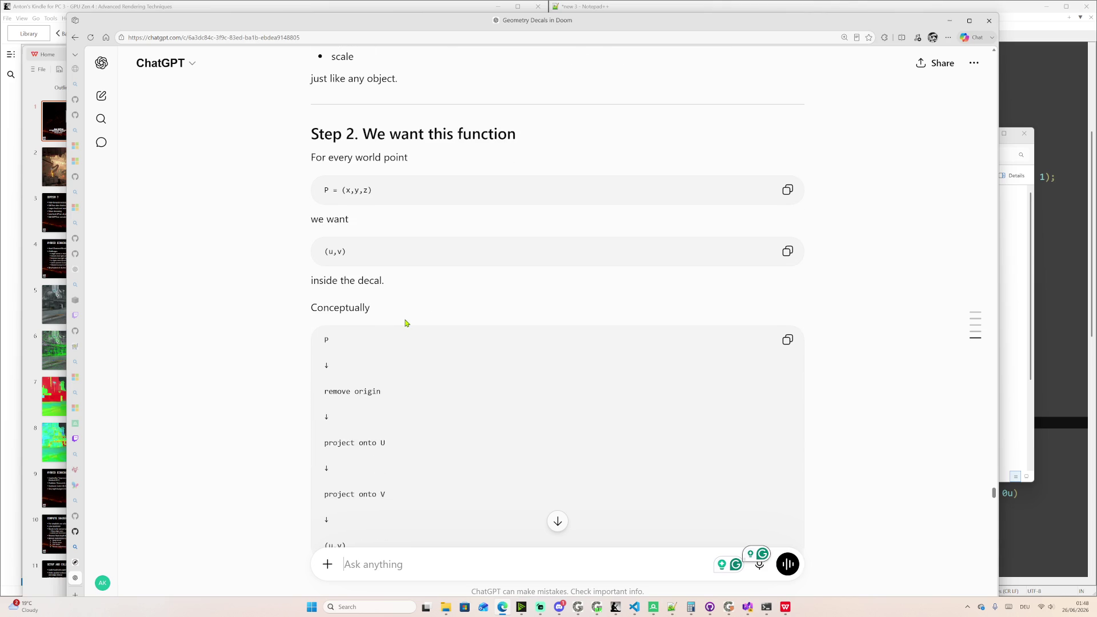
scroll(389, 316, "down", 1)
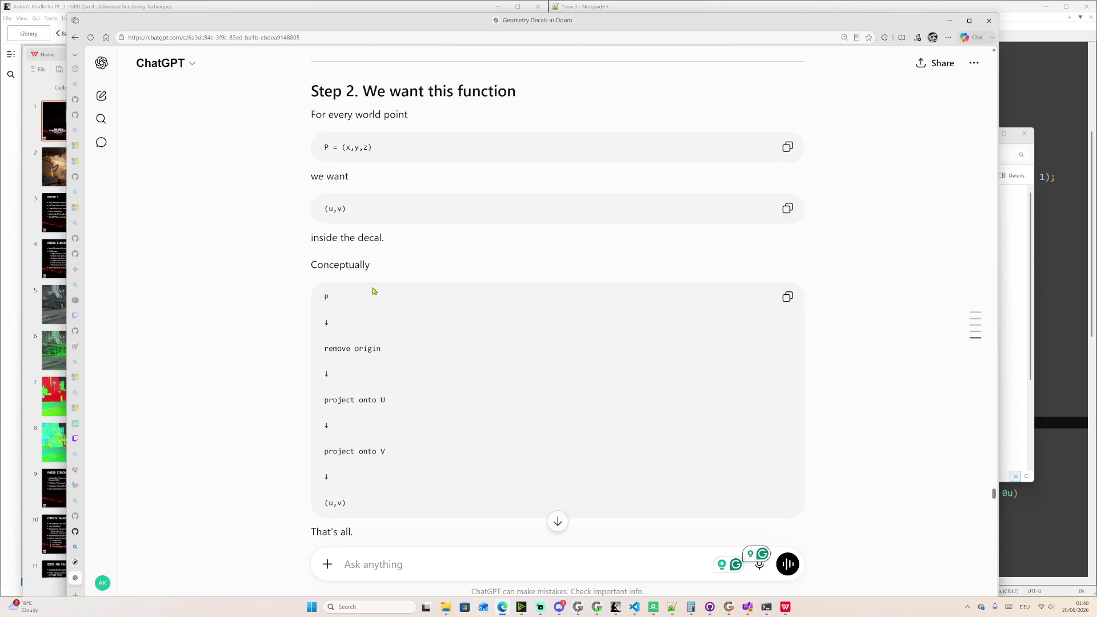
scroll(372, 289, "down", 1)
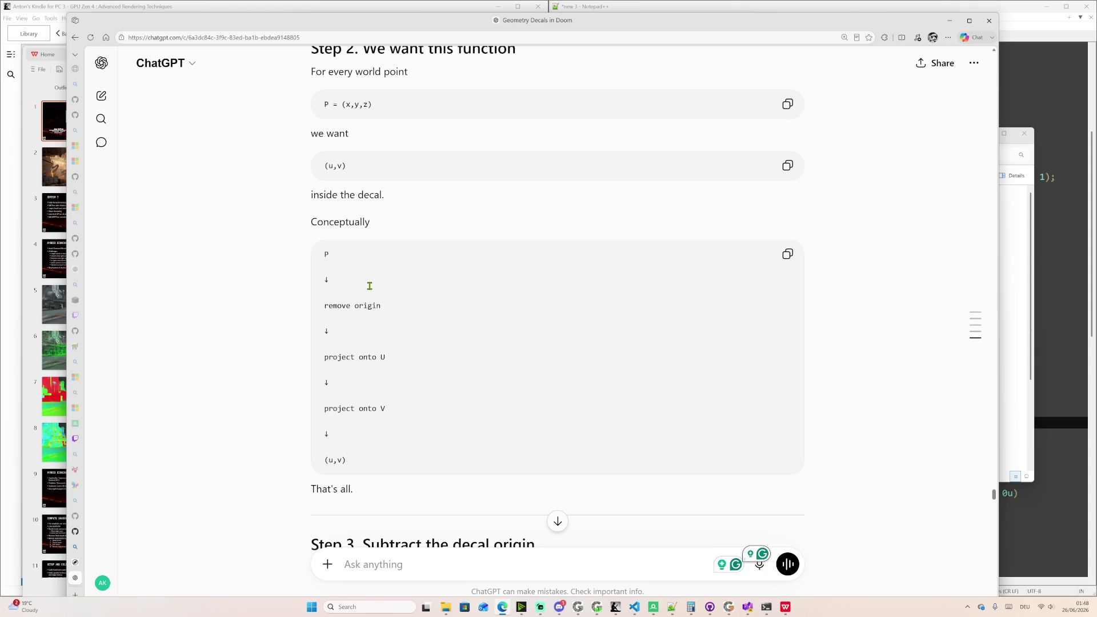
Step: Read through 'Write it like a matrix', where u and v become eight coefficients
scroll(371, 288, "down", 4)
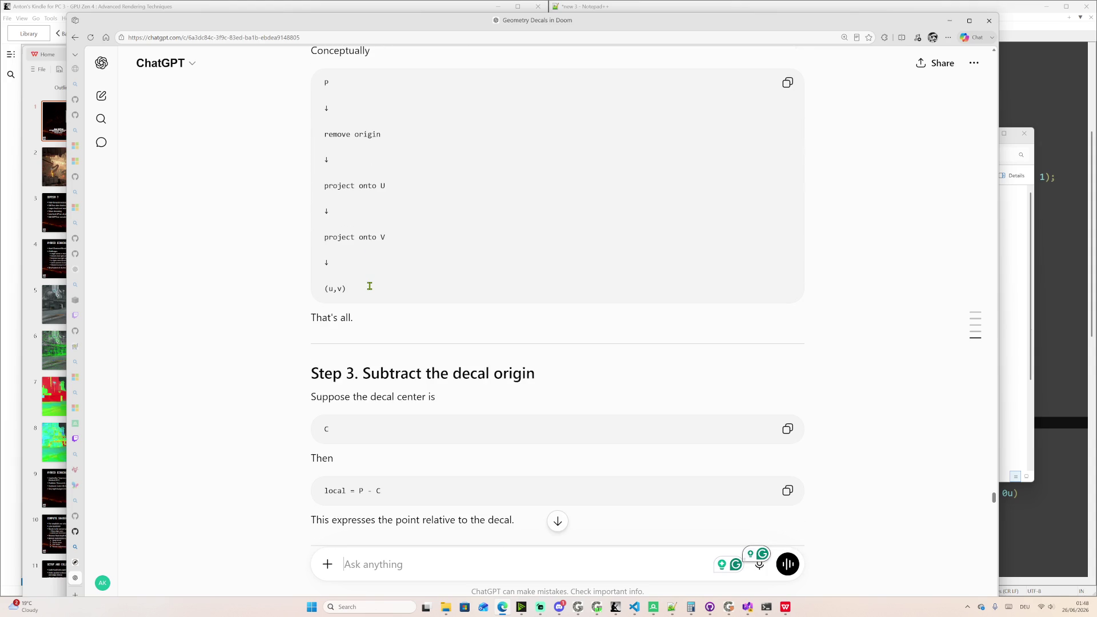
scroll(377, 288, "down", 3)
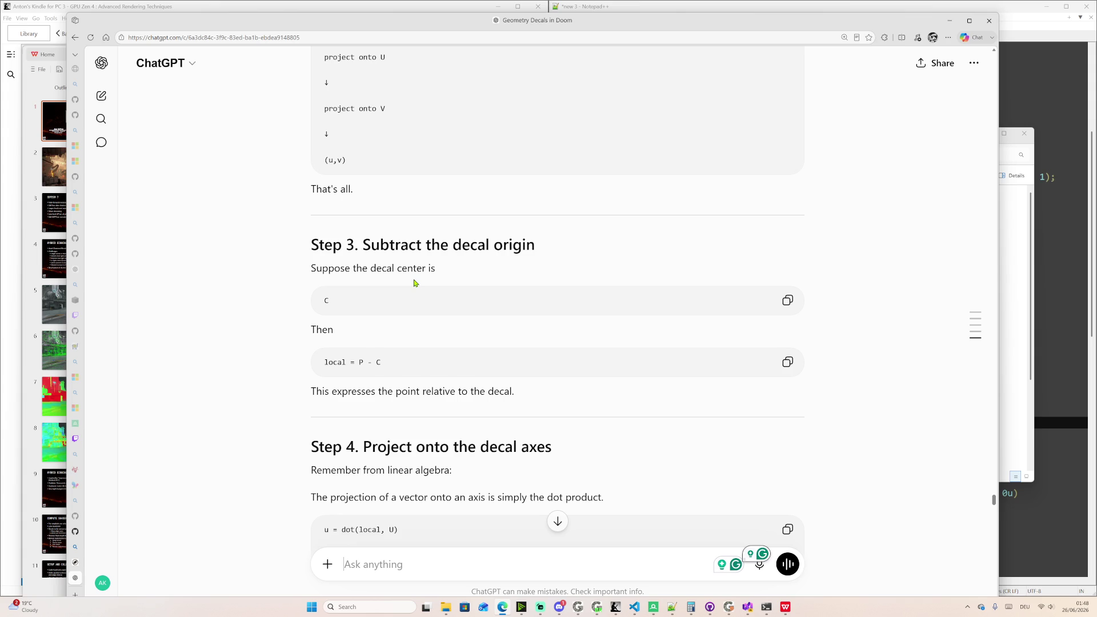
scroll(415, 283, "down", 2)
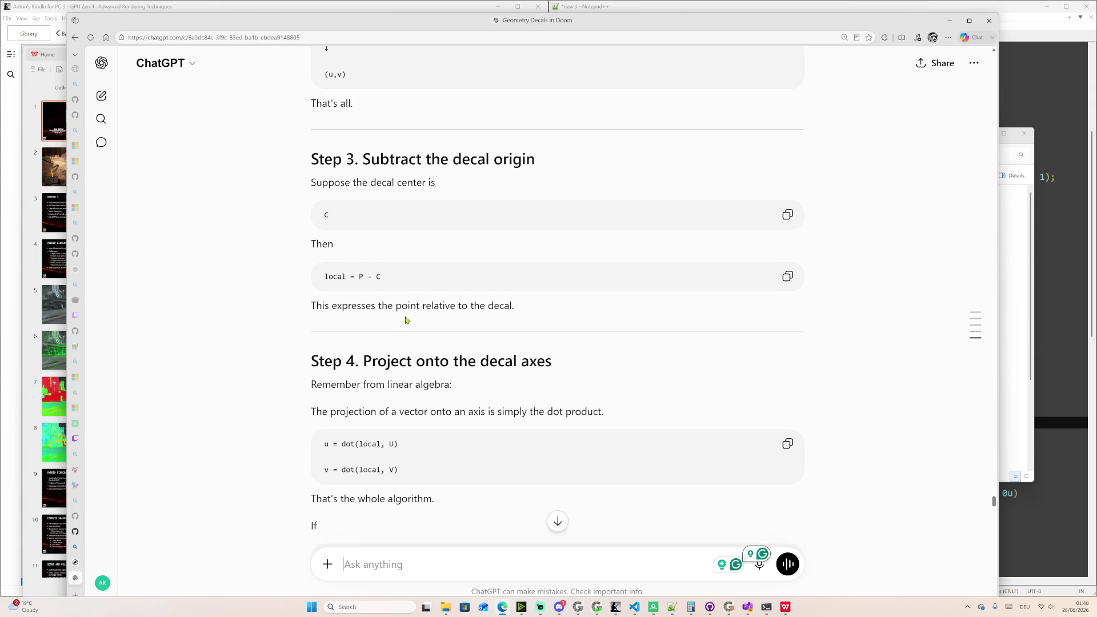
scroll(416, 313, "down", 2)
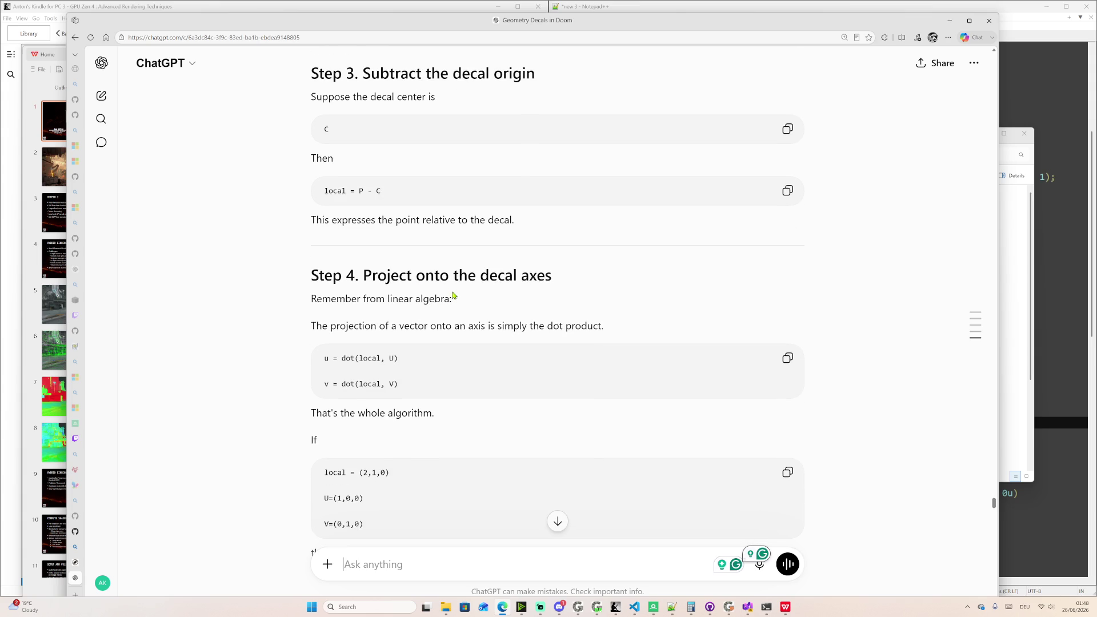
scroll(453, 295, "down", 1)
scroll(439, 281, "down", 1)
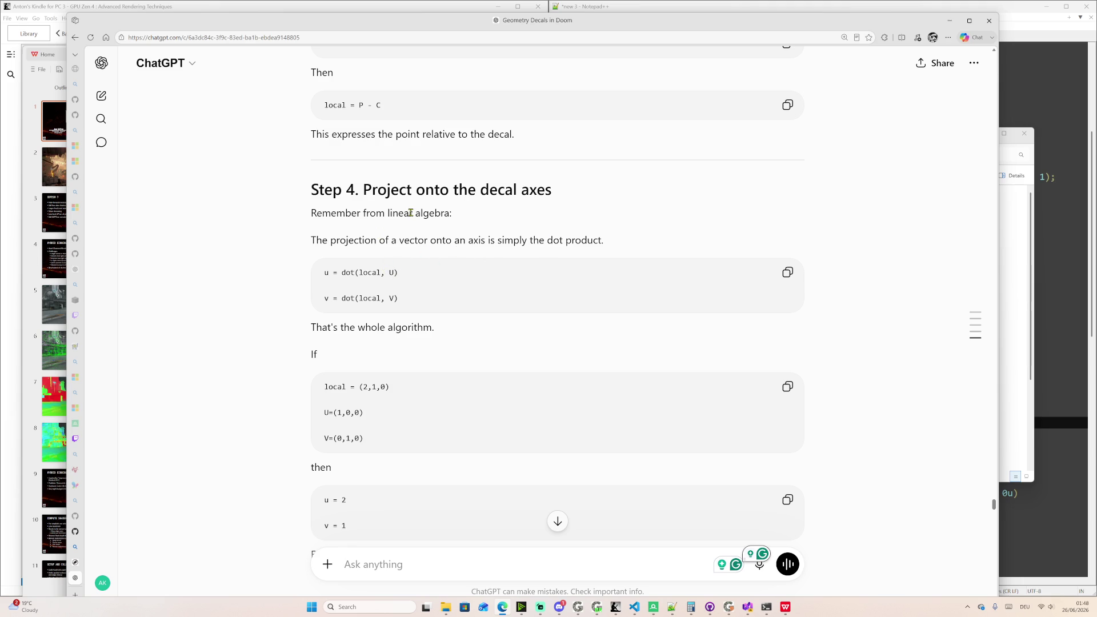
scroll(404, 255, "down", 2)
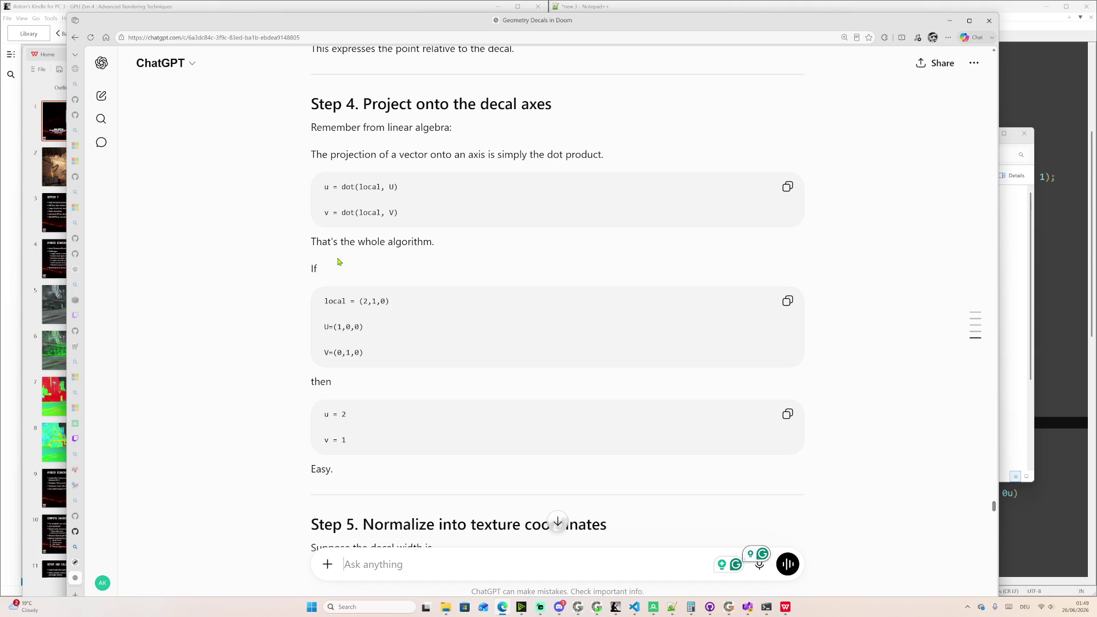
scroll(340, 264, "down", 5)
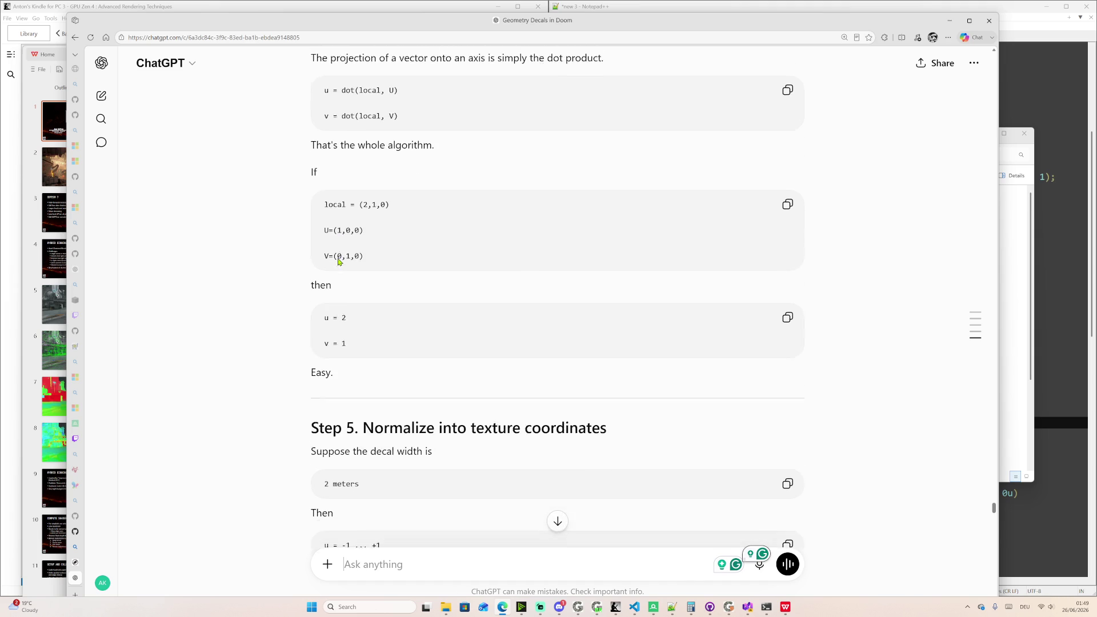
scroll(342, 267, "down", 2)
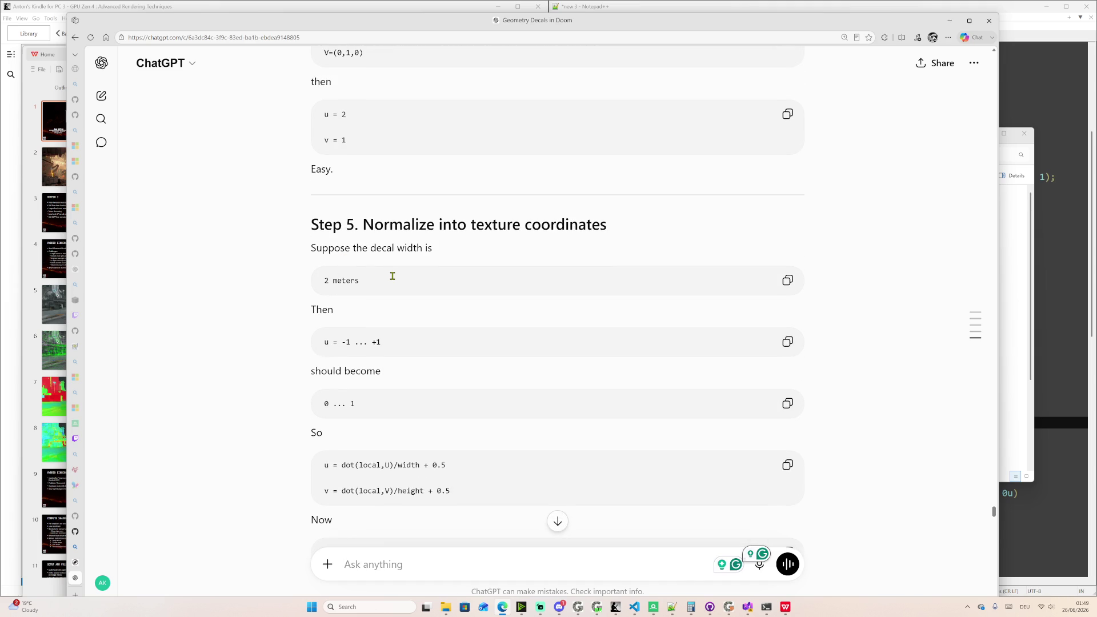
scroll(392, 275, "down", 2)
scroll(393, 276, "down", 3)
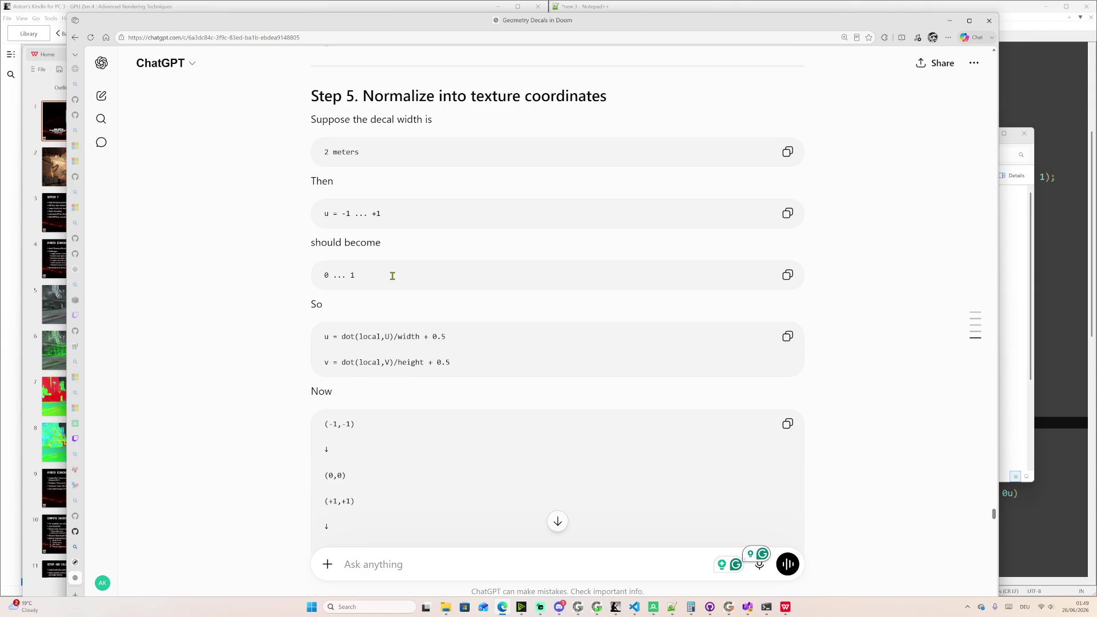
scroll(420, 275, "down", 4)
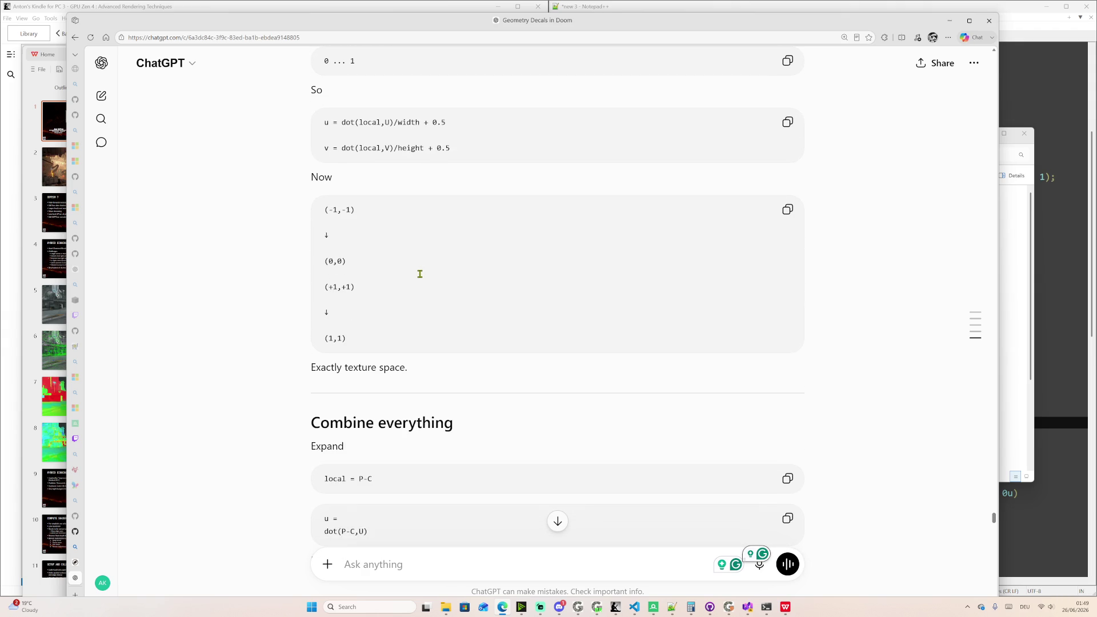
scroll(401, 274, "down", 5)
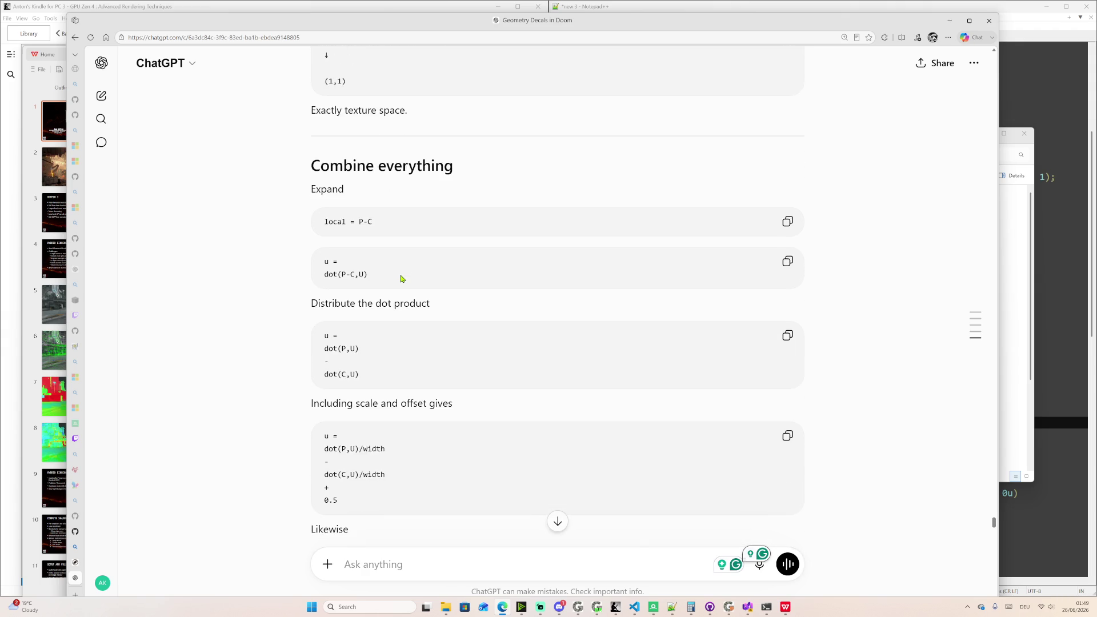
scroll(401, 275, "down", 2)
scroll(400, 276, "down", 3)
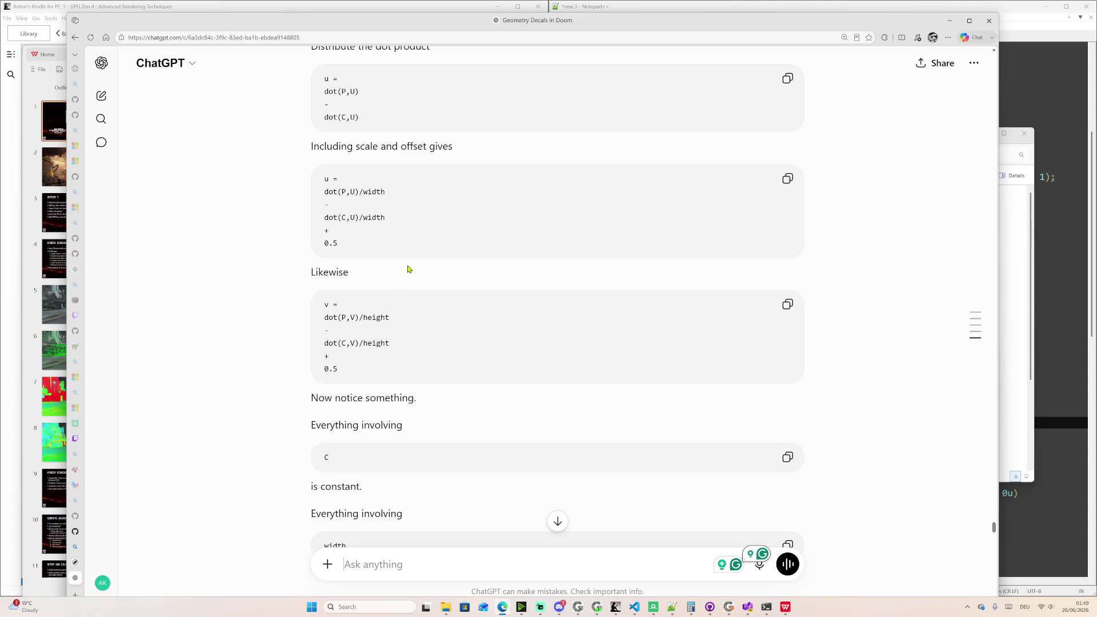
scroll(409, 267, "down", 1)
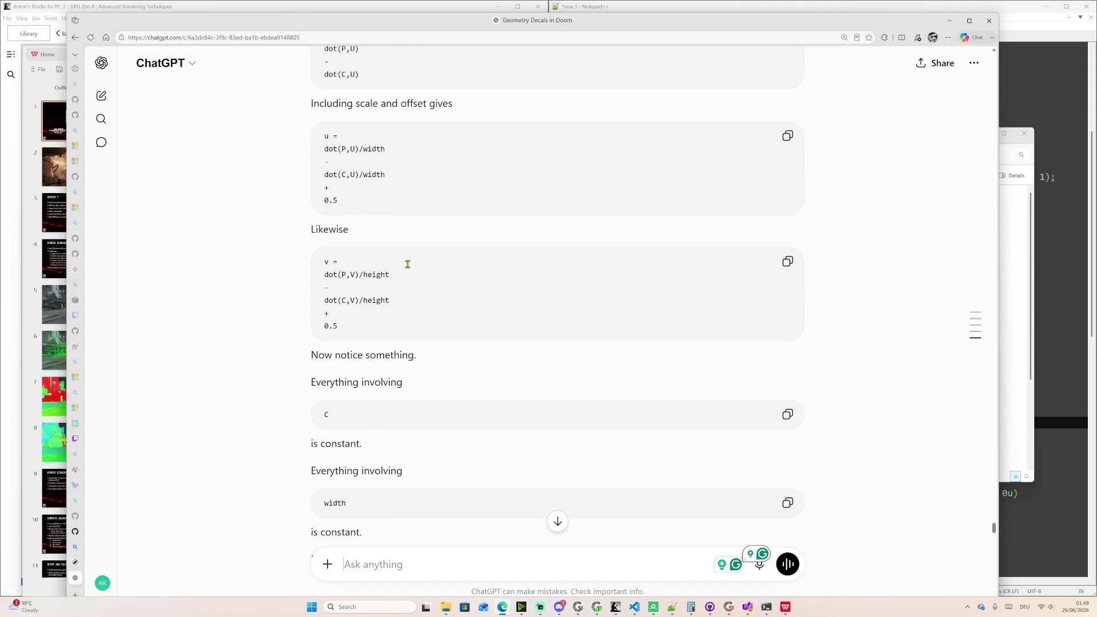
scroll(408, 264, "down", 1)
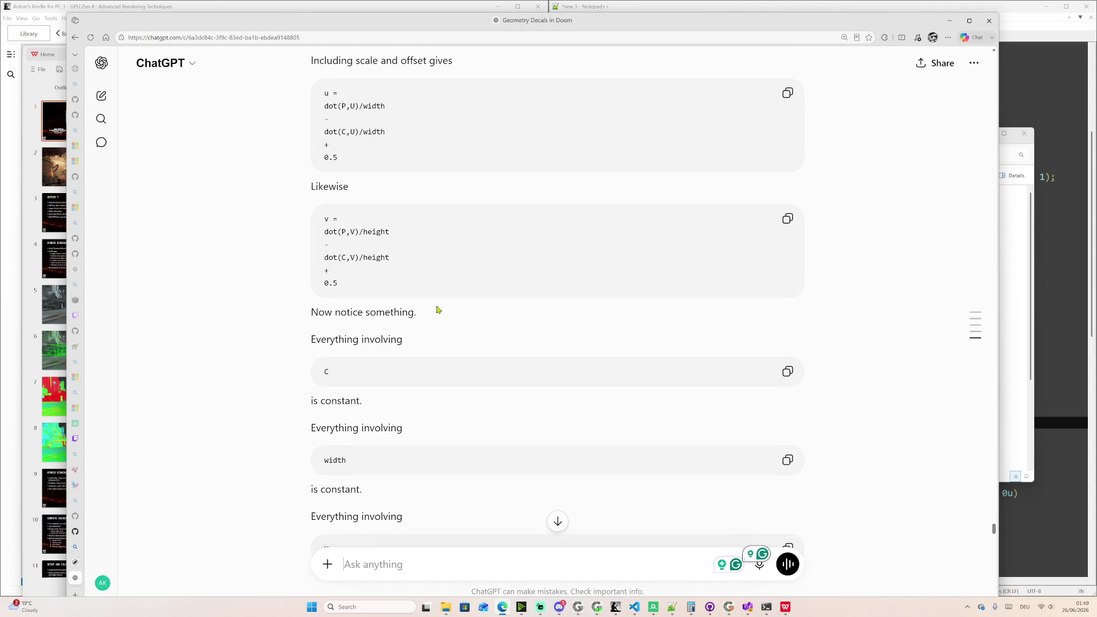
scroll(437, 309, "down", 1)
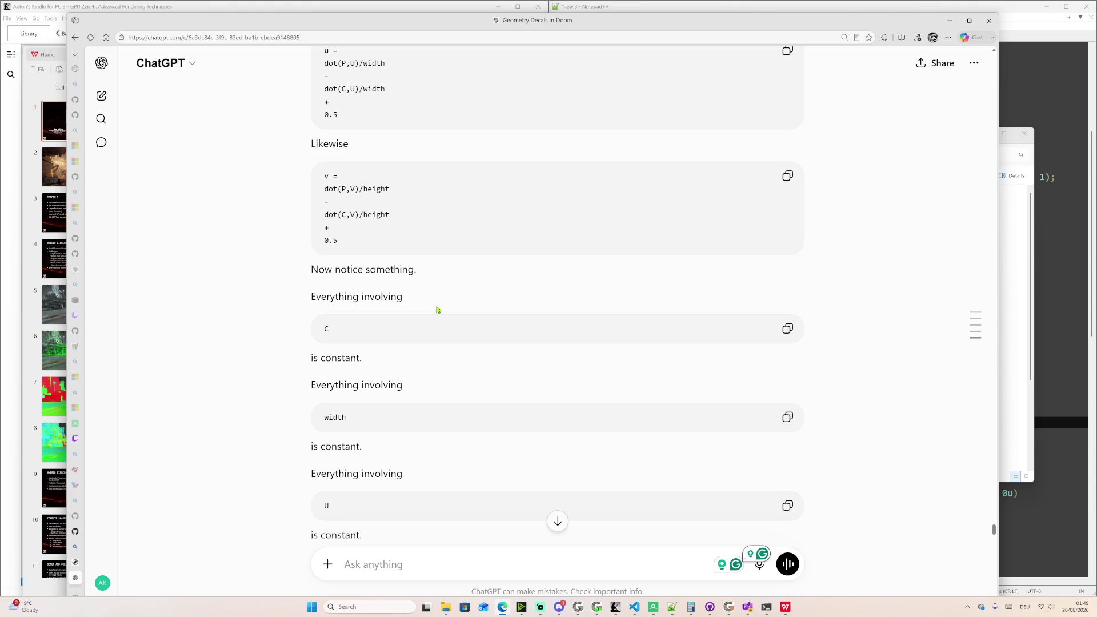
scroll(438, 309, "down", 3)
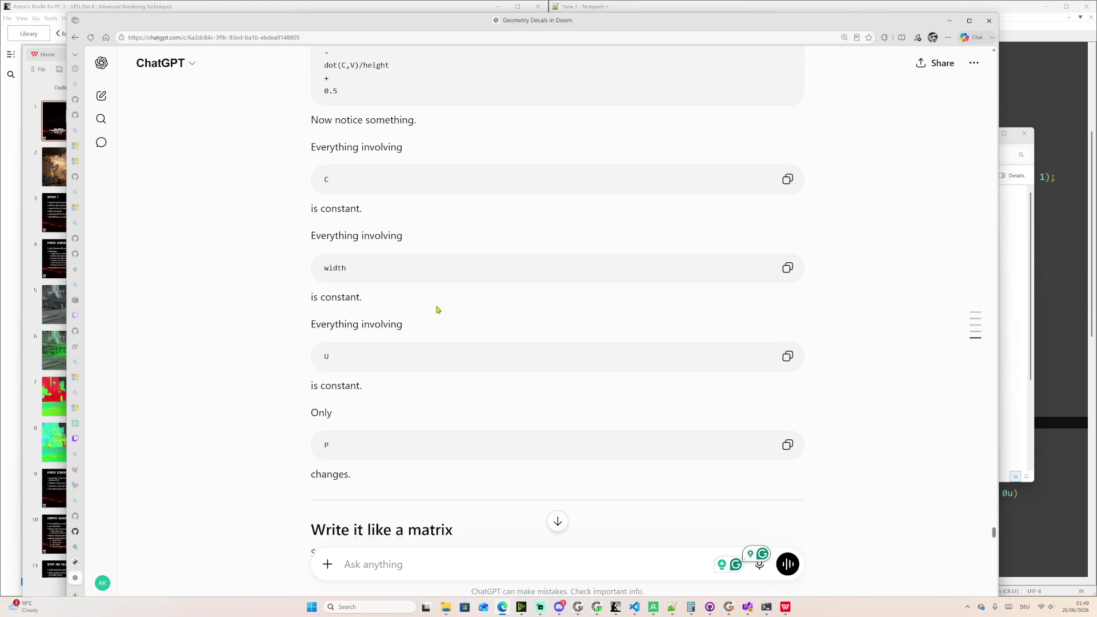
scroll(375, 362, "down", 3)
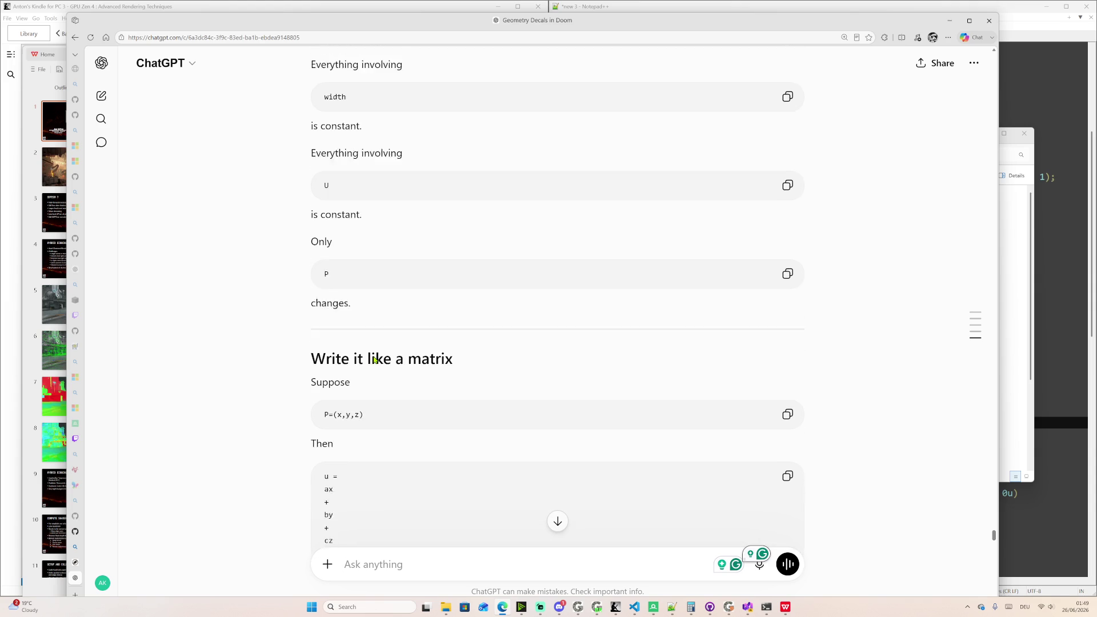
scroll(376, 324, "down", 4)
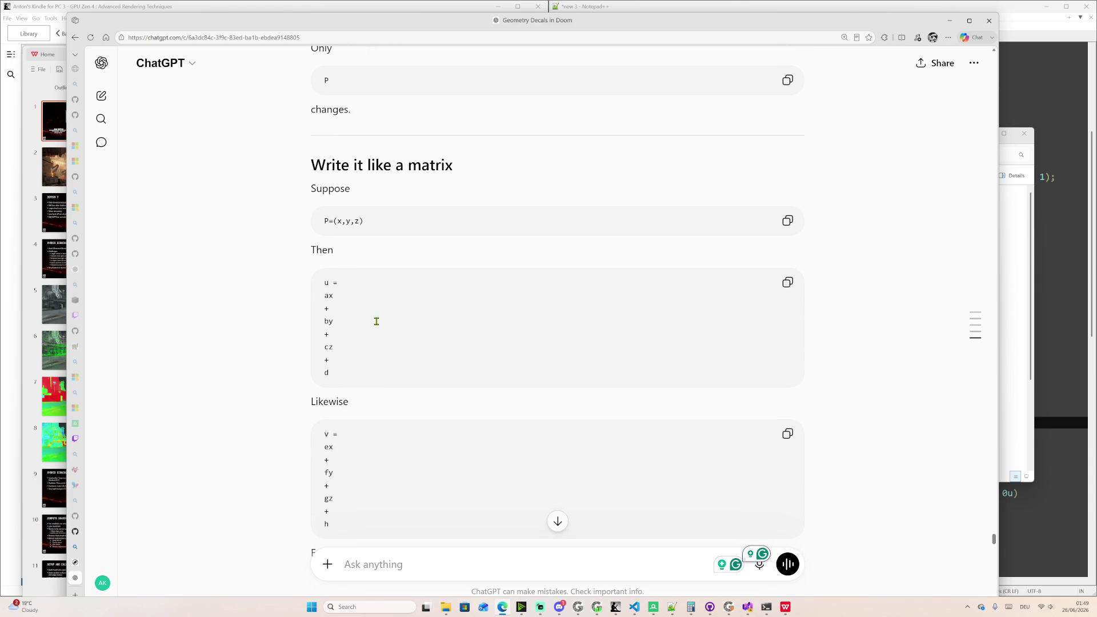
scroll(376, 326, "down", 4)
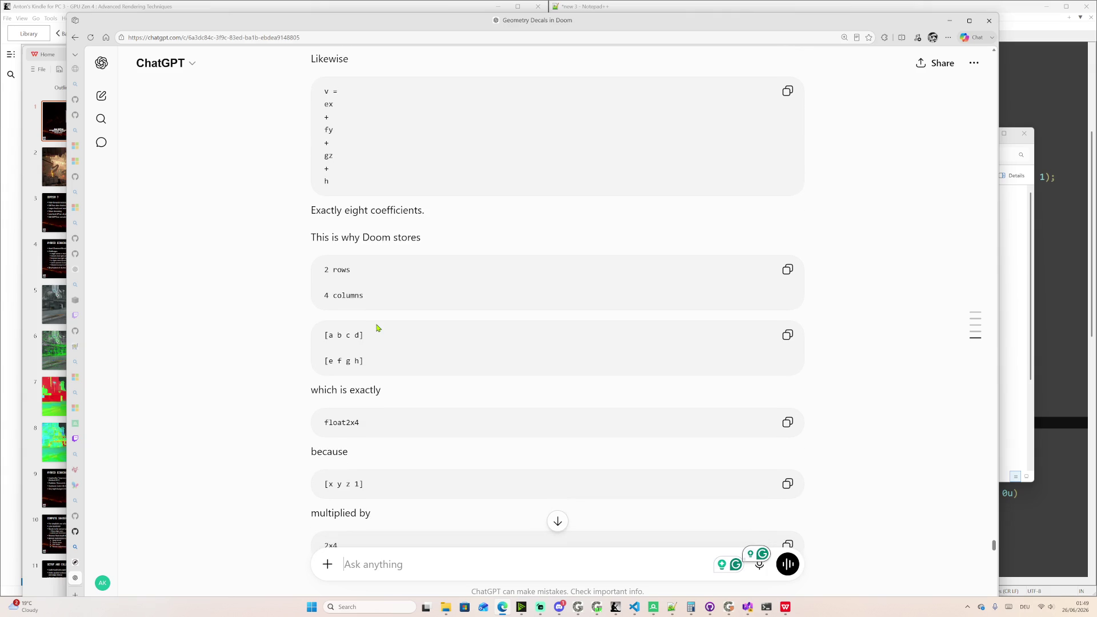
scroll(377, 324, "down", 3)
scroll(377, 324, "down", 2)
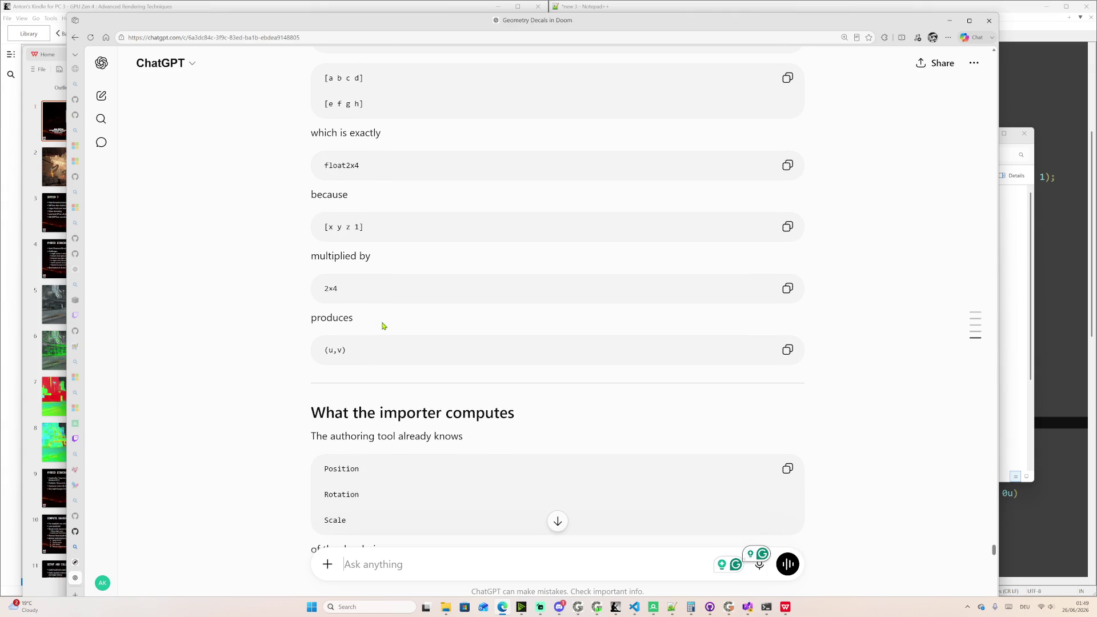
Step: Briefly highlight the 2x4 matrix size and reread the surrounding matrix explanation
double_click(334, 288)
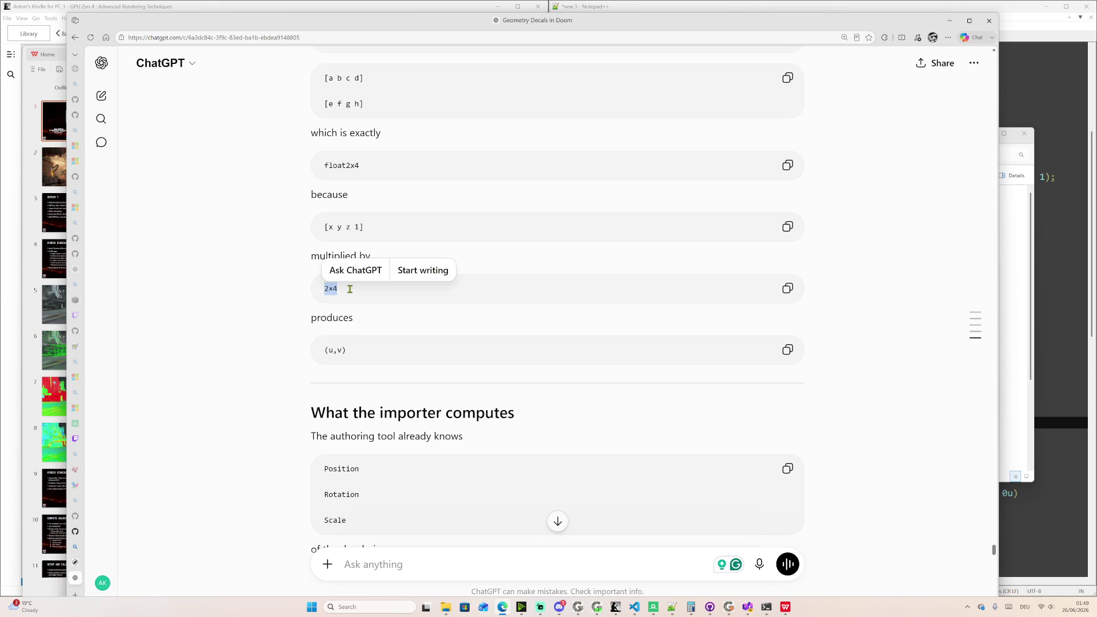
left_click(350, 289)
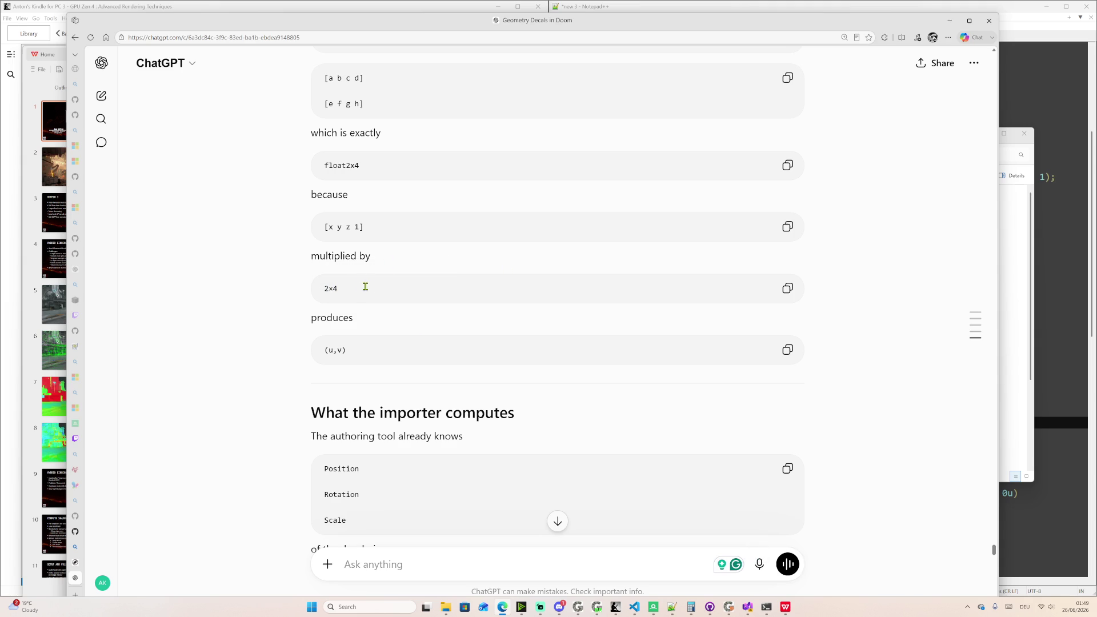
scroll(371, 245, "up", 3)
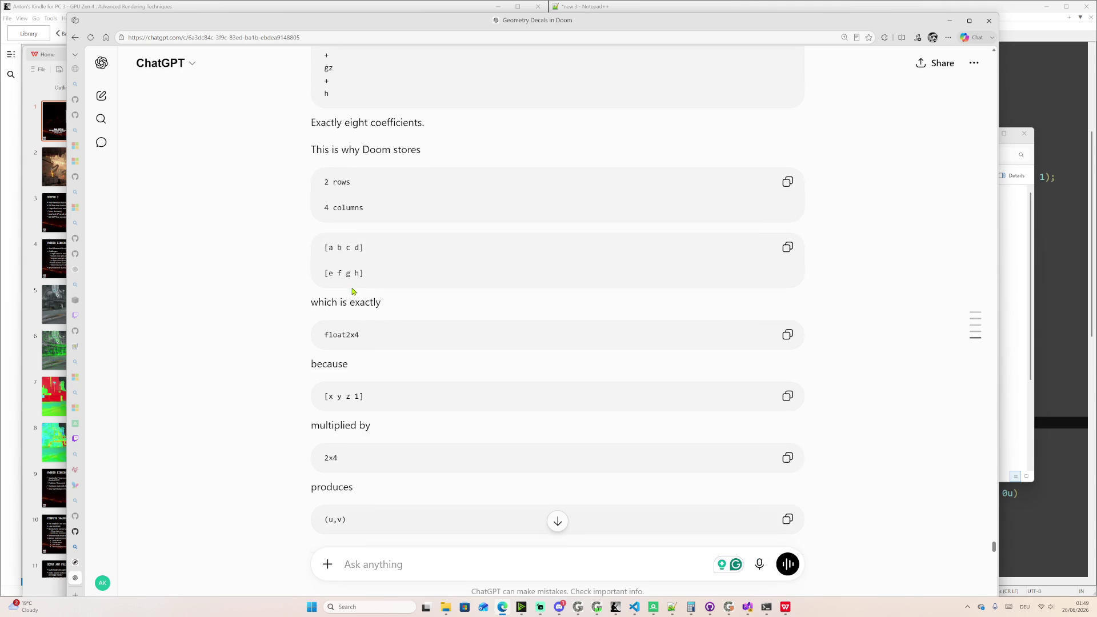
scroll(374, 244, "up", 5)
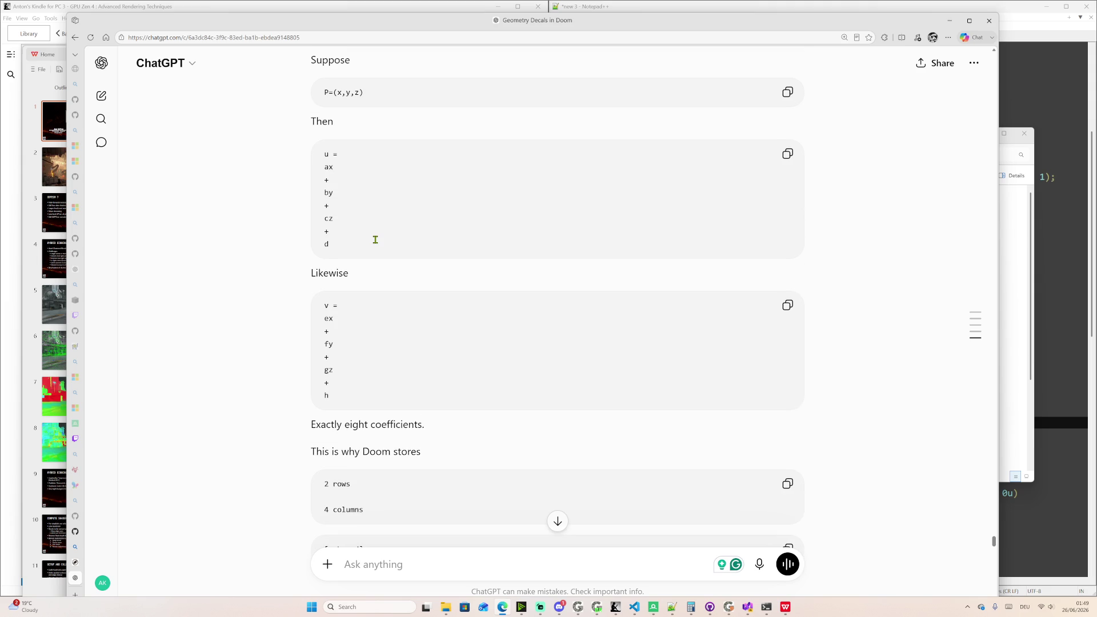
scroll(375, 239, "up", 2)
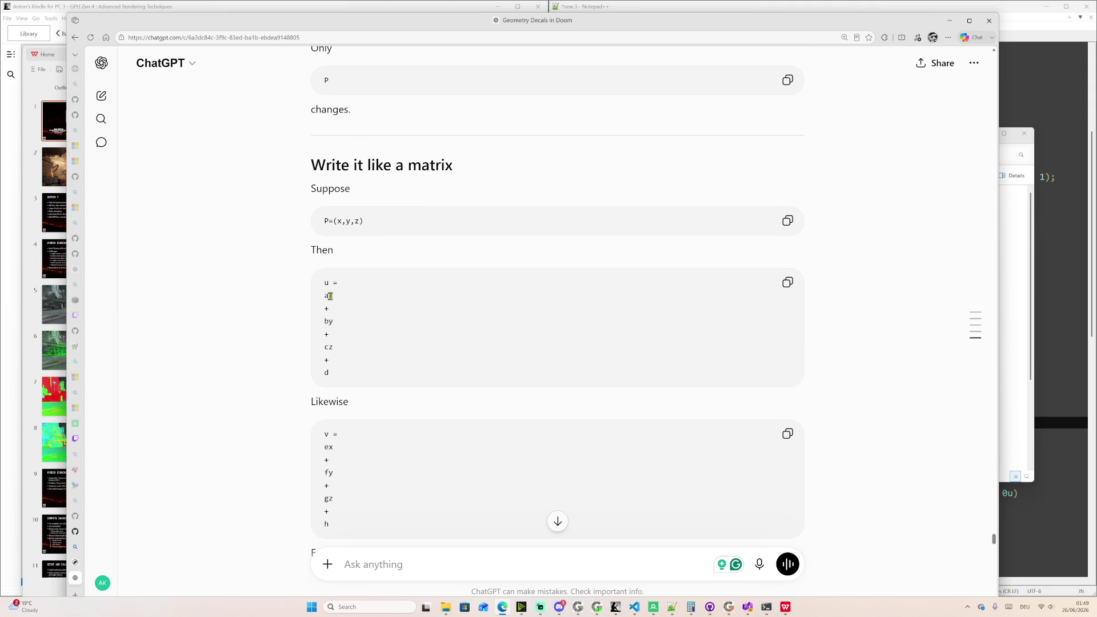
scroll(331, 332, "down", 3)
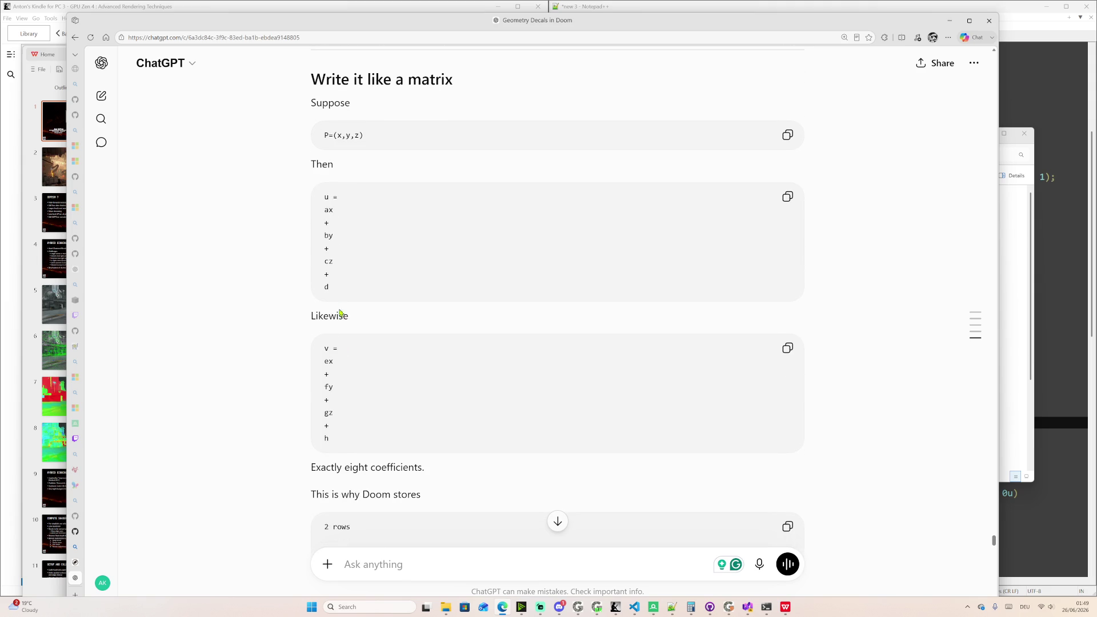
scroll(354, 350, "down", 7)
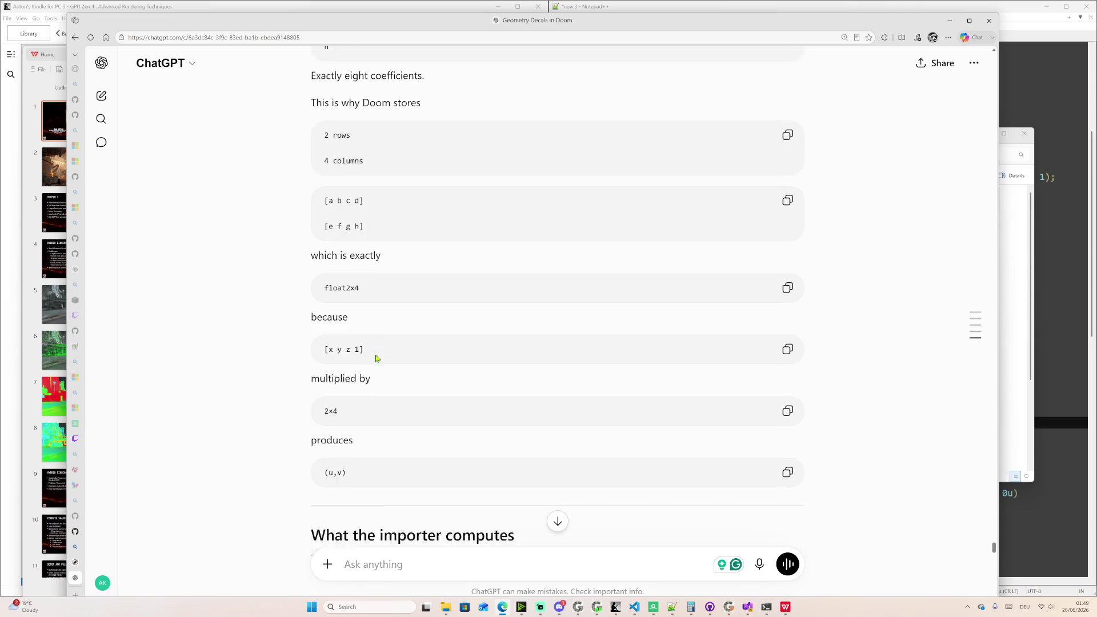
scroll(374, 347, "down", 3)
scroll(374, 346, "up", 15)
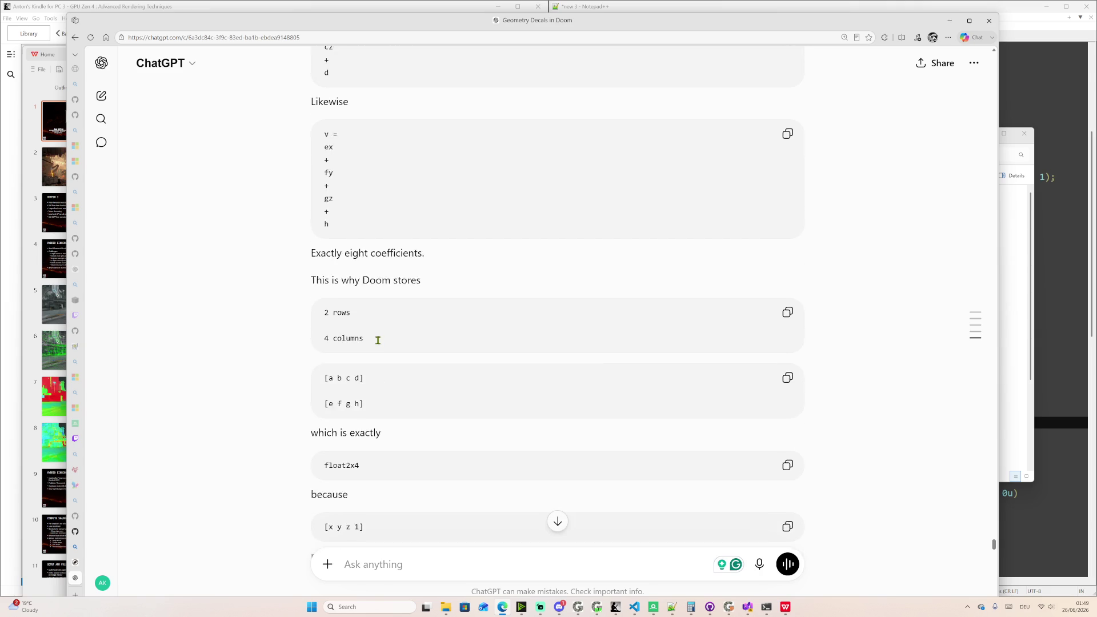
scroll(377, 339, "up", 6)
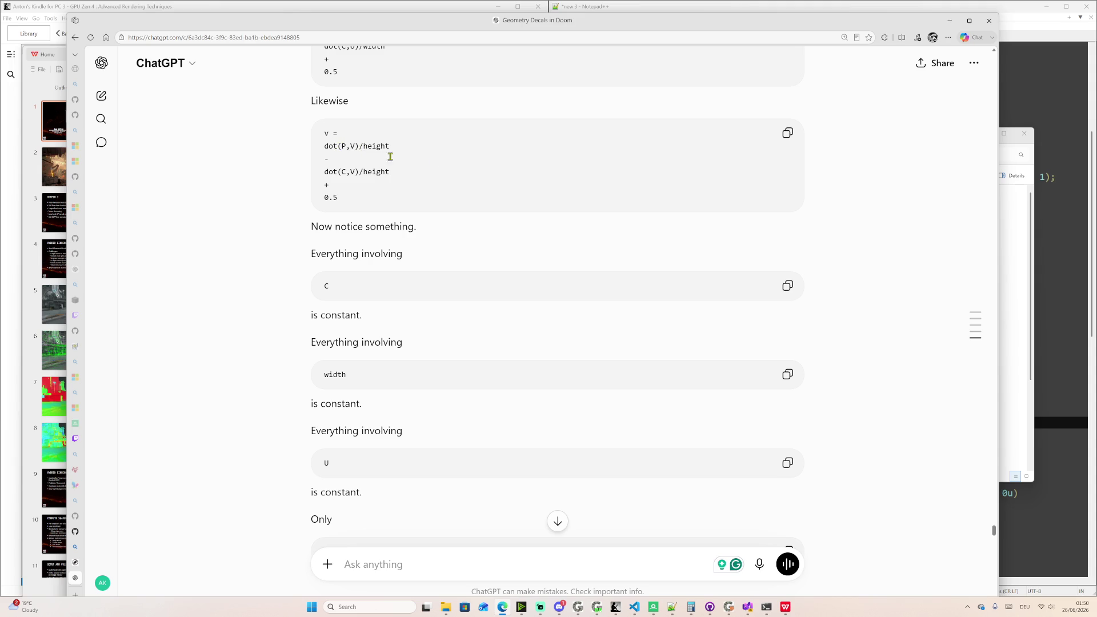
scroll(401, 218, "down", 5)
scroll(392, 218, "up", 5)
scroll(363, 153, "down", 15)
scroll(366, 395, "down", 2)
scroll(367, 391, "up", 17)
scroll(336, 188, "up", 1)
Step: Reach the 'What the importer computes' heading, briefly highlighting it
scroll(342, 280, "down", 4)
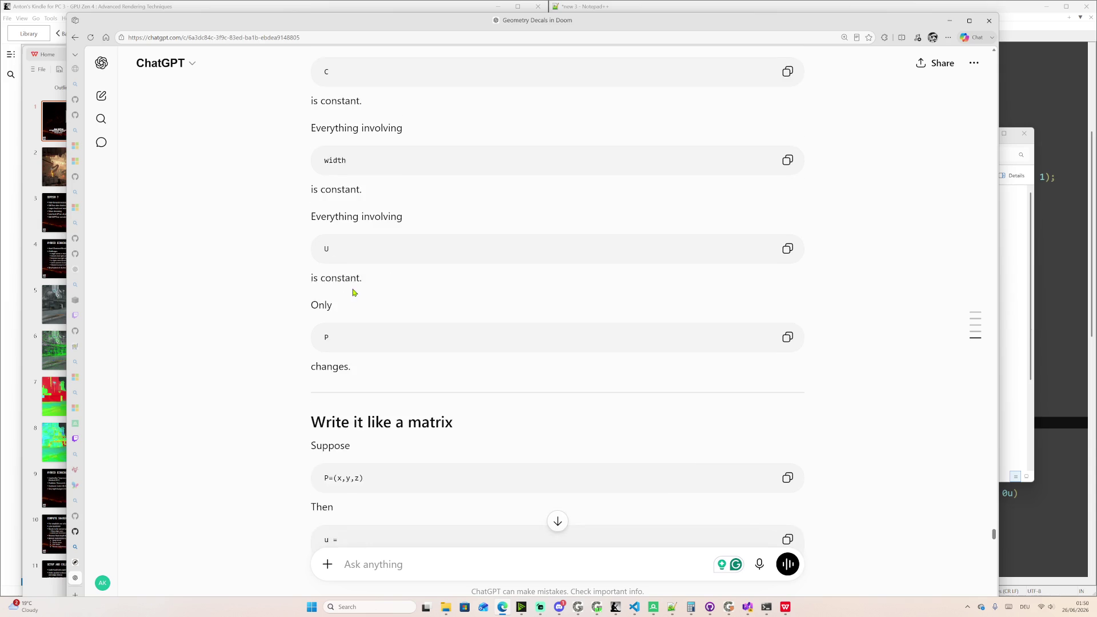
scroll(354, 294, "down", 4)
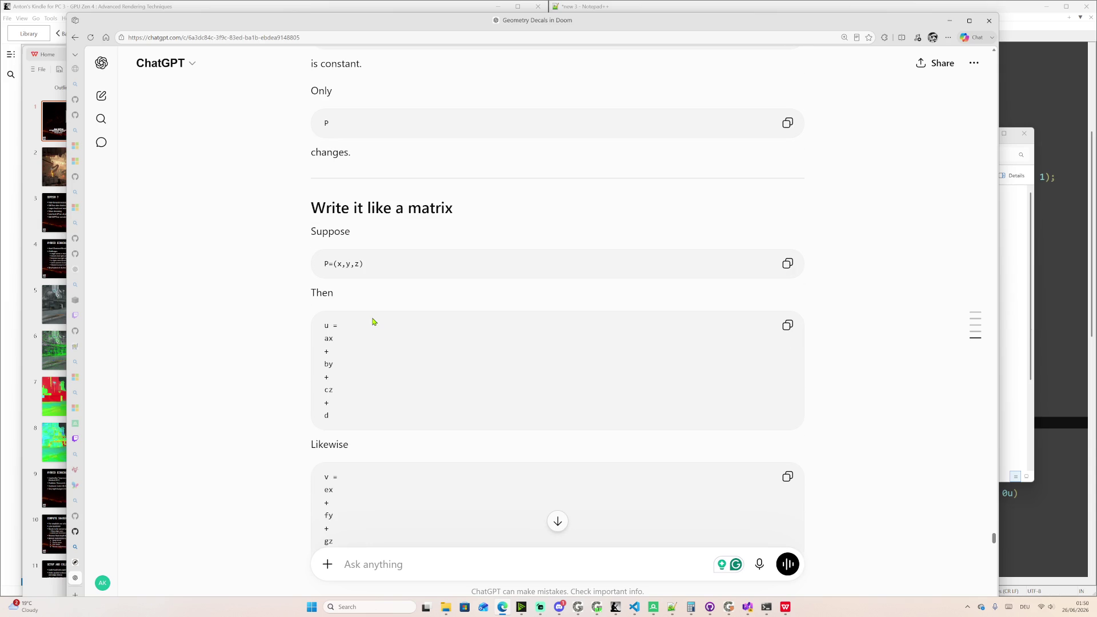
scroll(371, 306, "down", 7)
scroll(391, 284, "down", 6)
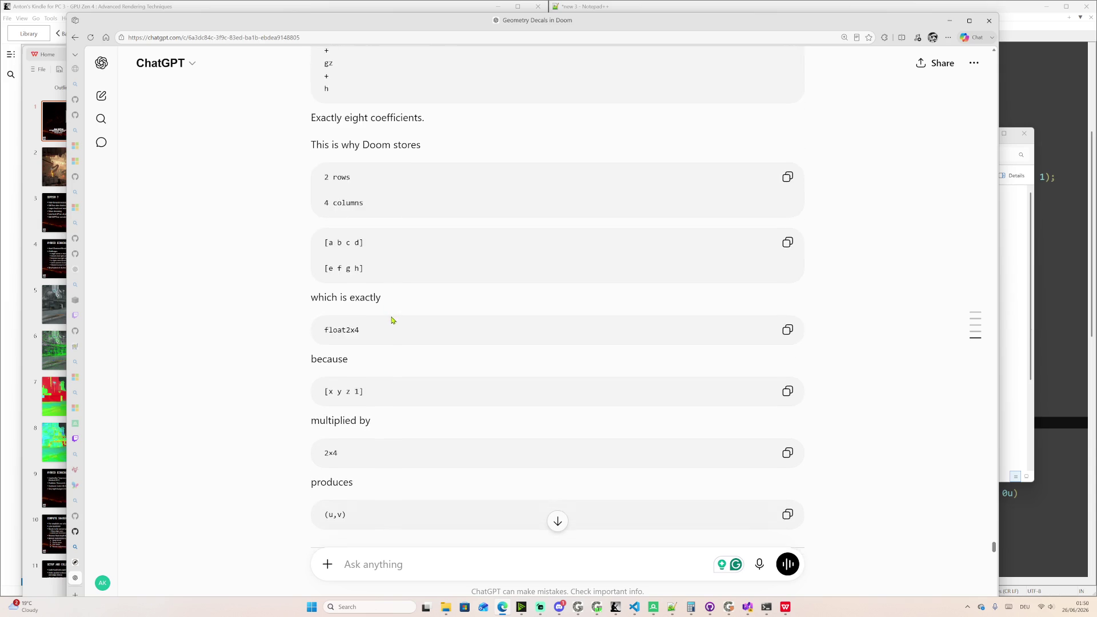
left_click_drag(313, 328, 484, 328)
scroll(486, 337, "down", 3)
left_click(394, 252)
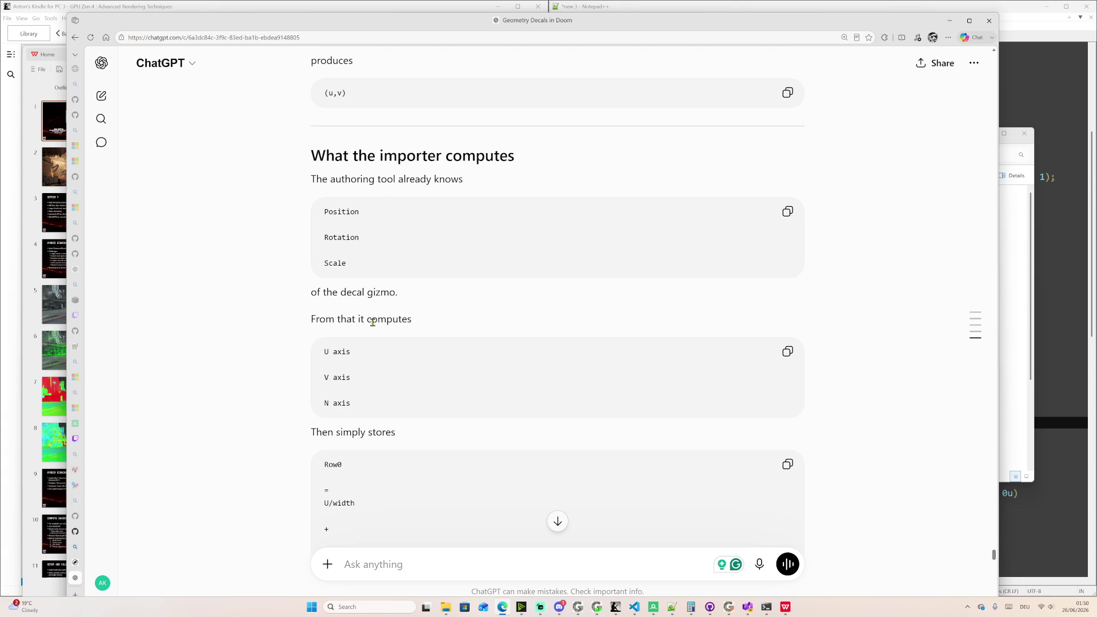
Step: Go past the Row0/Row1 formulas to the Example: center (5,0,0), 2×2 decal, rows [0.5 0 0 -2], [0 0.5 0 0.5]
scroll(410, 324, "down", 4)
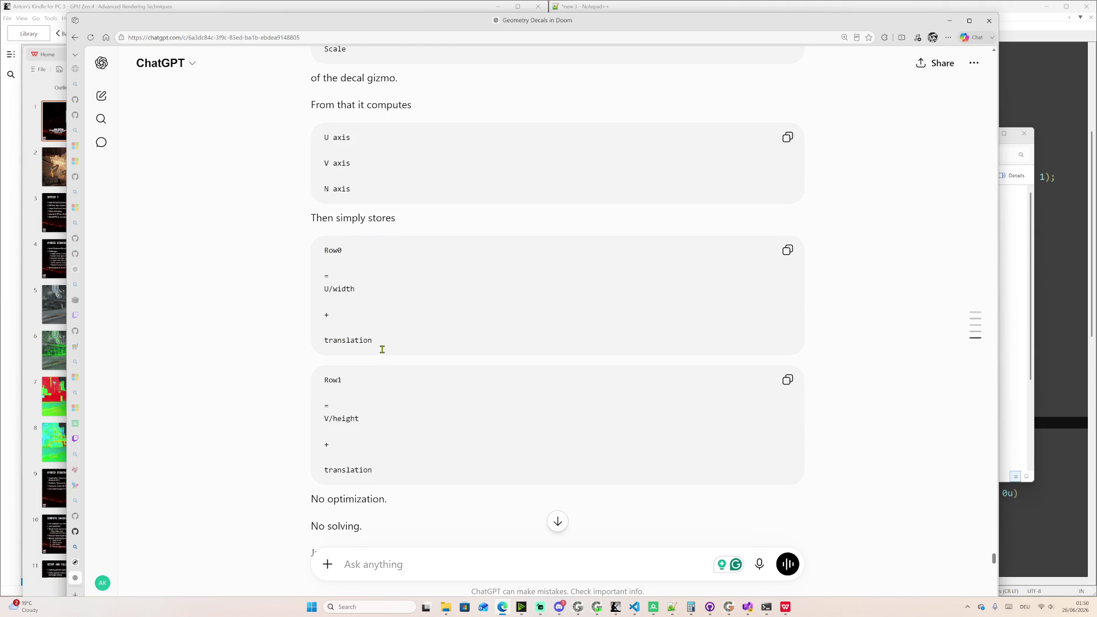
scroll(380, 348, "down", 4)
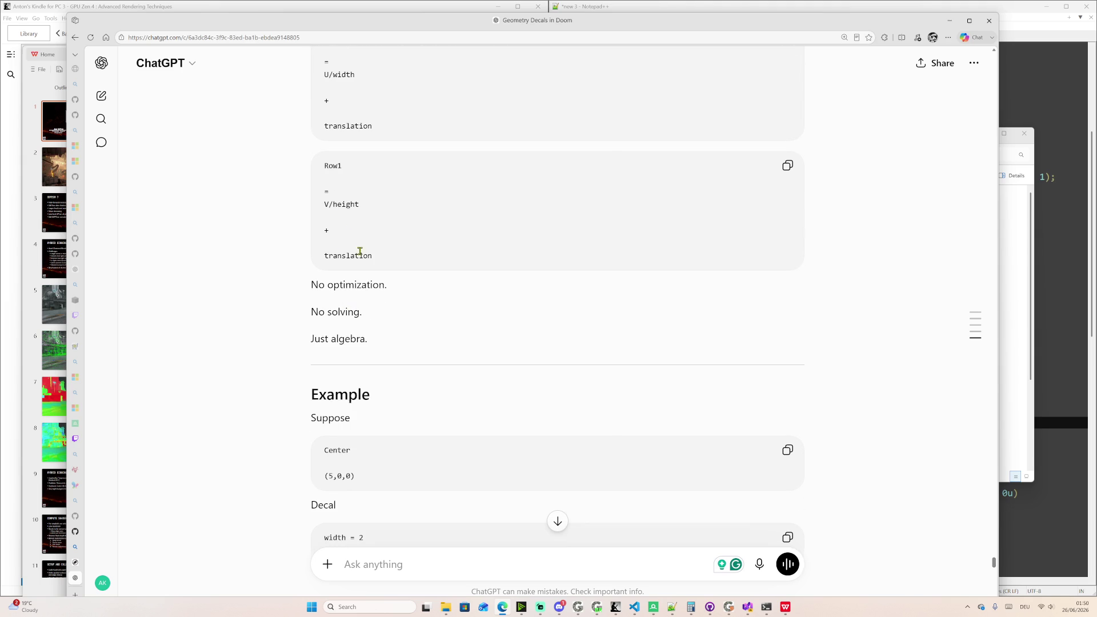
scroll(375, 266, "down", 1)
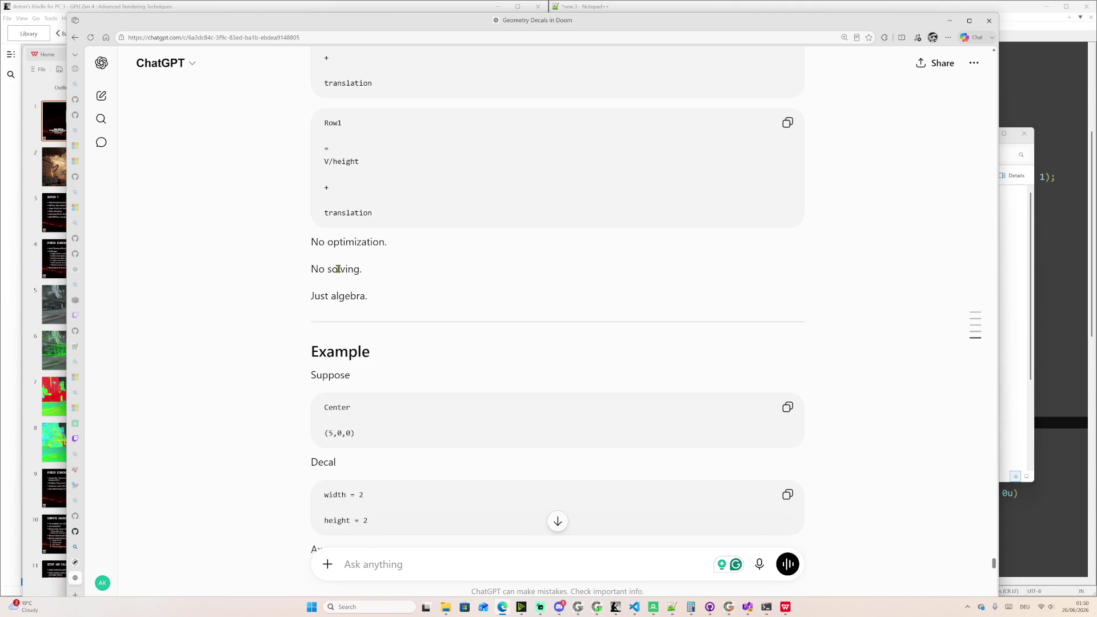
left_click_drag(314, 296, 384, 298)
scroll(385, 299, "down", 1)
scroll(386, 300, "down", 1)
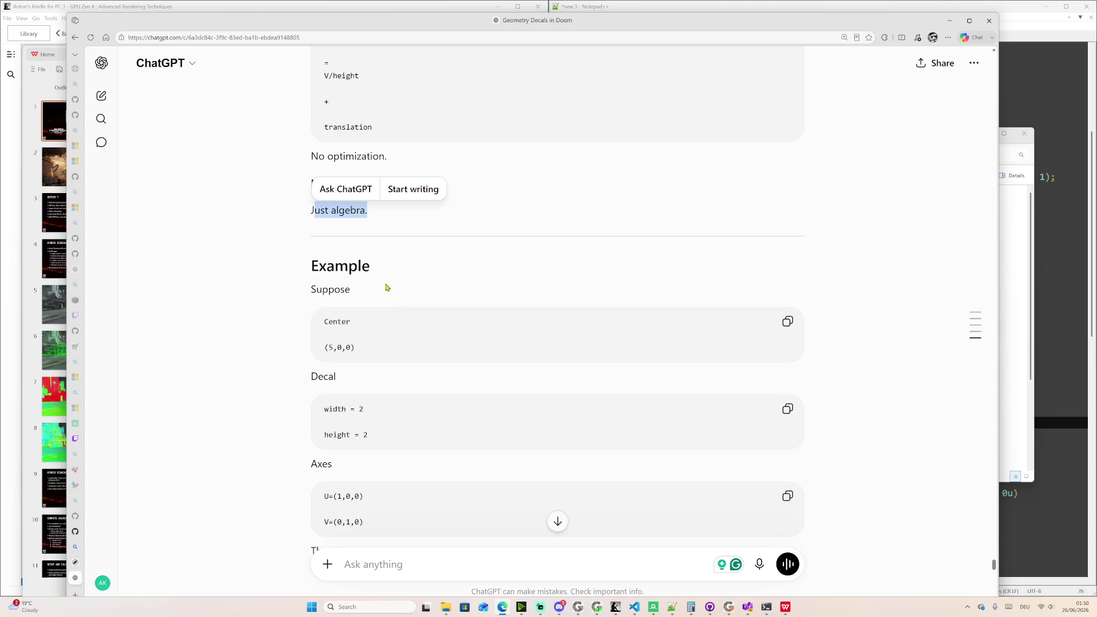
scroll(387, 280, "down", 1)
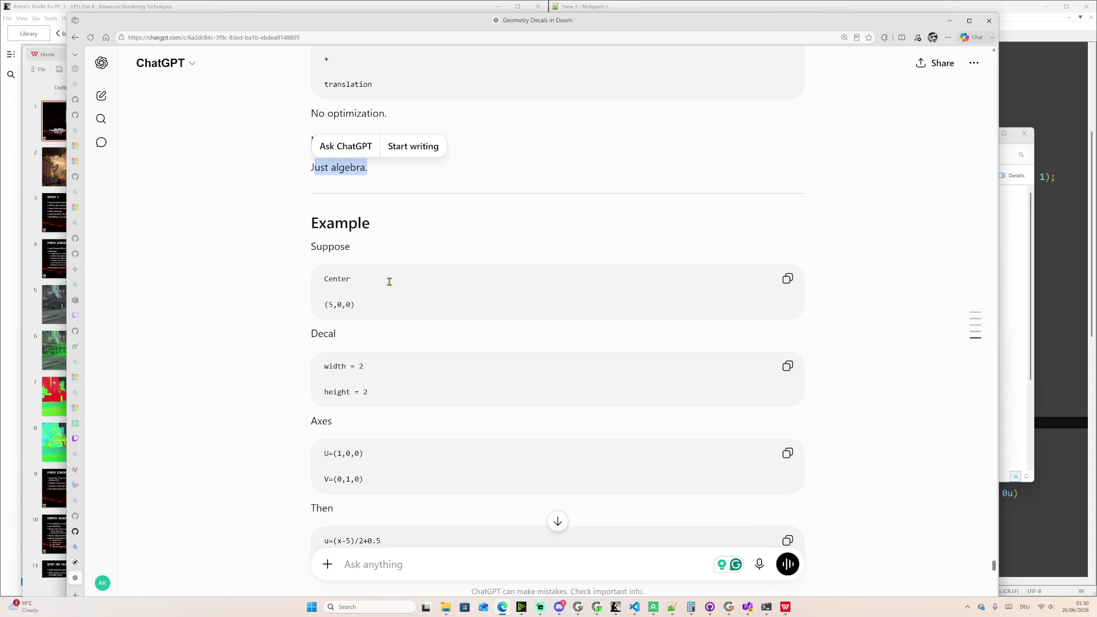
scroll(345, 279, "down", 2)
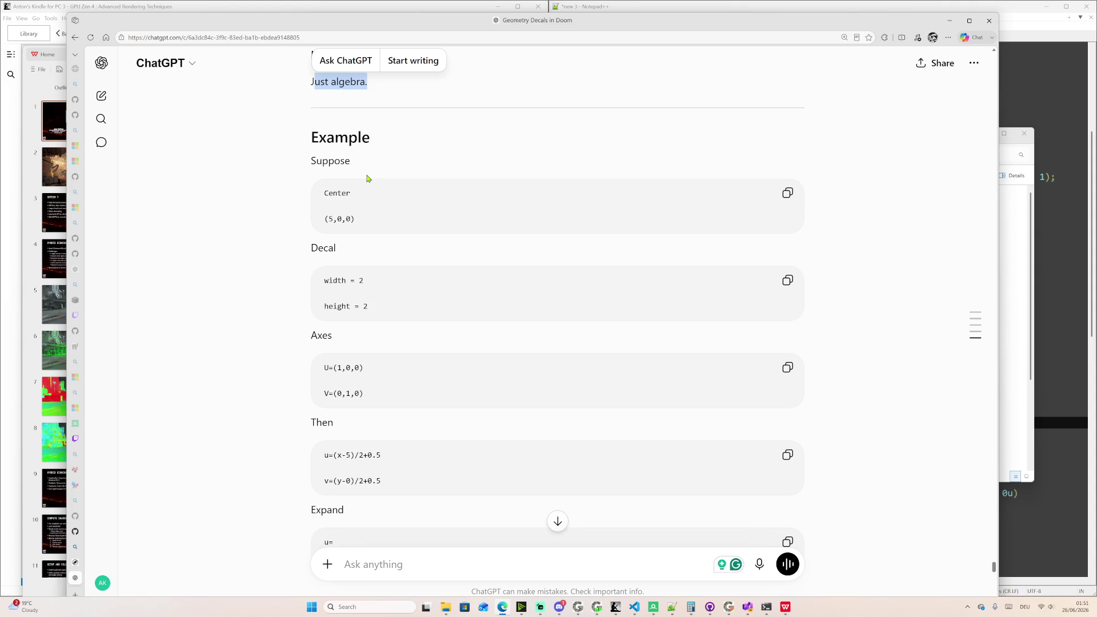
scroll(367, 177, "down", 5)
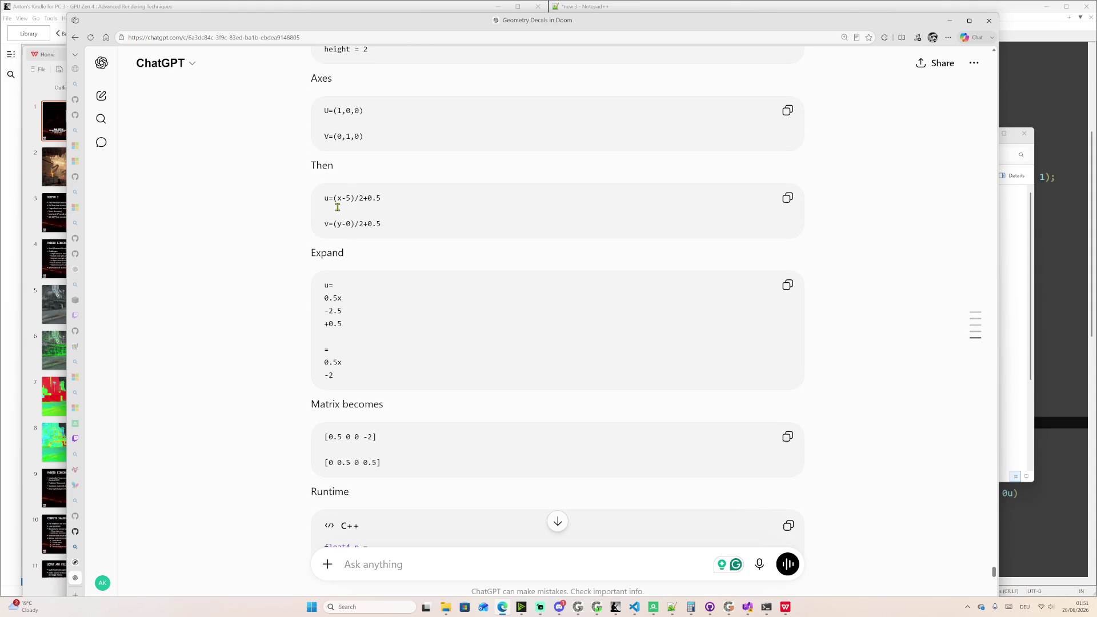
Step: Read to the end, including the advice to bake the Object→DecalUV 2×4 matrix in object space at import
scroll(347, 197, "down", 7)
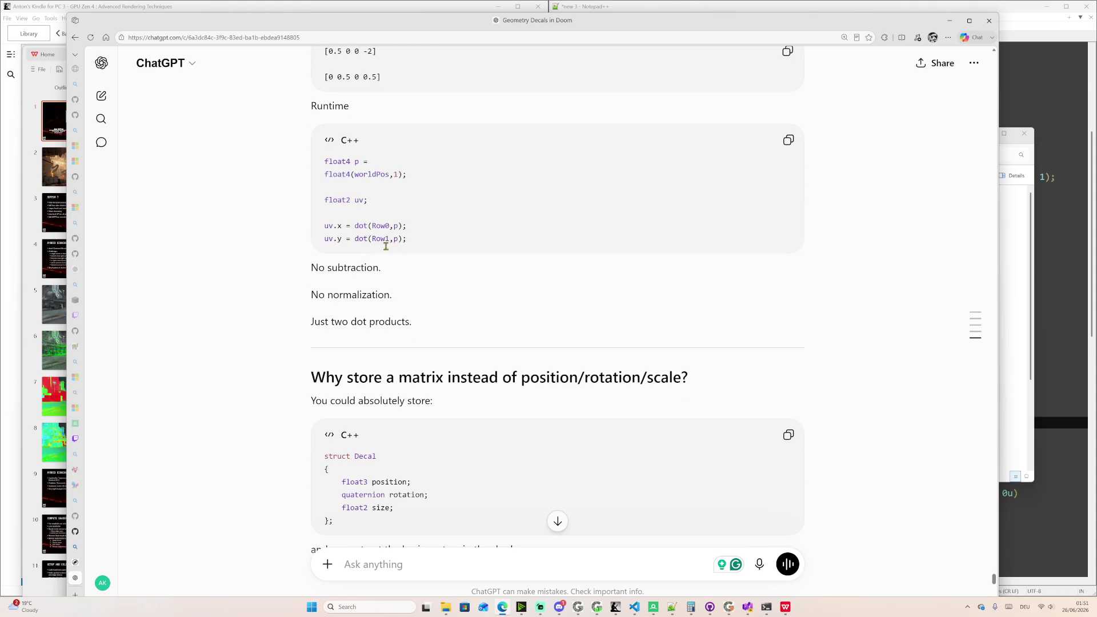
scroll(368, 161, "down", 1)
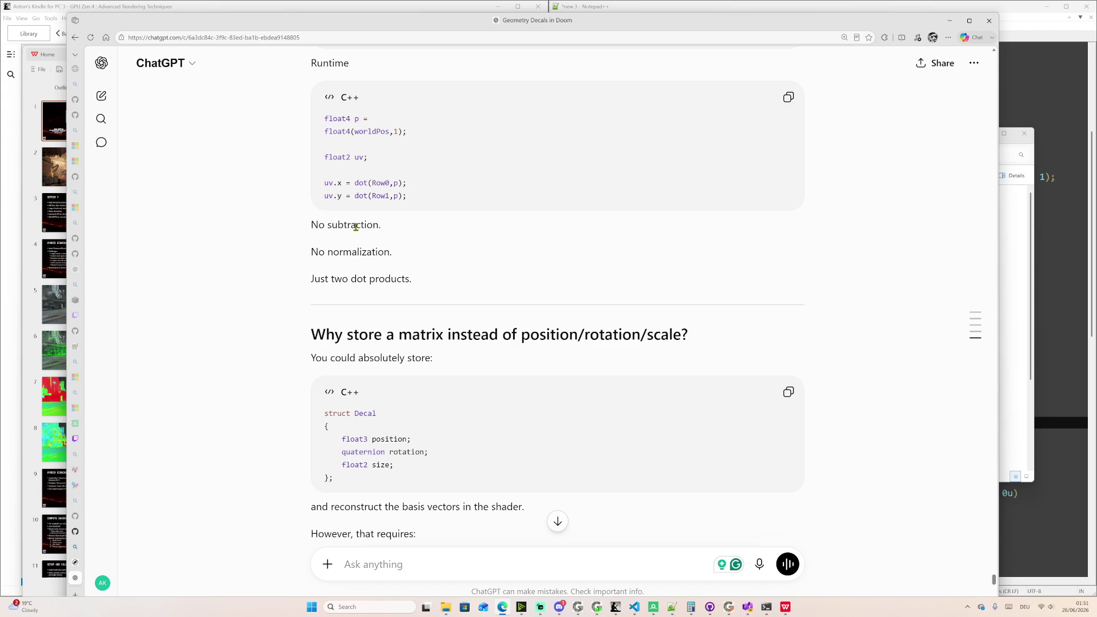
scroll(360, 251, "down", 2)
scroll(342, 223, "up", 2)
left_click_drag(315, 194, 402, 194)
scroll(377, 220, "down", 1)
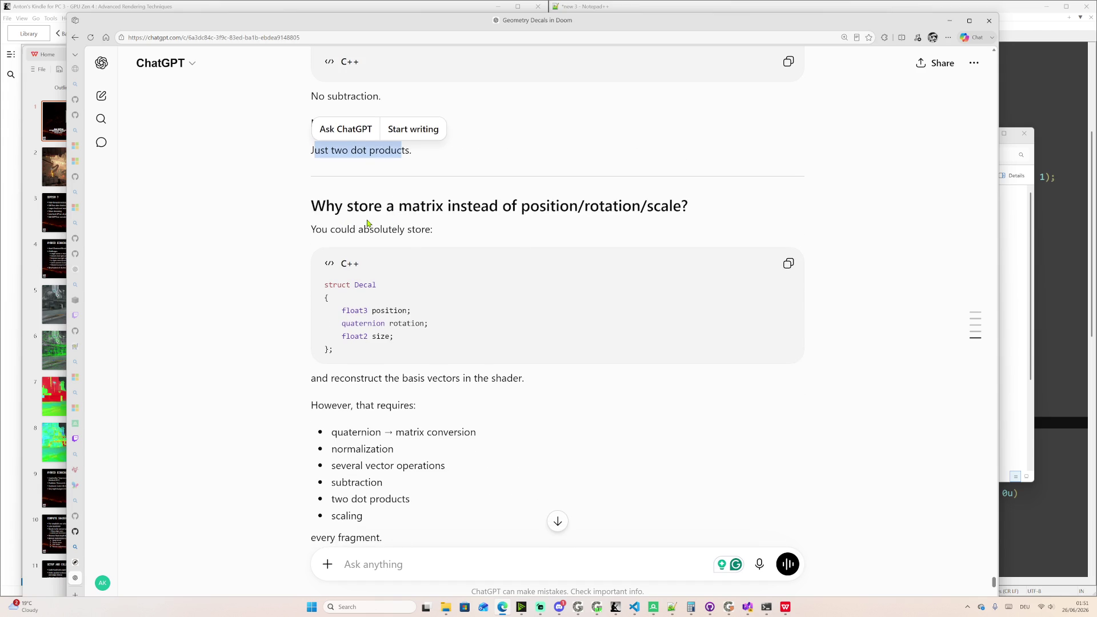
scroll(505, 220, "down", 3)
scroll(340, 203, "down", 2)
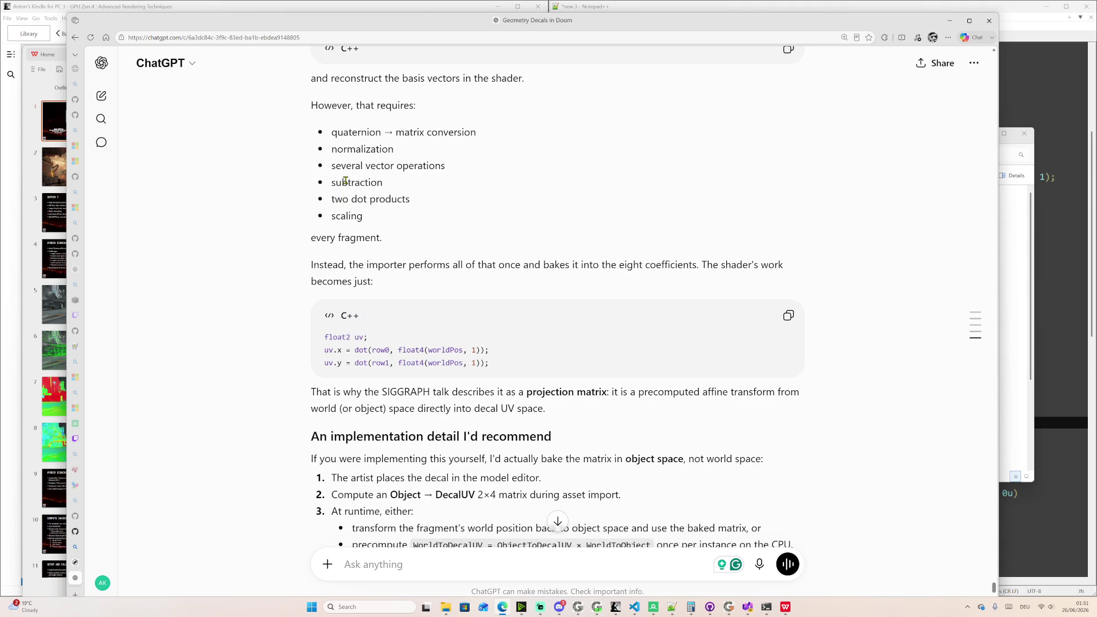
scroll(348, 185, "down", 3)
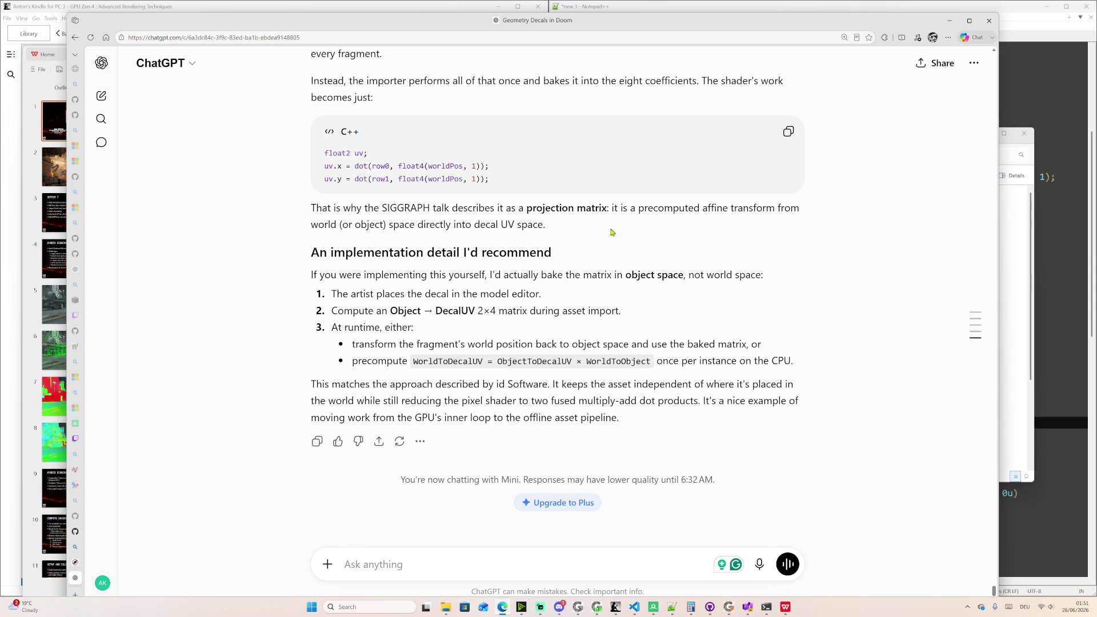
scroll(479, 227, "up", 1)
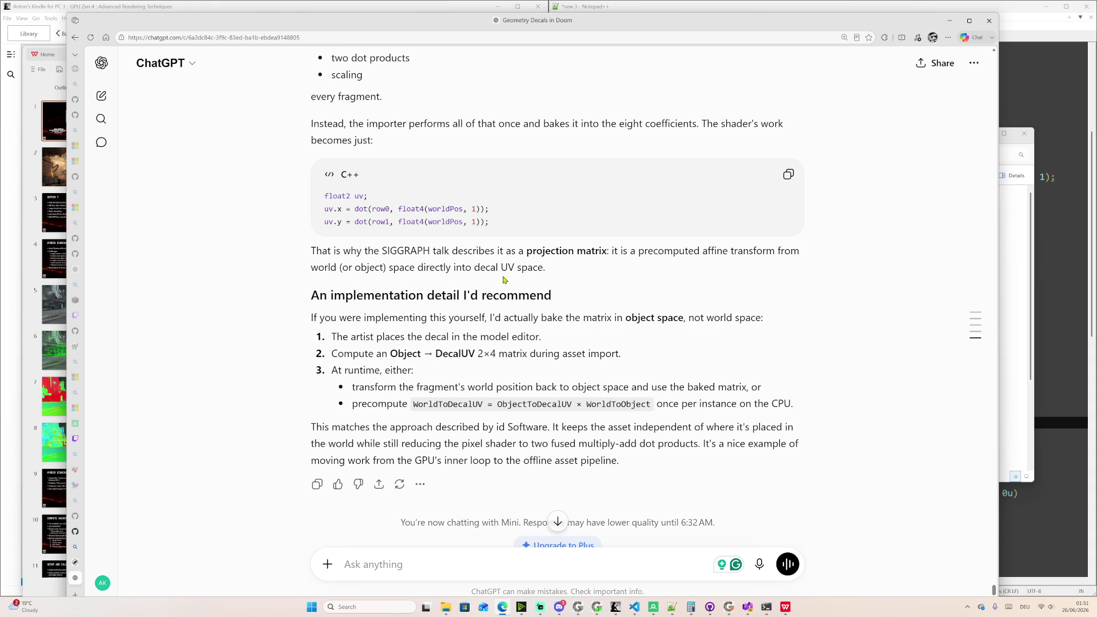
scroll(541, 269, "down", 1)
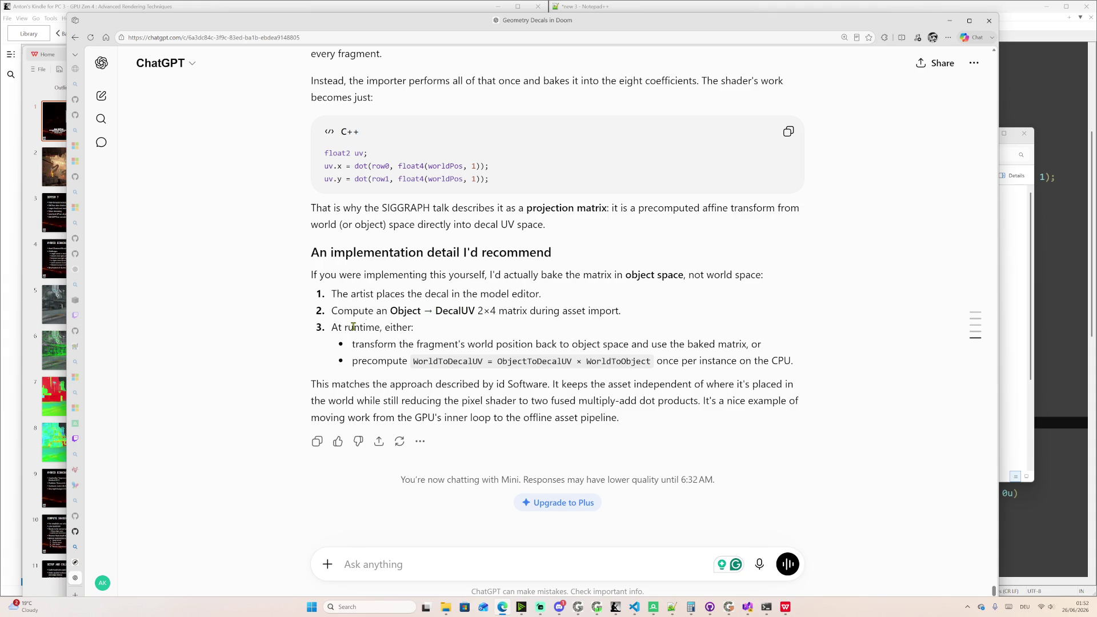
left_click_drag(390, 311, 479, 311)
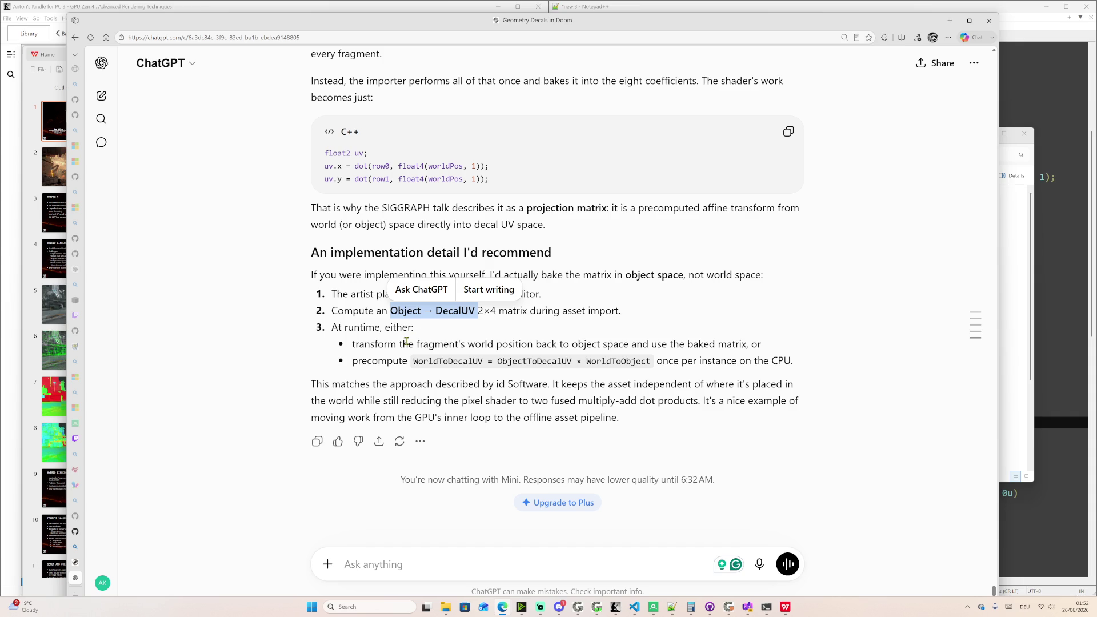
left_click(466, 344)
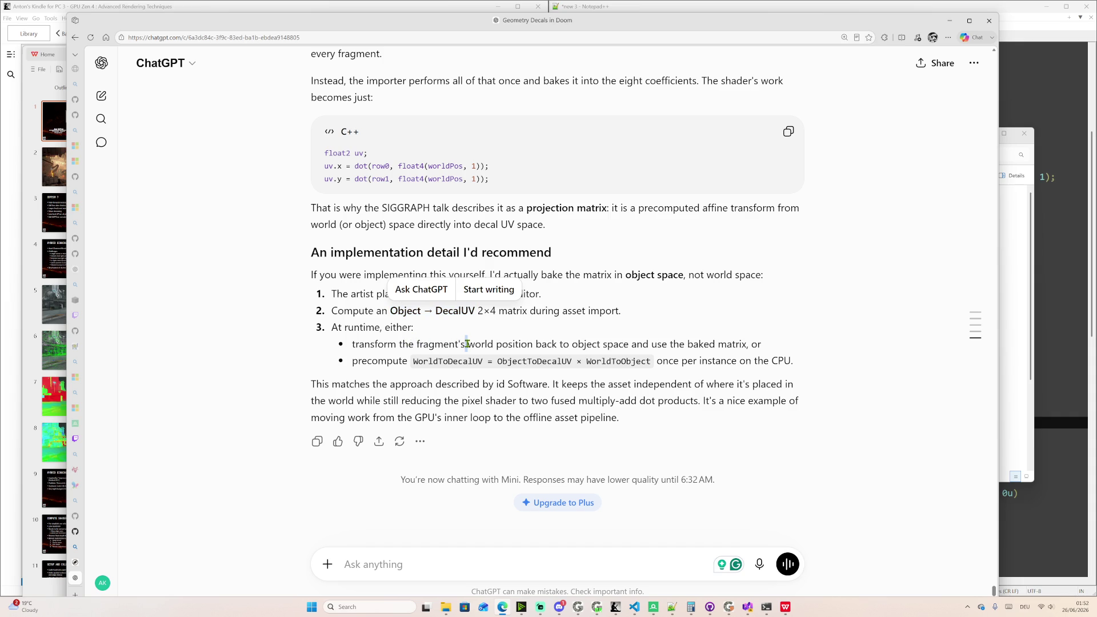
left_click(511, 346)
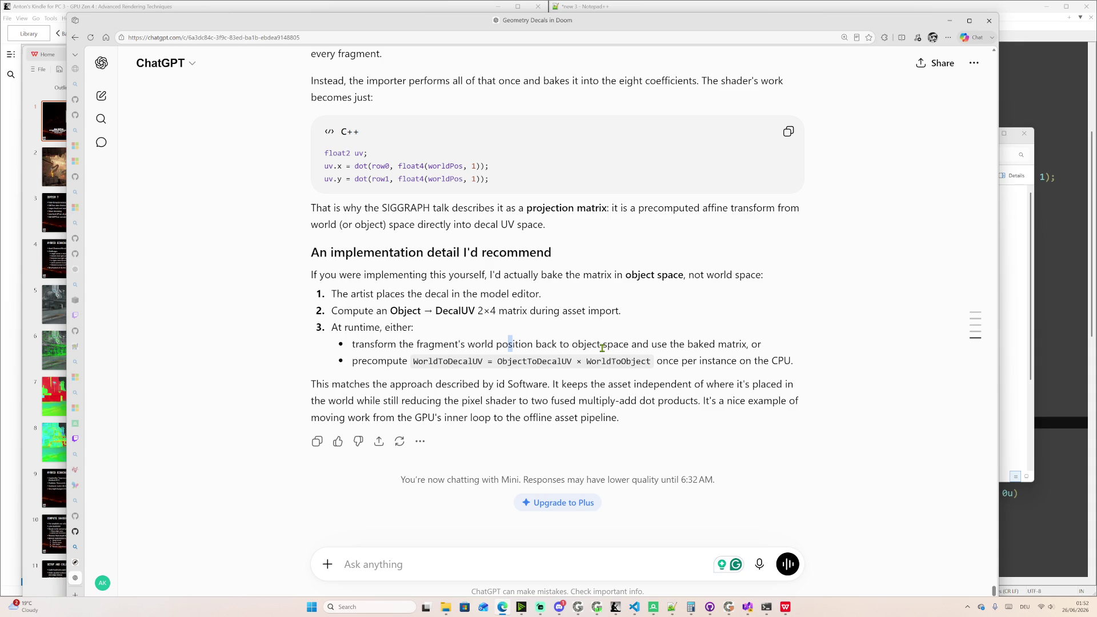
left_click(742, 365)
scroll(798, 369, "up", 1)
scroll(799, 370, "down", 1)
scroll(656, 415, "up", 1)
scroll(656, 415, "down", 1)
left_click_drag(401, 480, 741, 485)
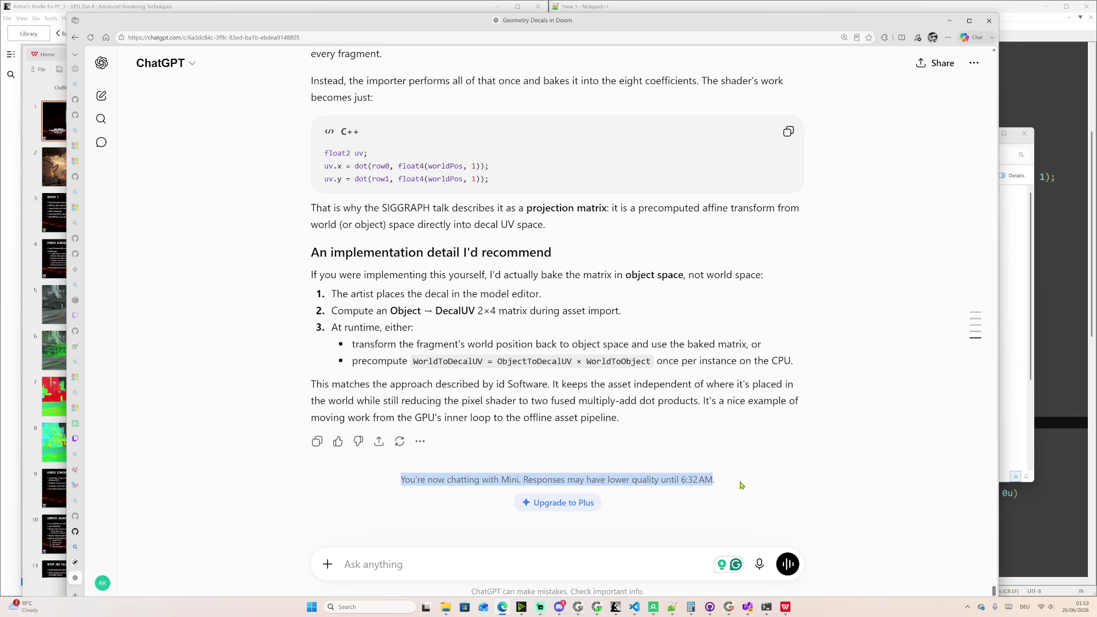
left_click_drag(680, 479, 712, 481)
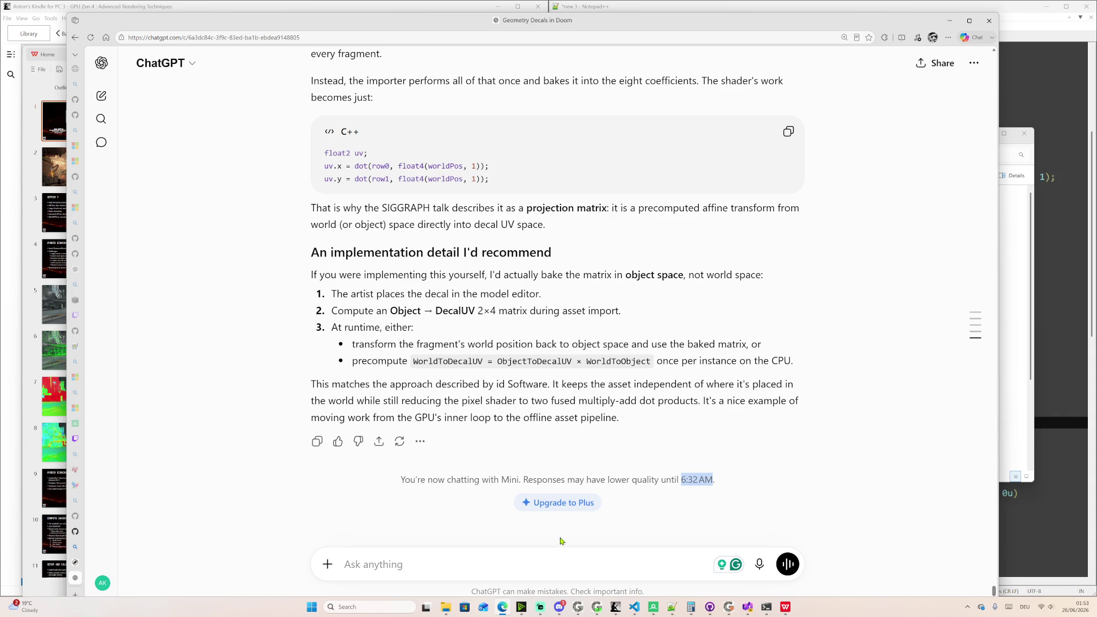
left_click(524, 554)
type("Than")
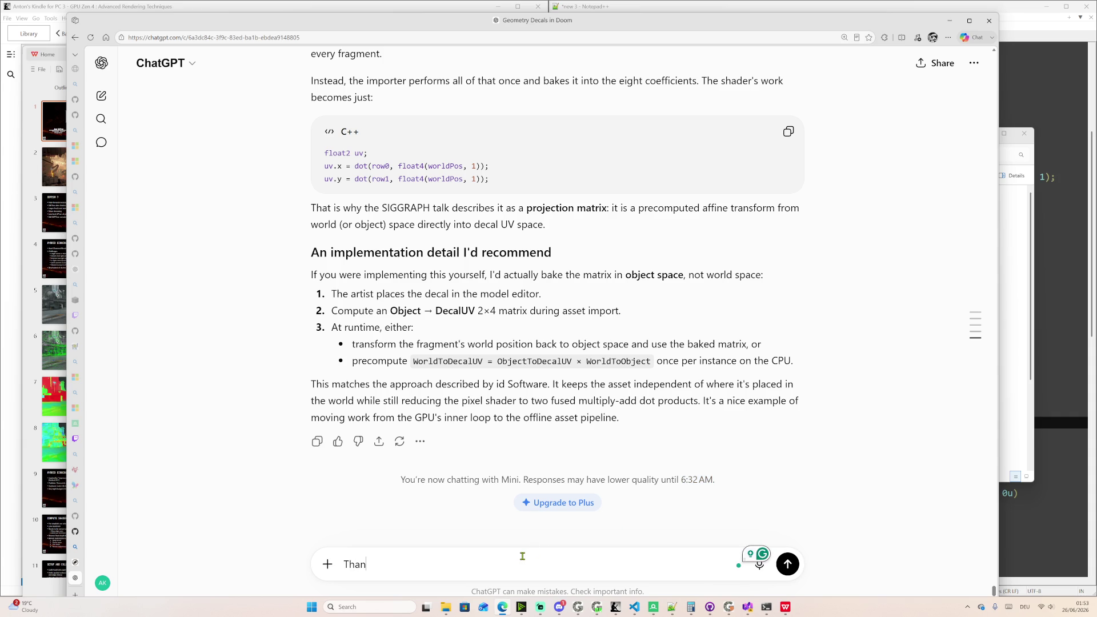
type("ks, see")
type(" you at 6:32 AM")
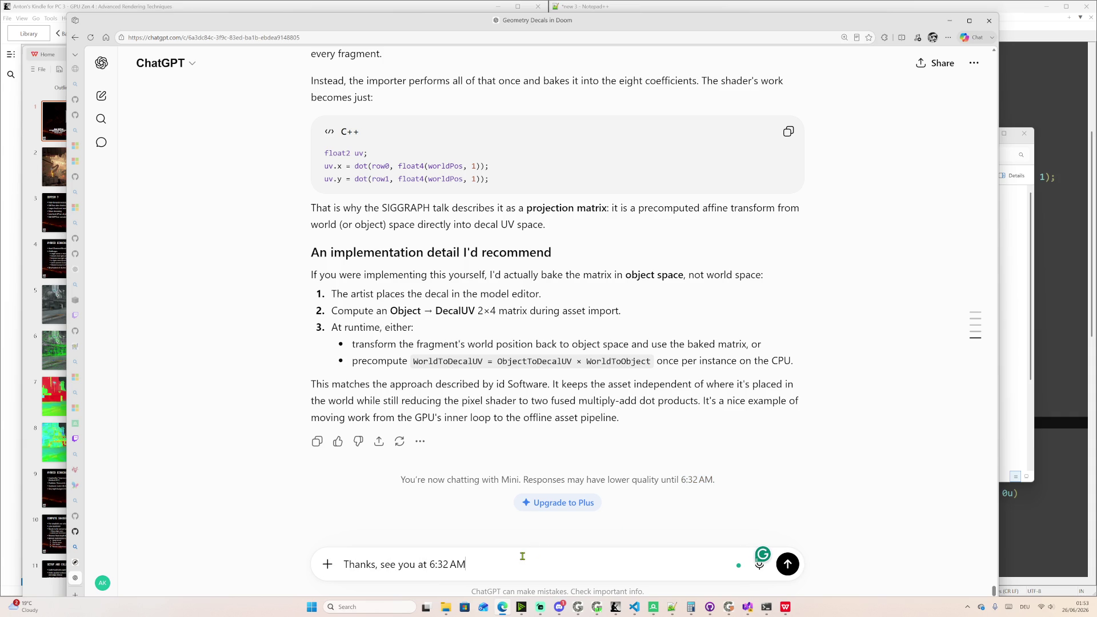
key("Return")
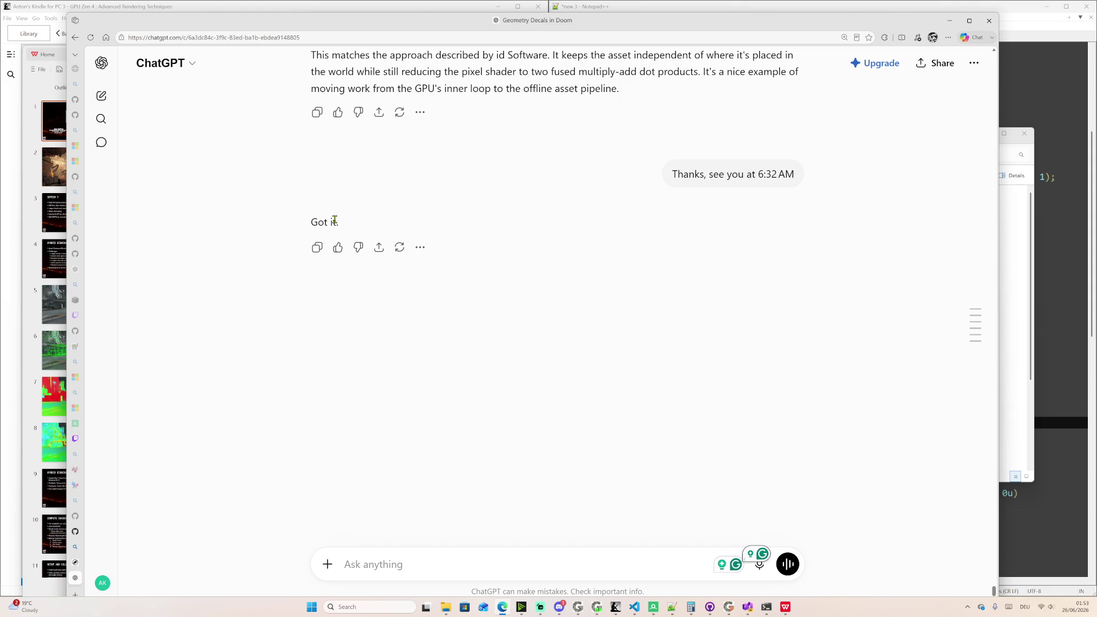
left_click_drag(311, 221, 370, 221)
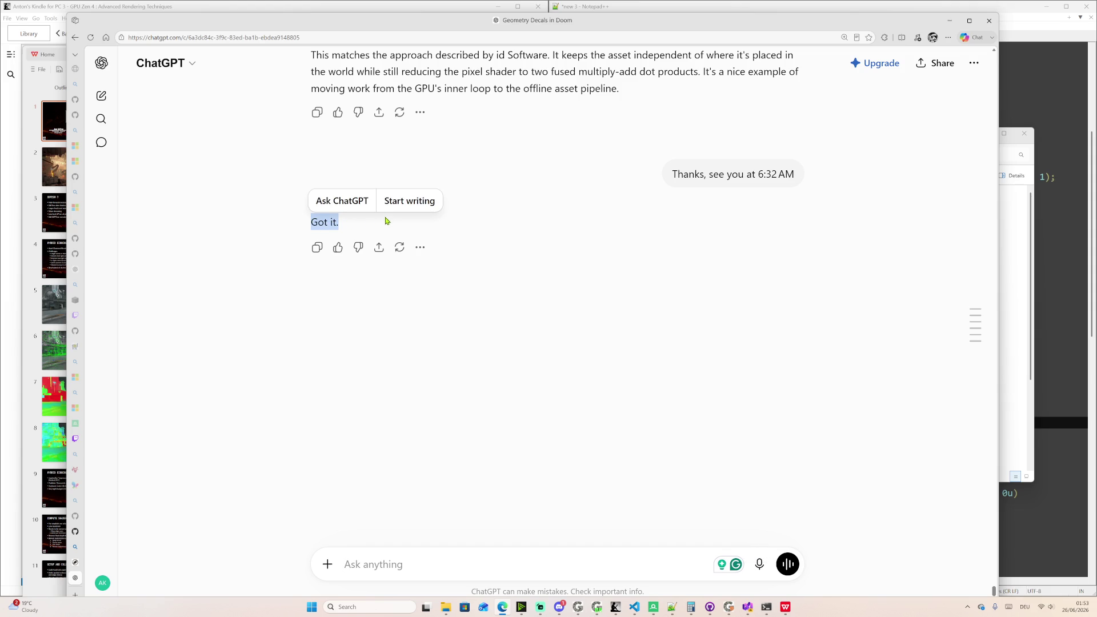
left_click(379, 224)
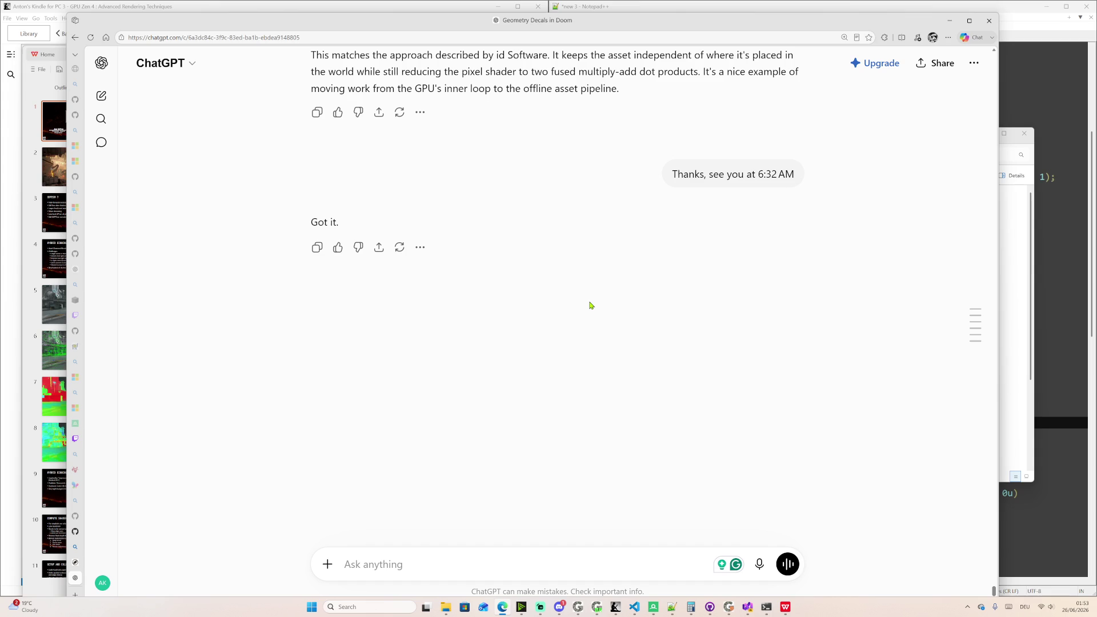
scroll(590, 306, "up", 1)
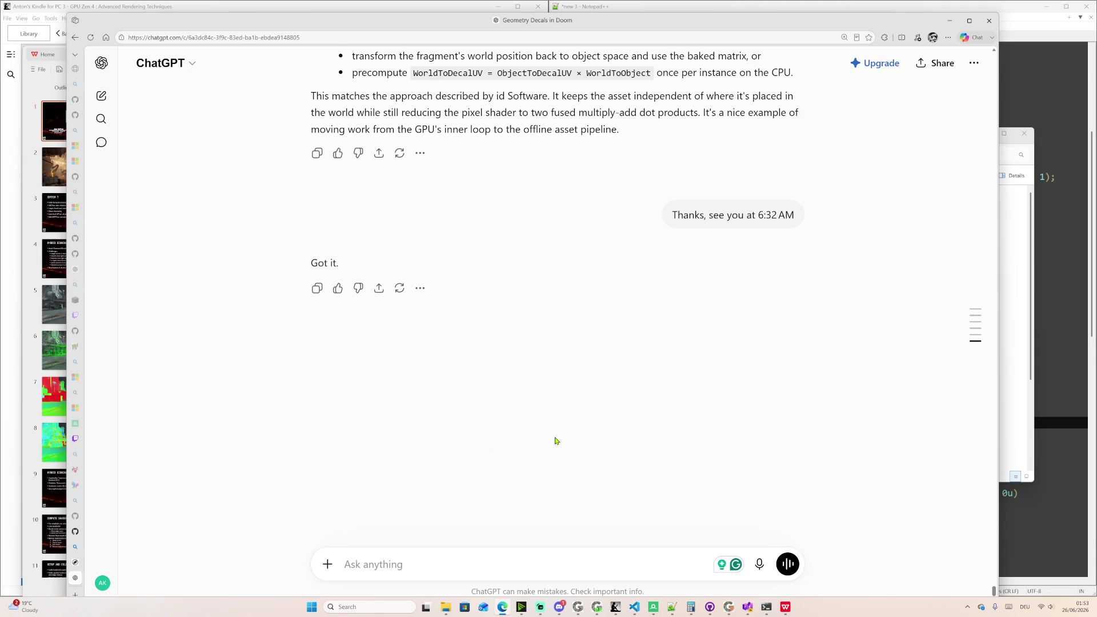
mouse_move(78, 268)
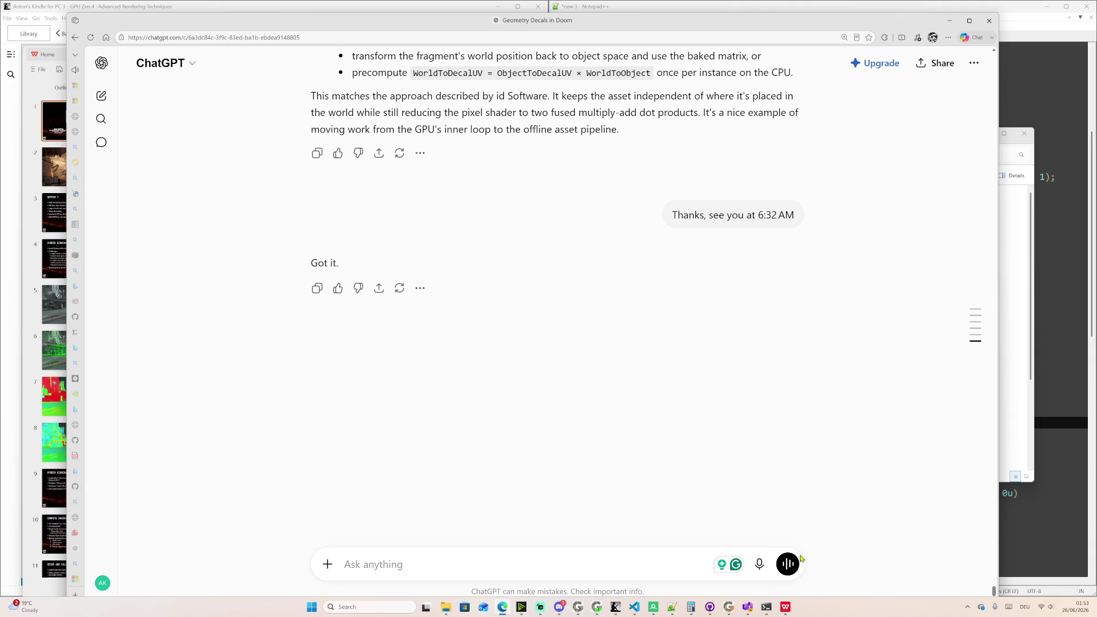
Step: Bring the Doom Eternal deck forward, page through slides 25–27 to slide 28, and widen the window
left_click(785, 607)
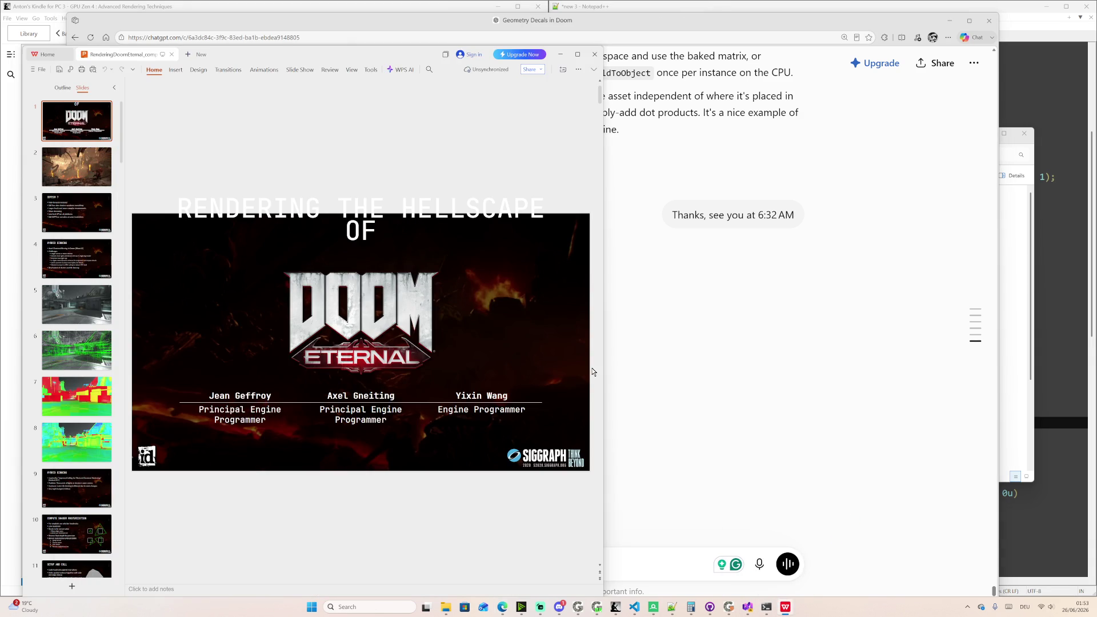
scroll(101, 352, "down", 10)
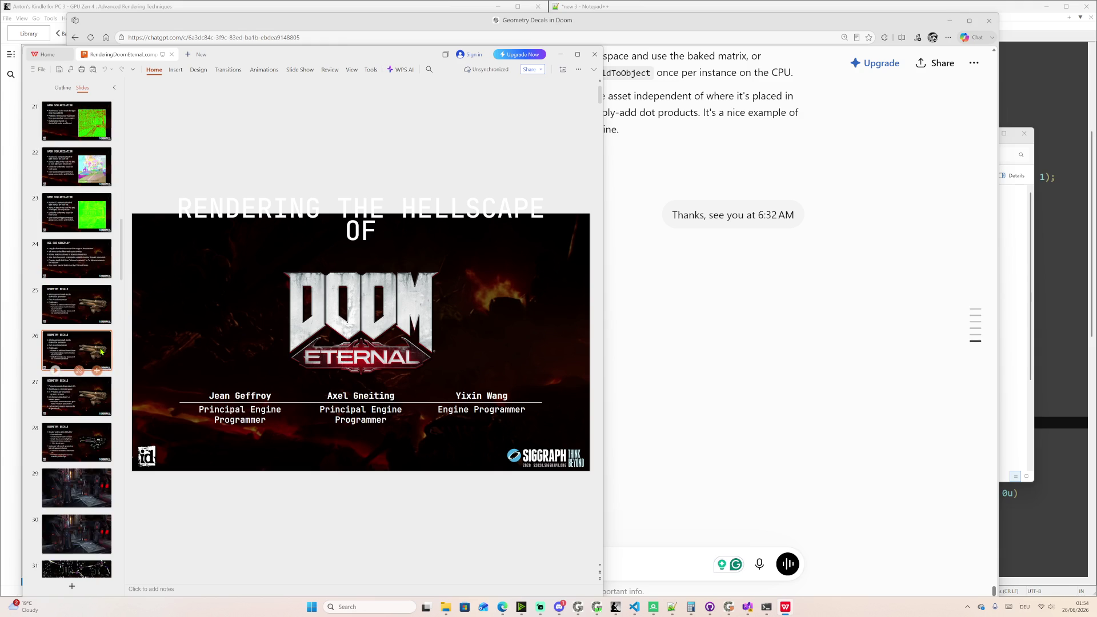
left_click(91, 320)
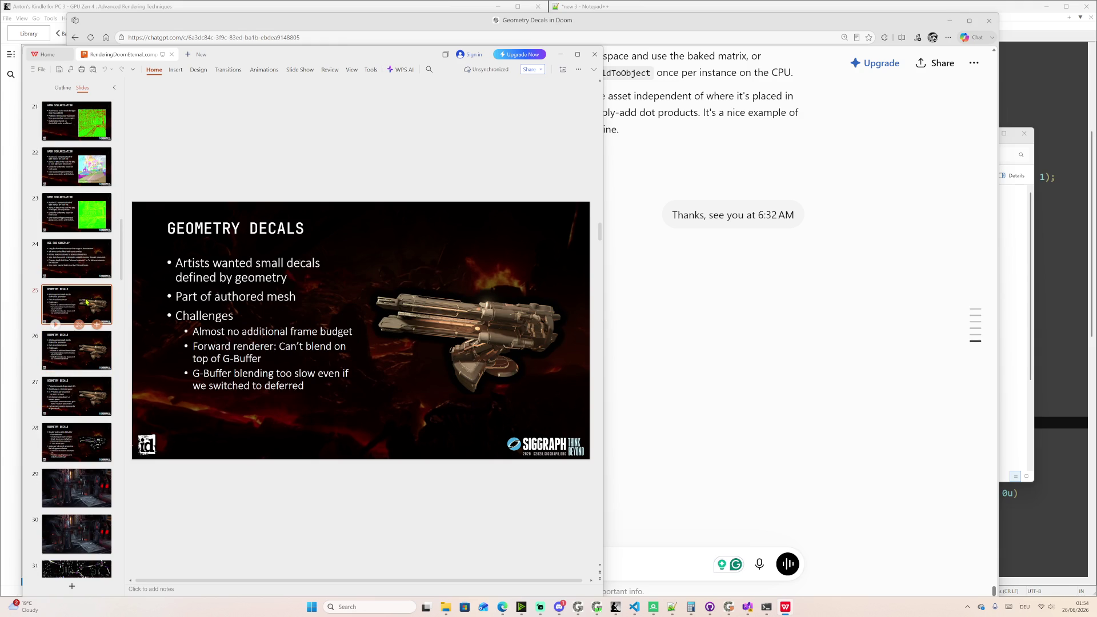
left_click(71, 359)
left_click(73, 395)
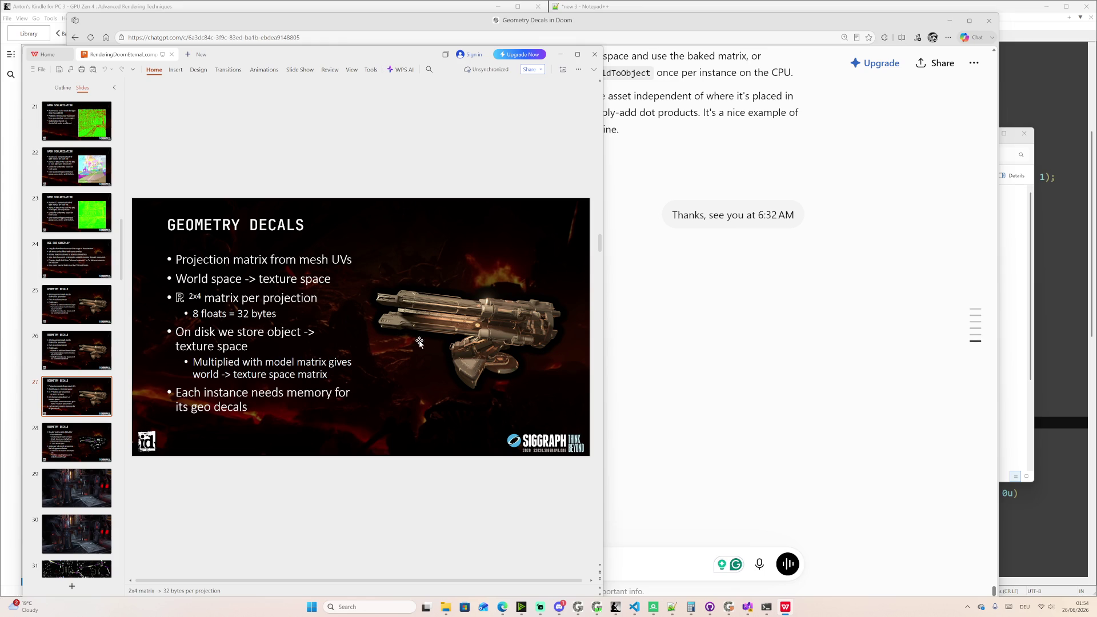
mouse_move(79, 459)
left_click(72, 446)
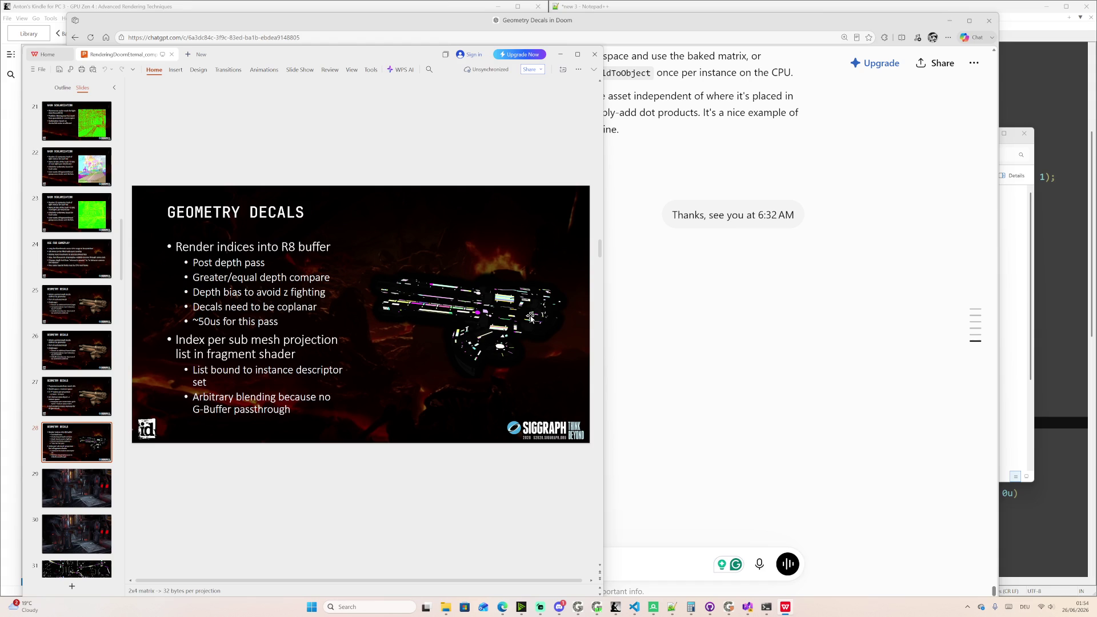
left_click_drag(610, 298, 753, 306)
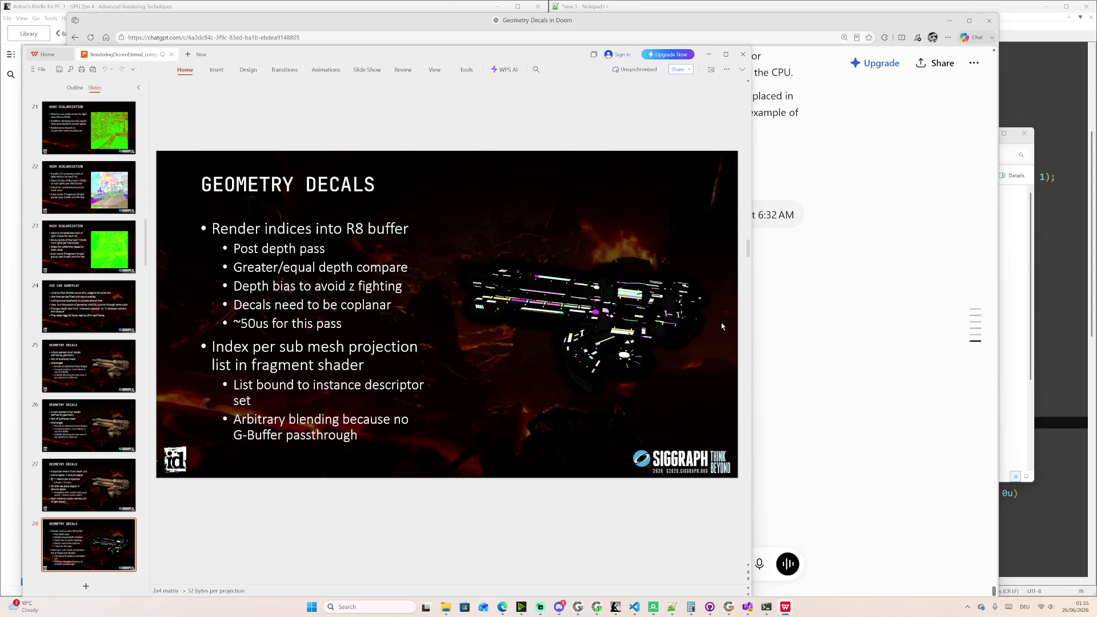
Step: Switch to the DirectX Discord server's showcase channel showing the bloom post
left_click(560, 611)
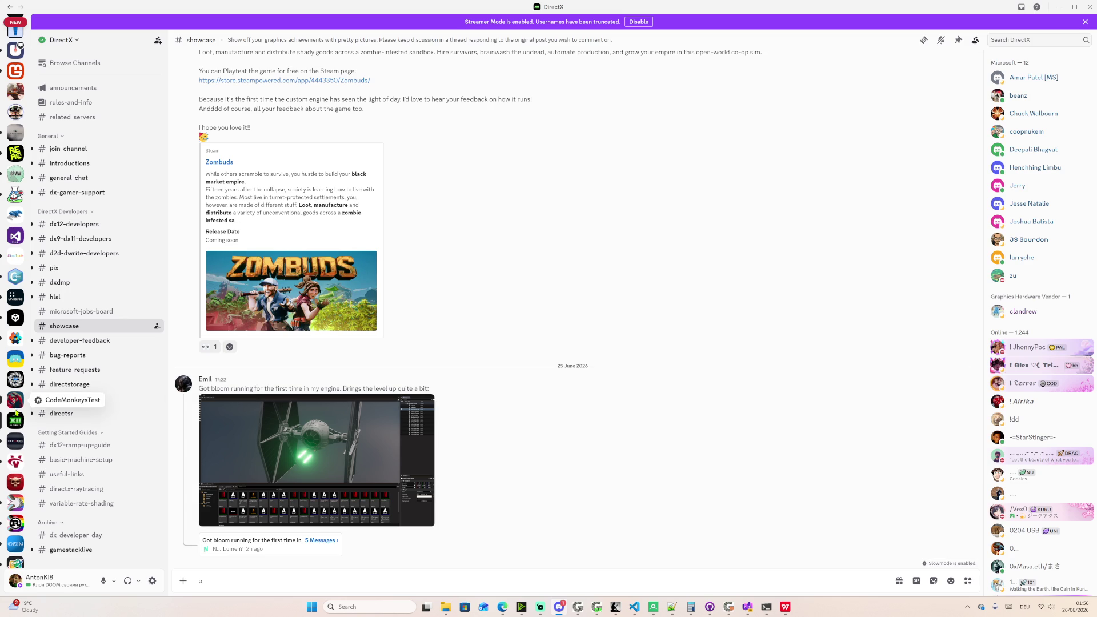
Step: Scroll up in #showcase and view the three-plane screenshot full size, zoomed in on the trees
scroll(14, 403, "down", 3)
scroll(423, 362, "up", 5)
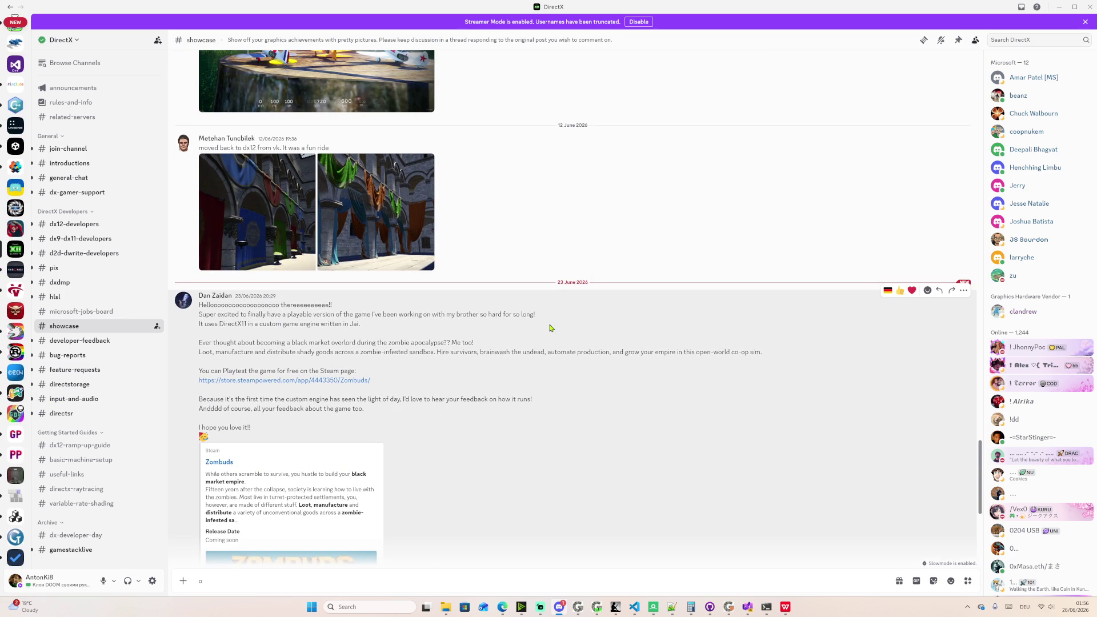
scroll(550, 328, "up", 6)
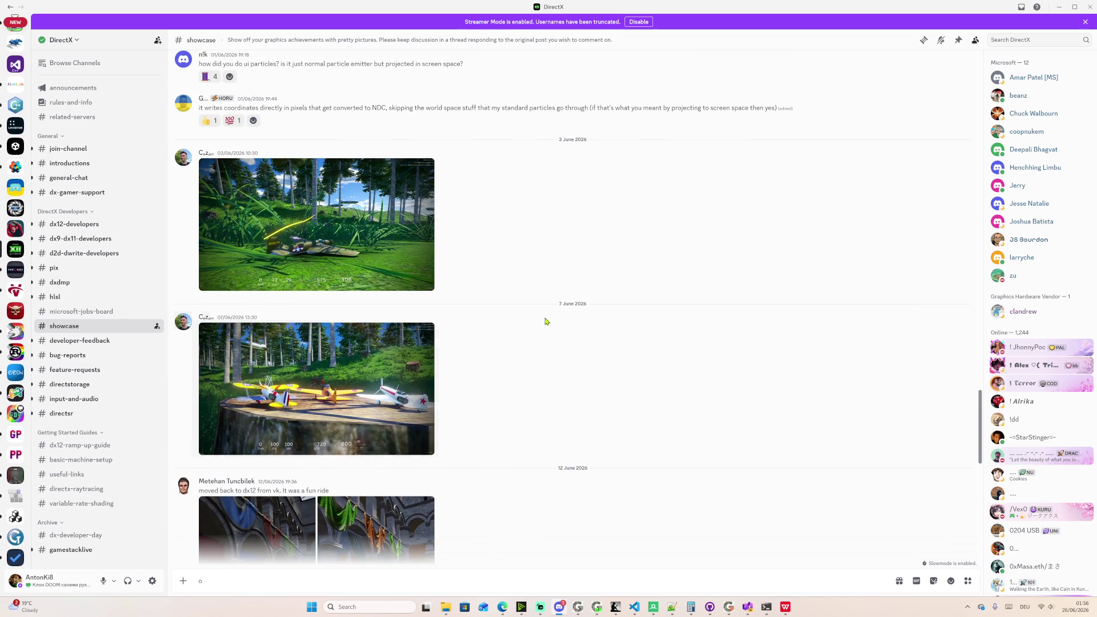
left_click(318, 376)
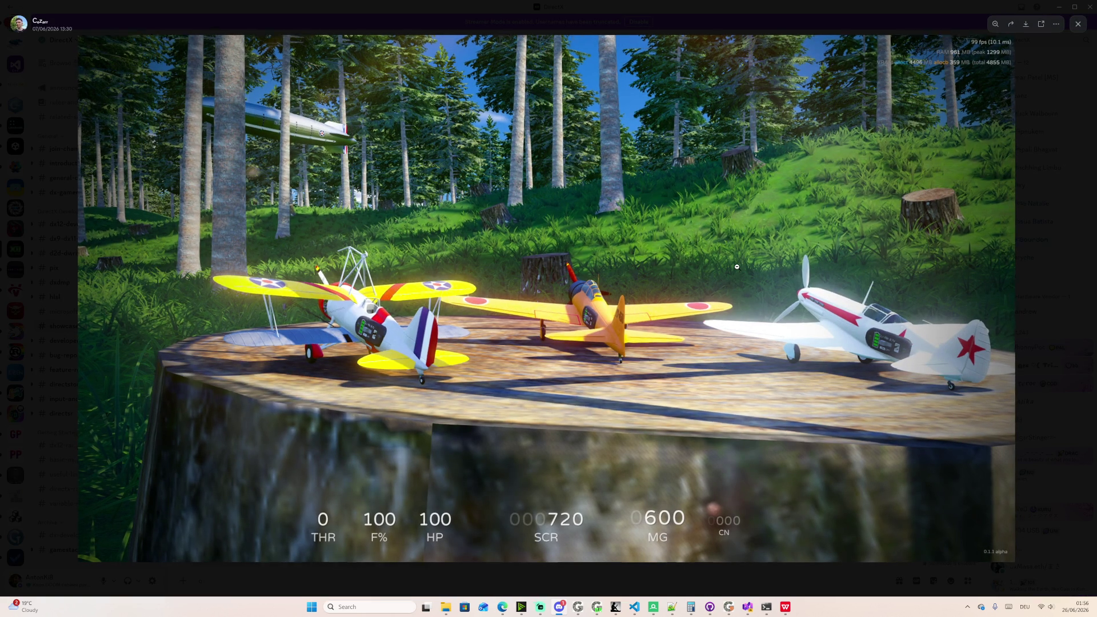
left_click(737, 267)
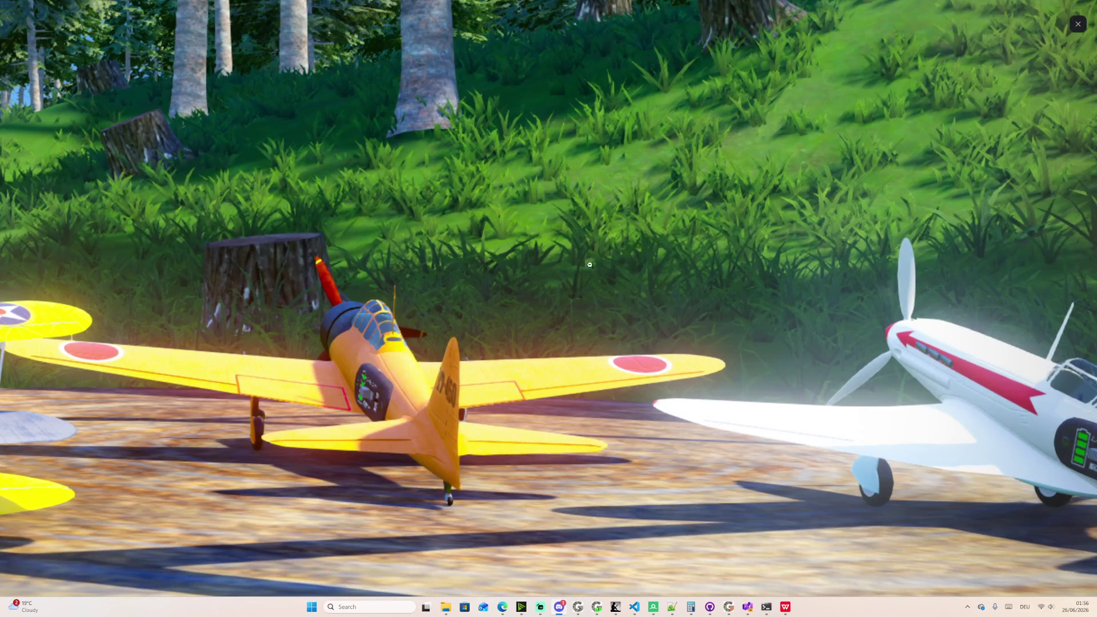
left_click_drag(590, 264, 785, 384)
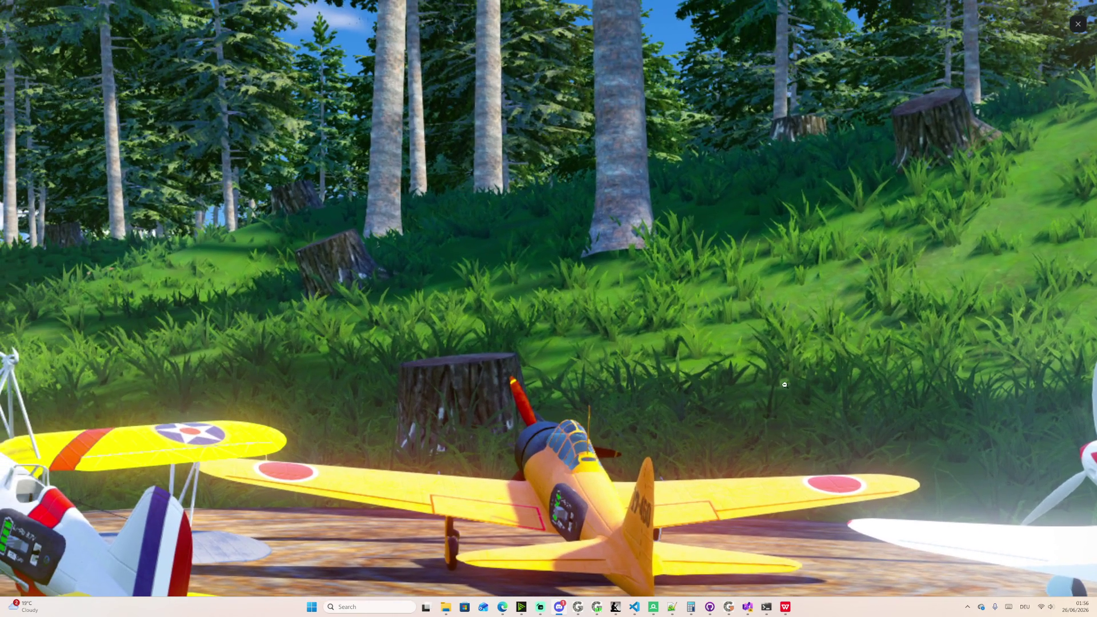
left_click(1077, 23)
Step: View the 30 May forest screenshot, then start the embedded Toast Engine erosion video
scroll(406, 212, "up", 10)
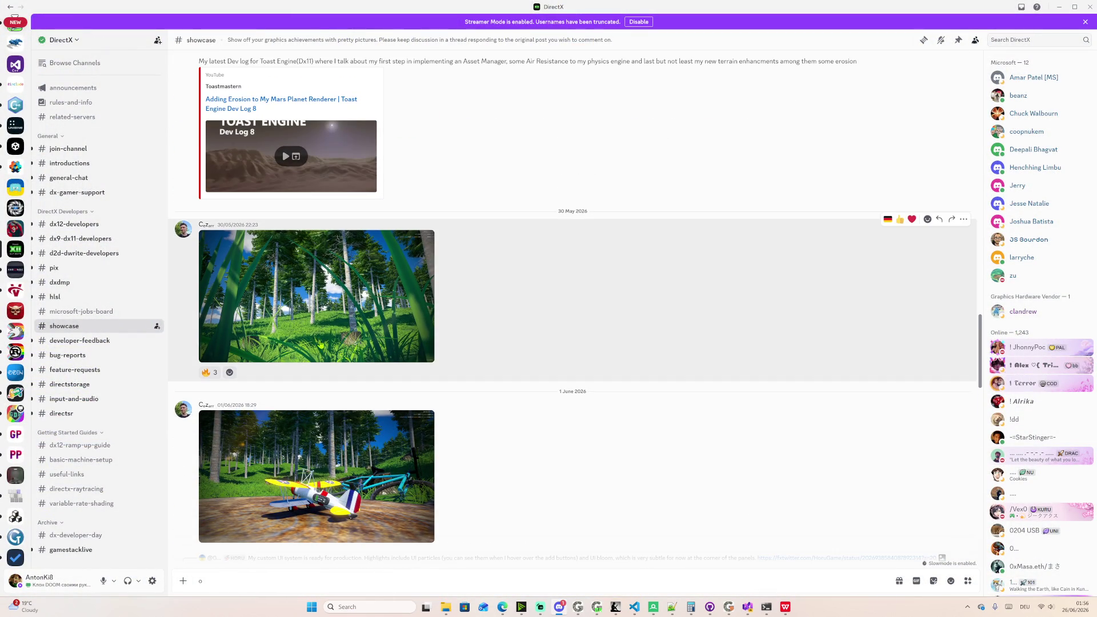
left_click(318, 337)
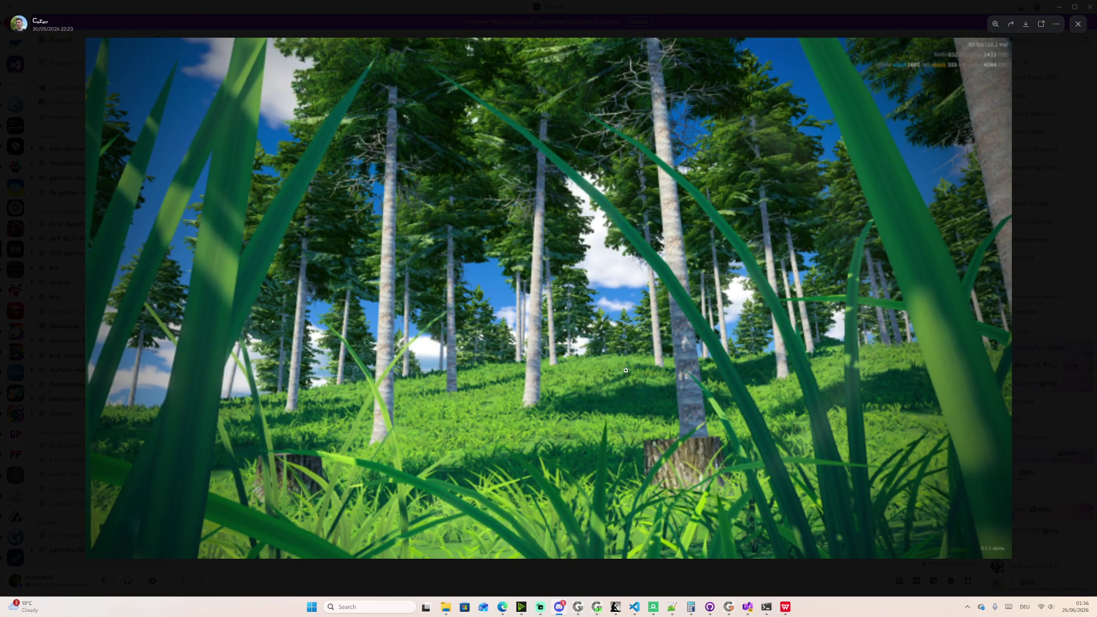
left_click(1078, 24)
scroll(392, 172, "up", 3)
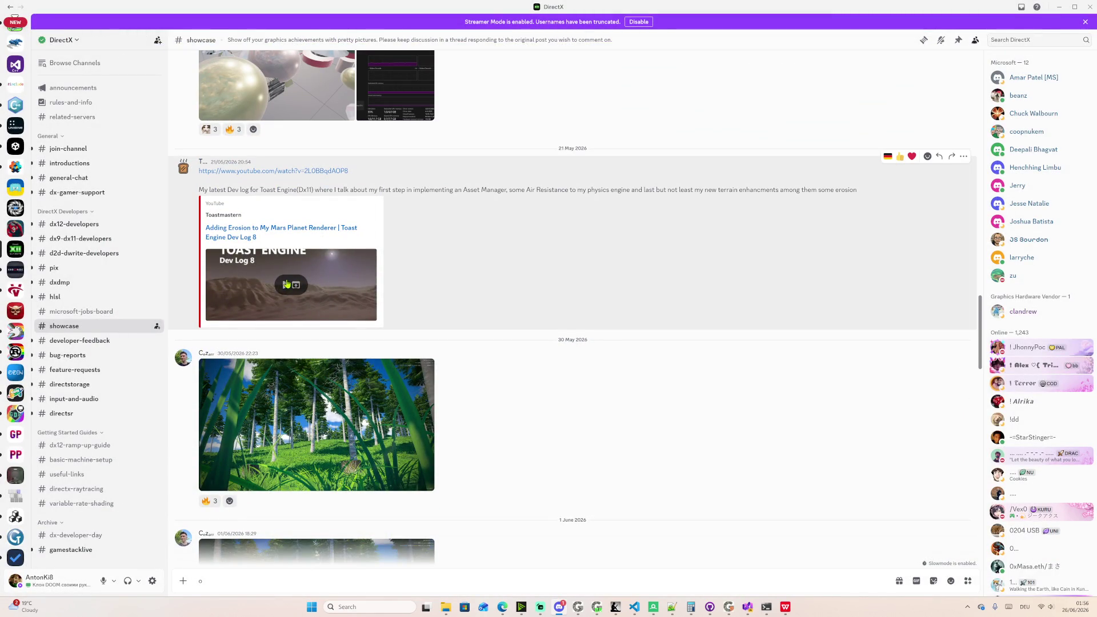
left_click(284, 286)
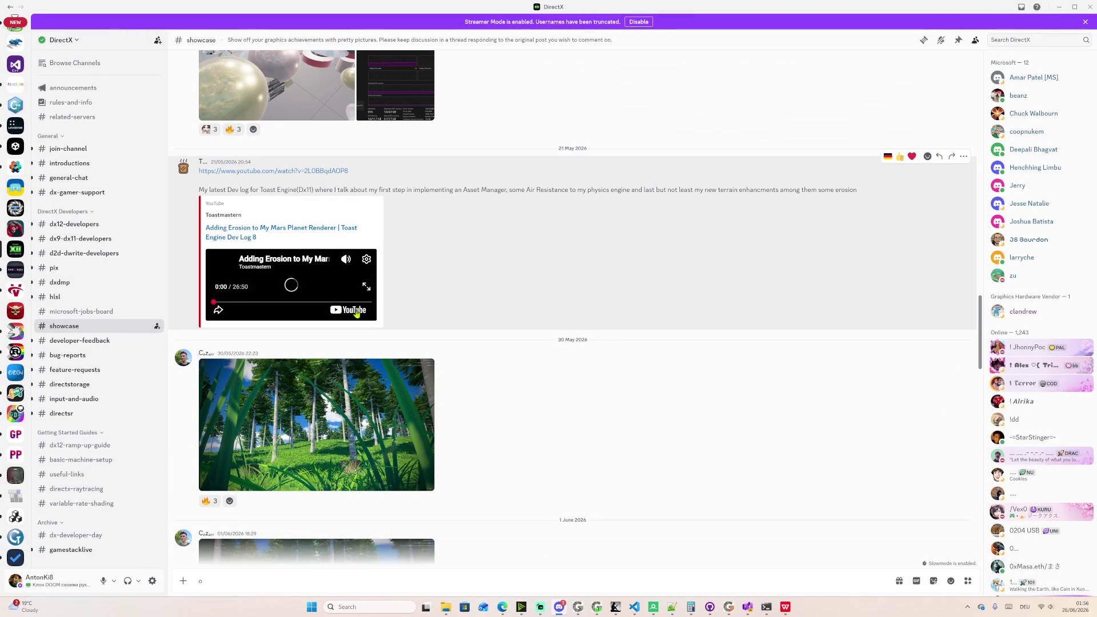
Step: Watch the Toast Engine Dev Log 8 full screen, skipping from 3:35 to about 24:28, then exit full screen
left_click(365, 286)
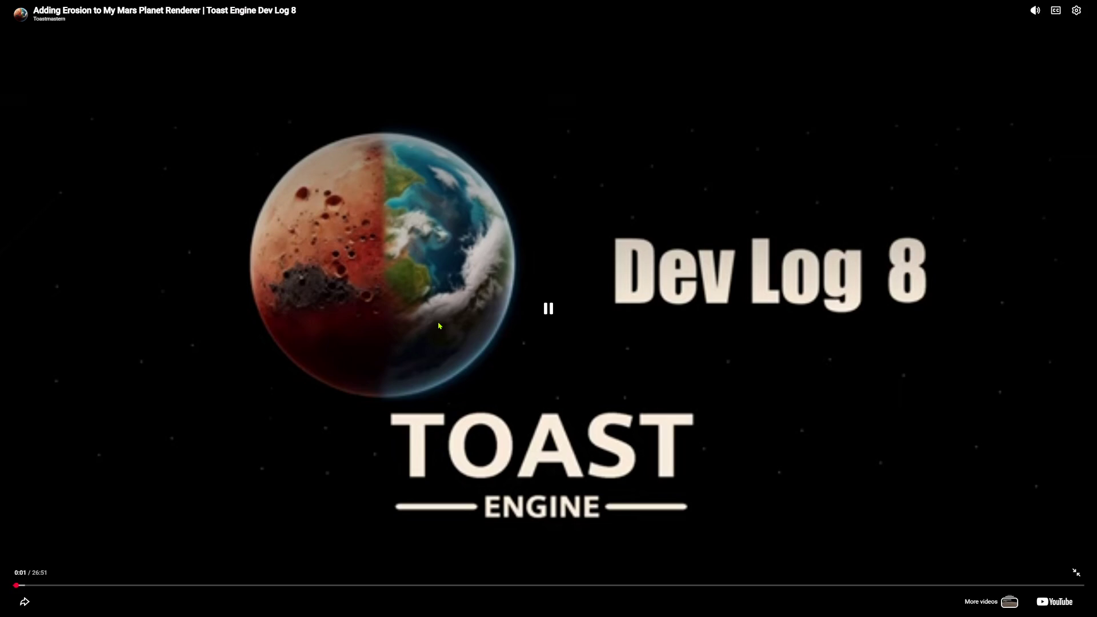
left_click(158, 586)
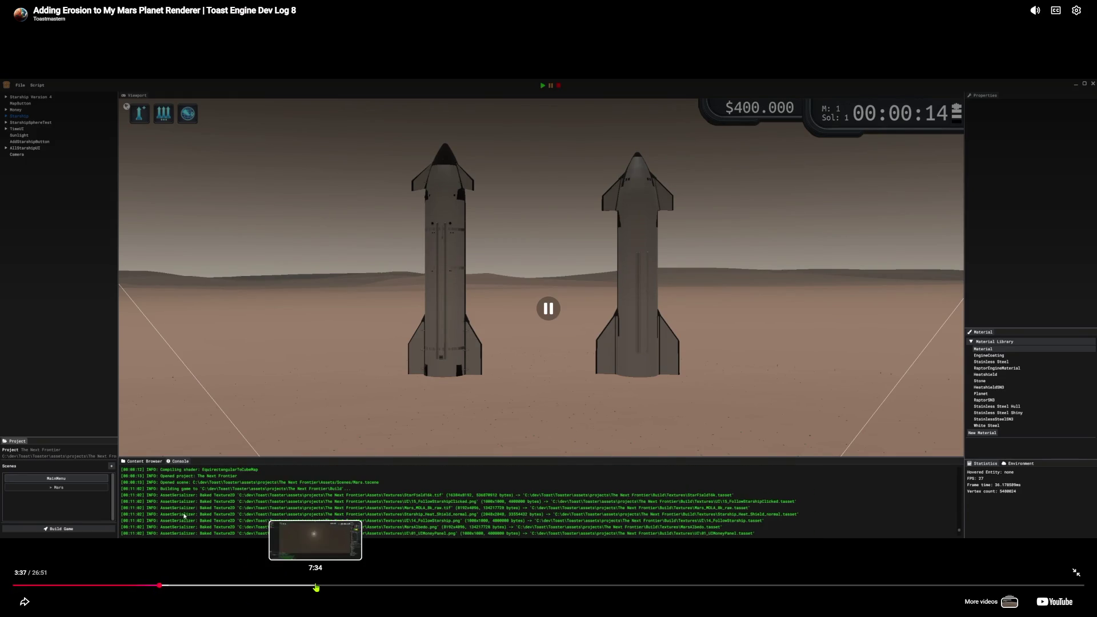
left_click(316, 586)
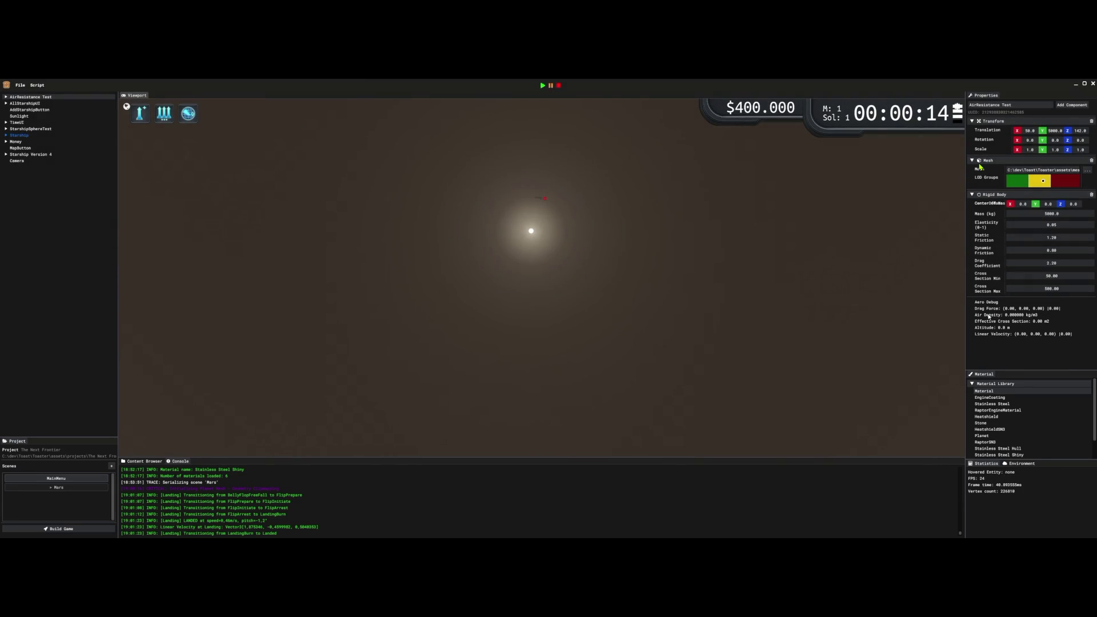
mouse_move(961, 292)
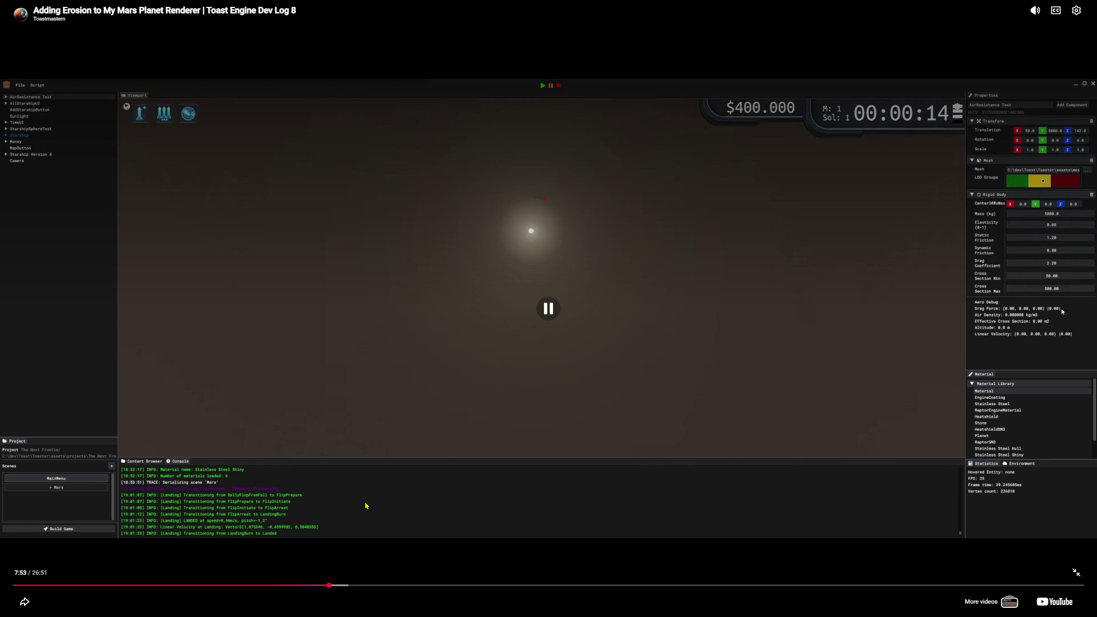
left_click(404, 585)
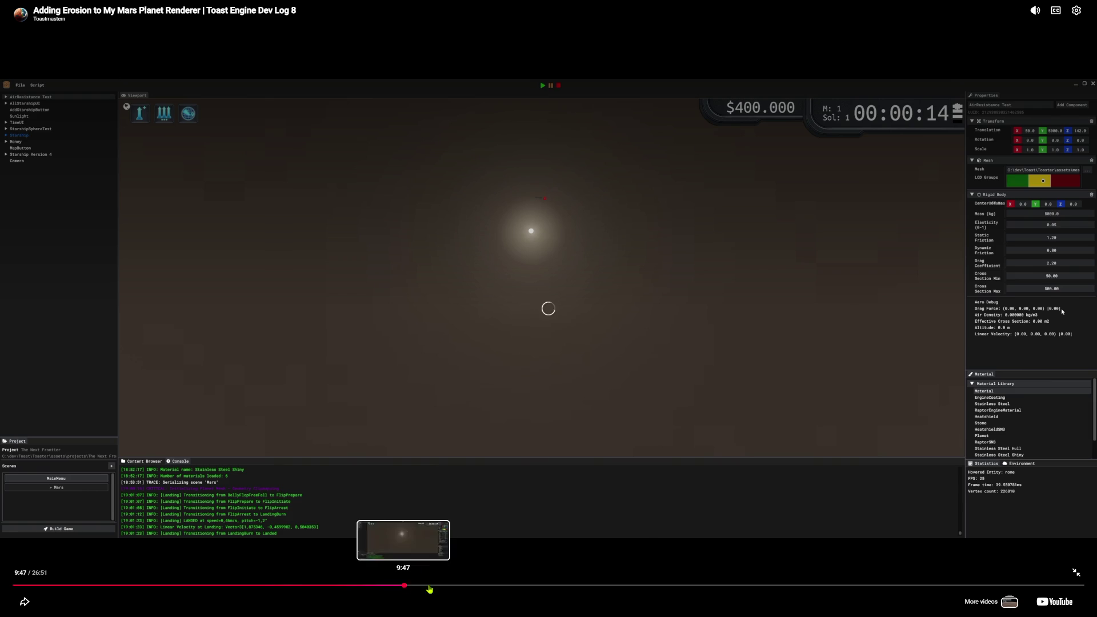
left_click(580, 587)
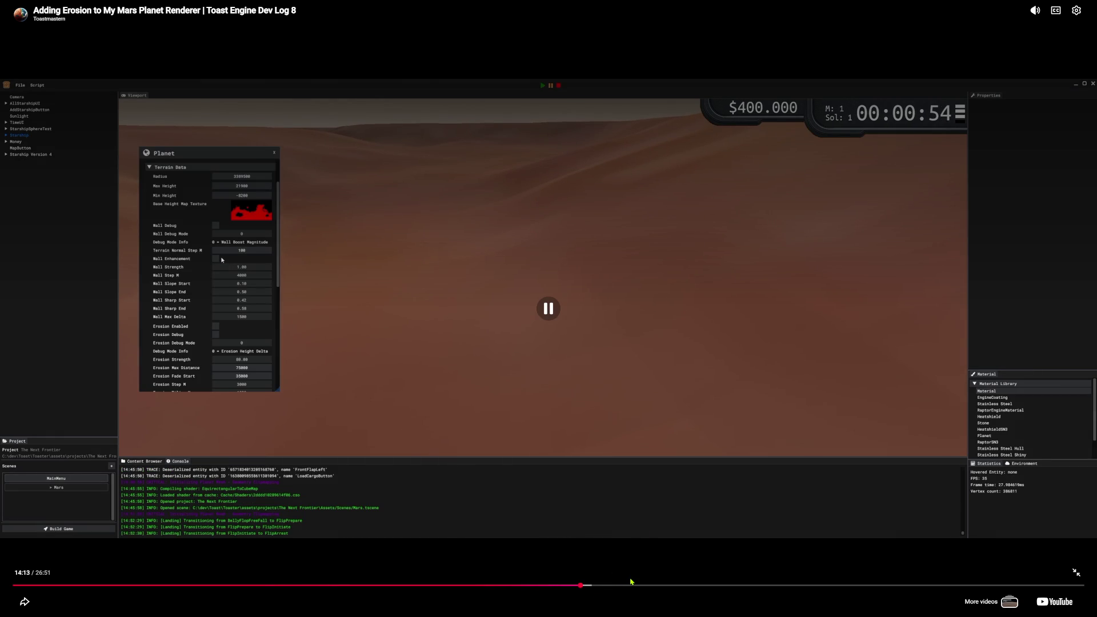
left_click(626, 587)
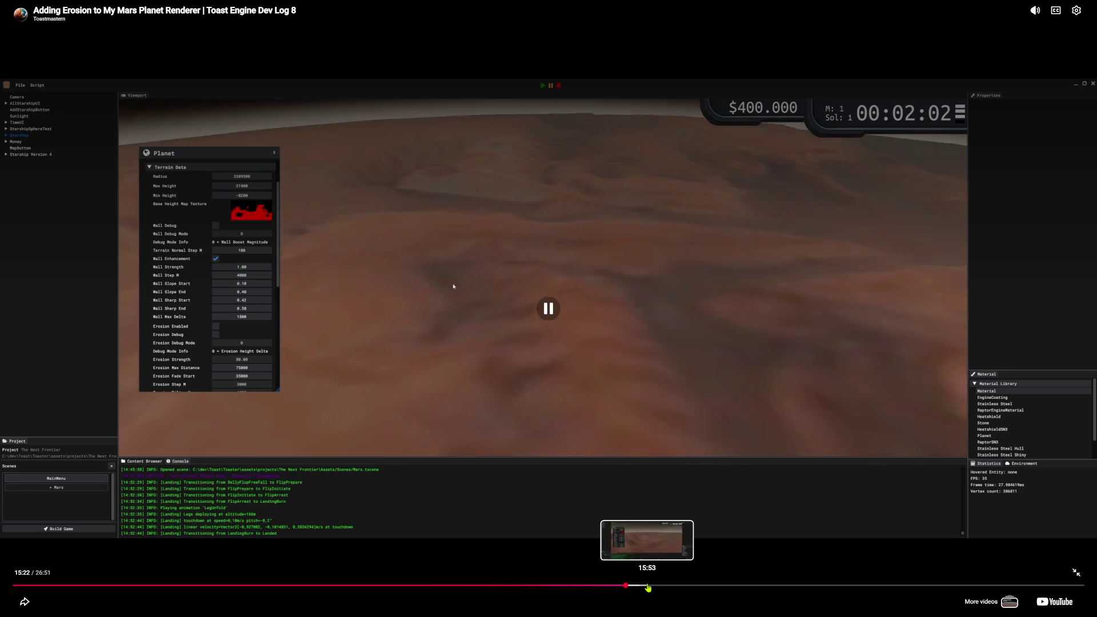
left_click(648, 588)
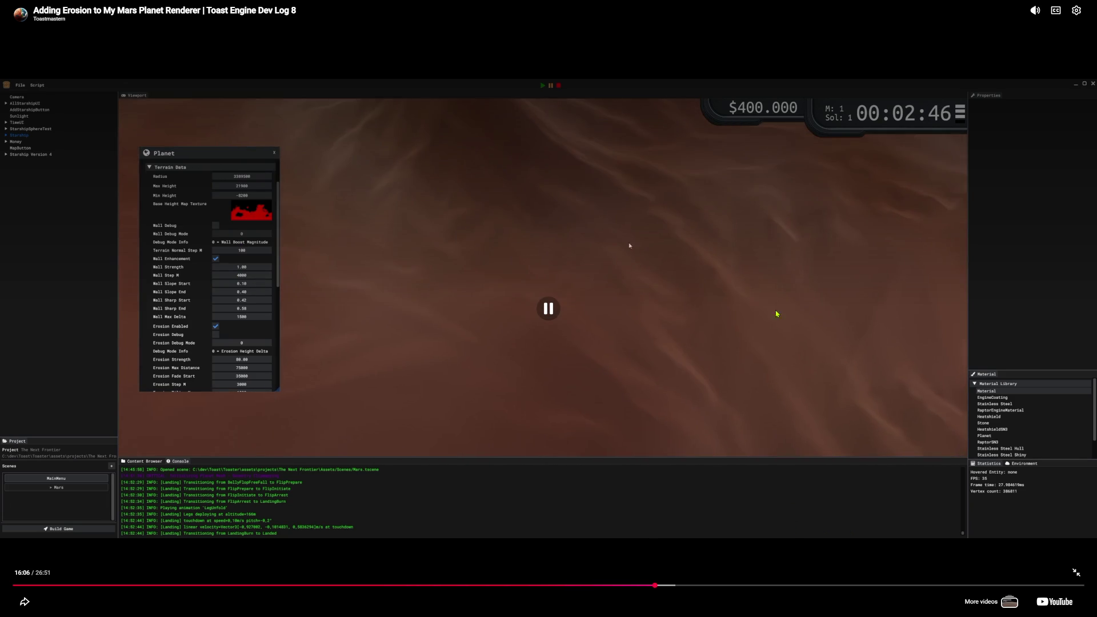
left_click(808, 585)
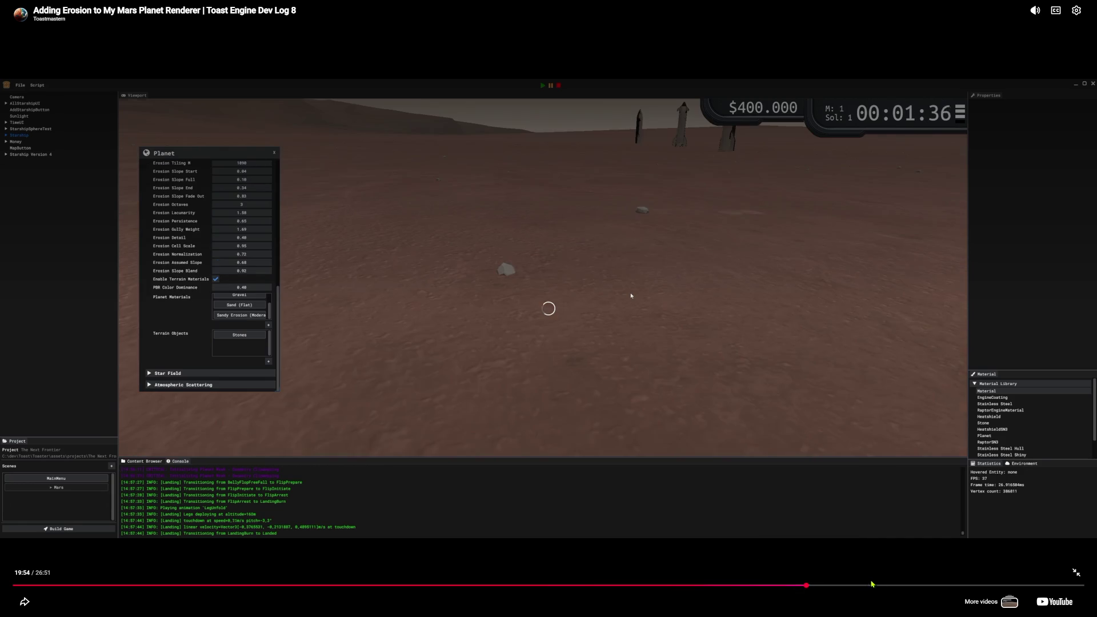
left_click(909, 585)
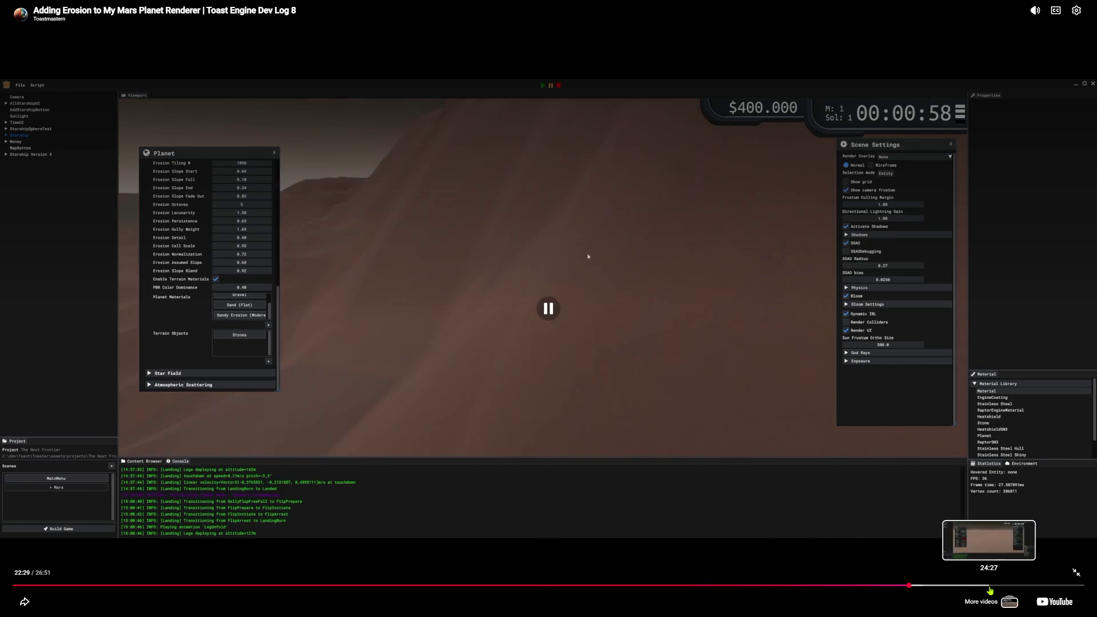
left_click(989, 588)
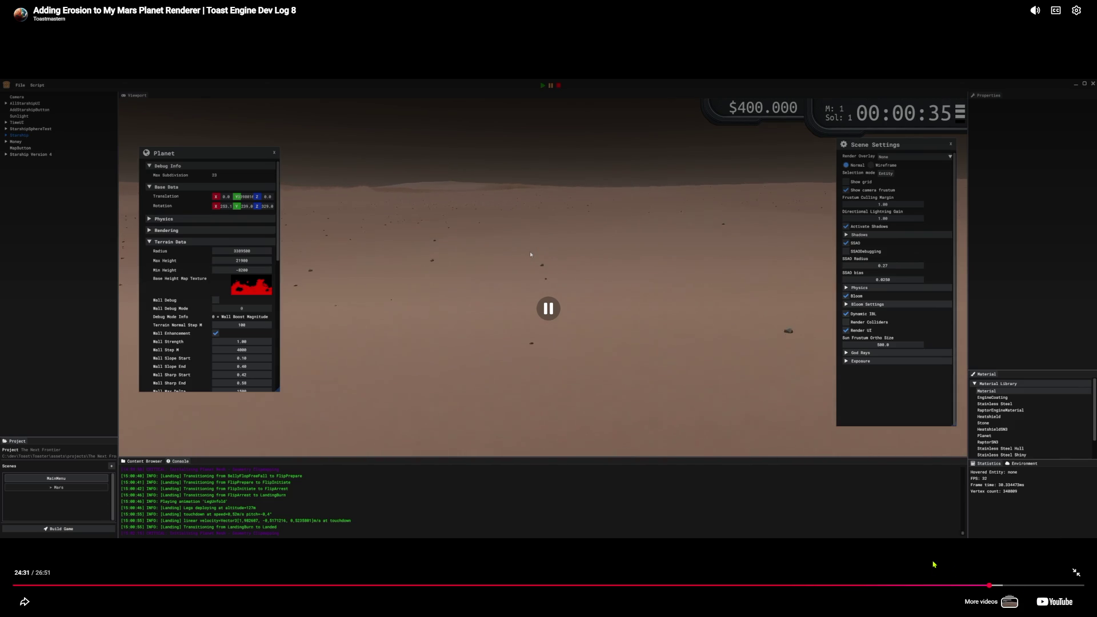
key("Escape")
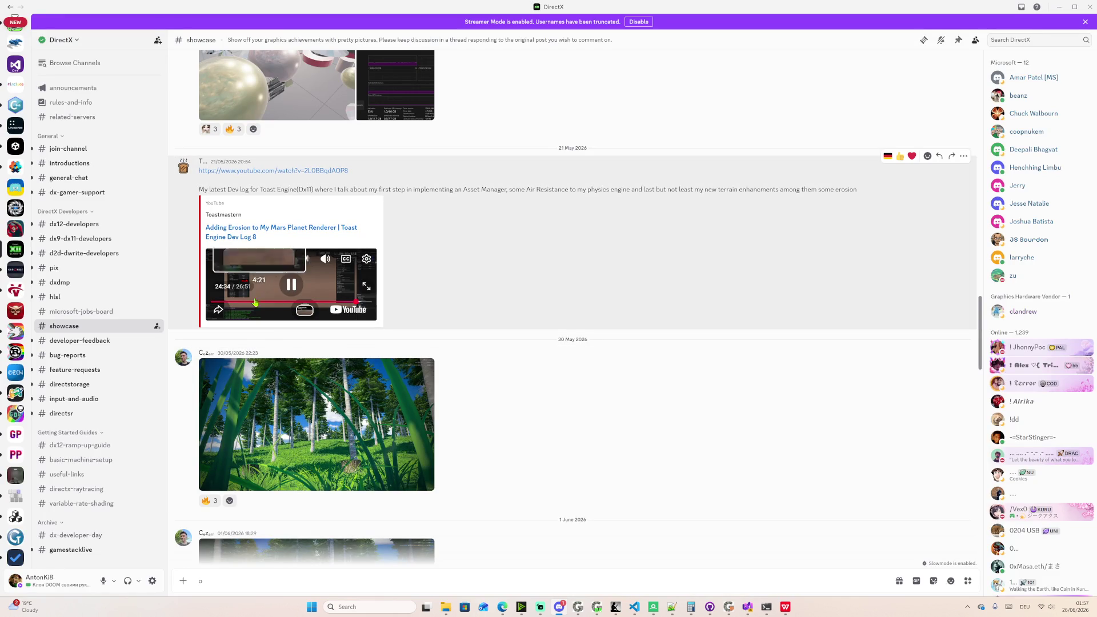
Step: Pause the Mars renderer dev log and briefly enlarge the DirectX 12 sphere-field screenshot
left_click(271, 288)
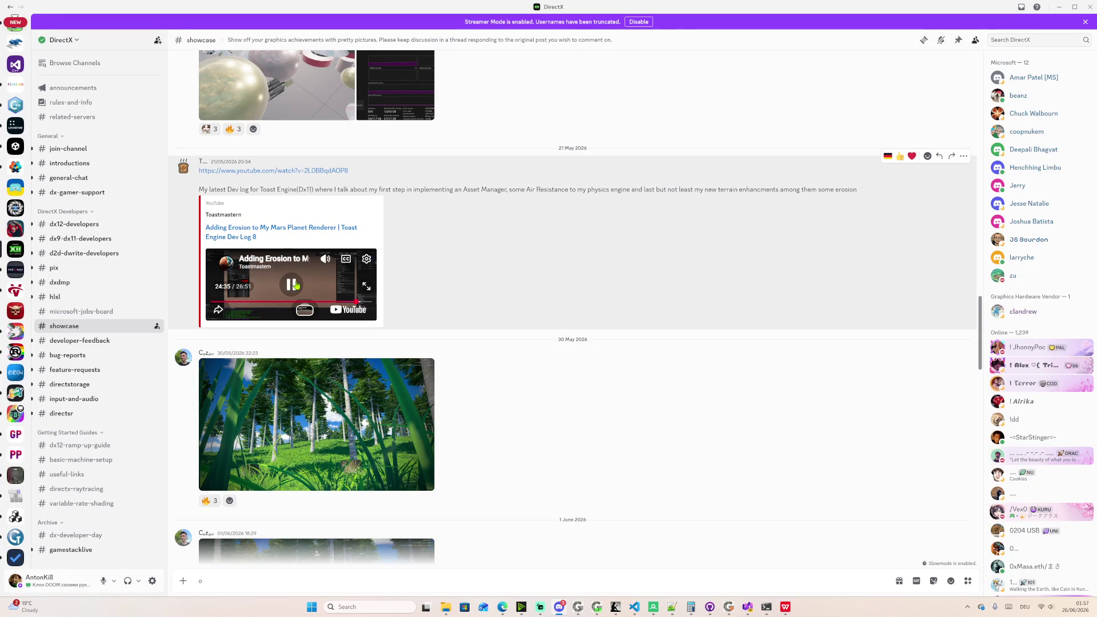
scroll(274, 289, "up", 5)
left_click(276, 289)
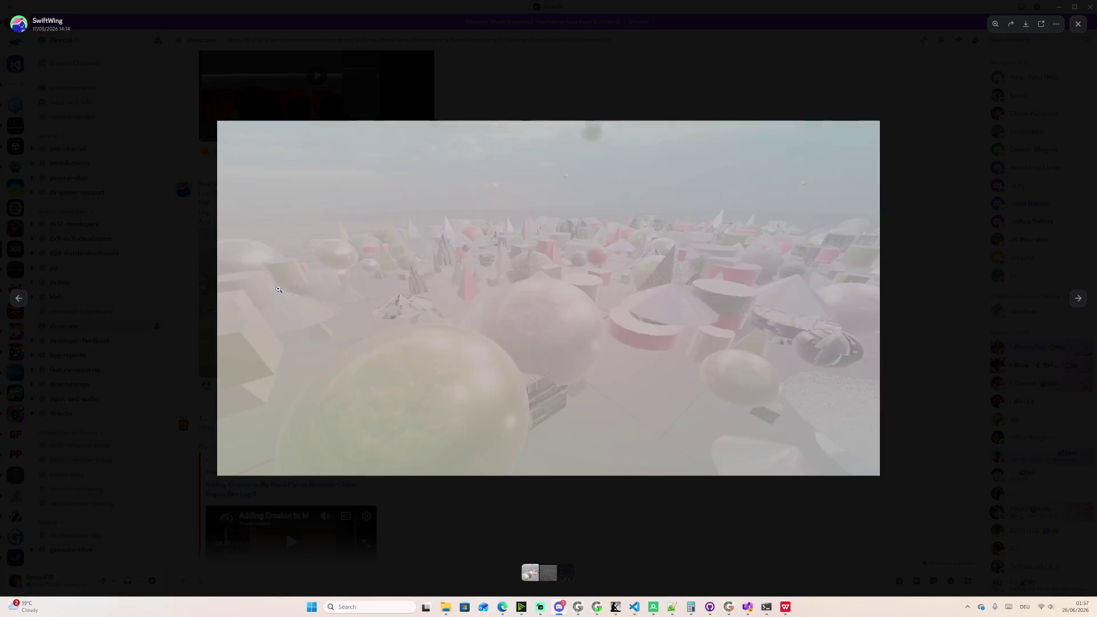
left_click(939, 156)
scroll(311, 248, "up", 3)
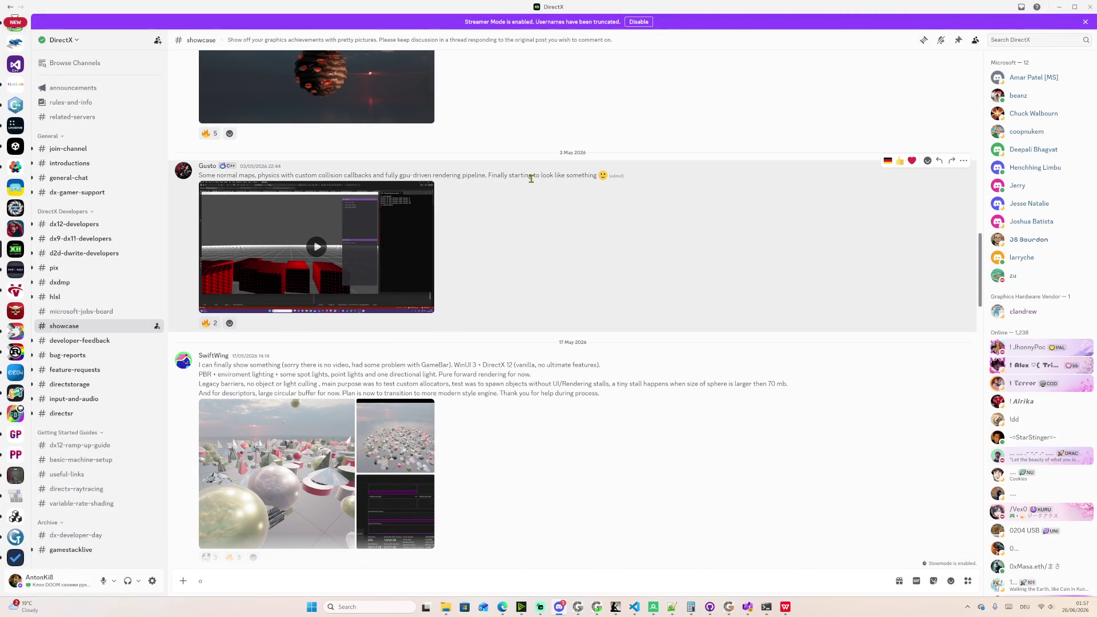
Step: Watch the collision and GPU-driven rendering video full screen until it finishes
left_click(318, 246)
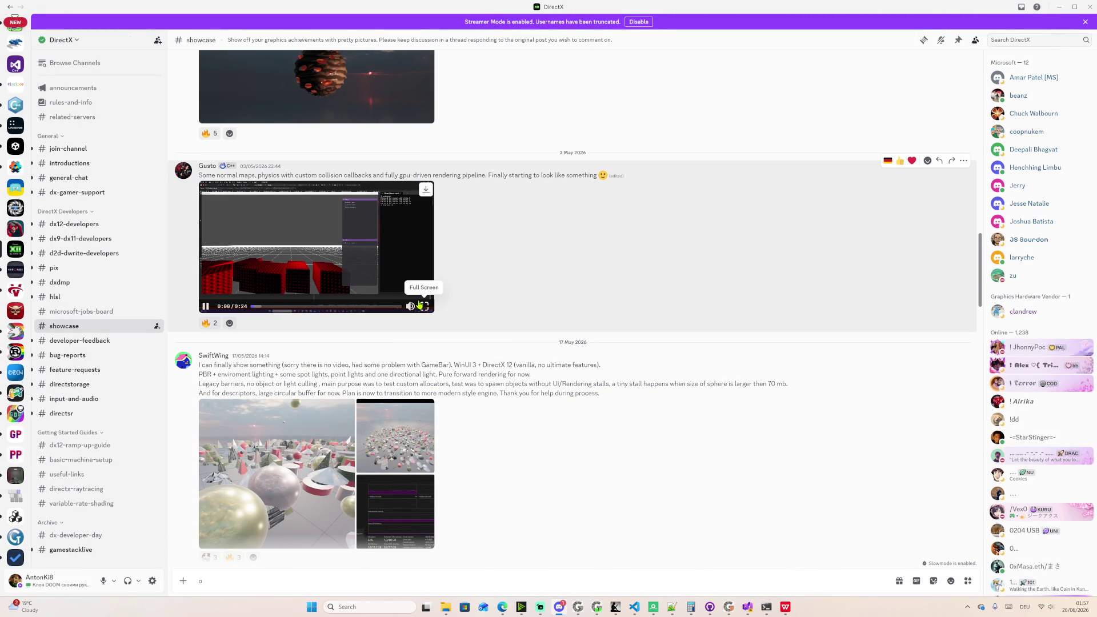
left_click(424, 307)
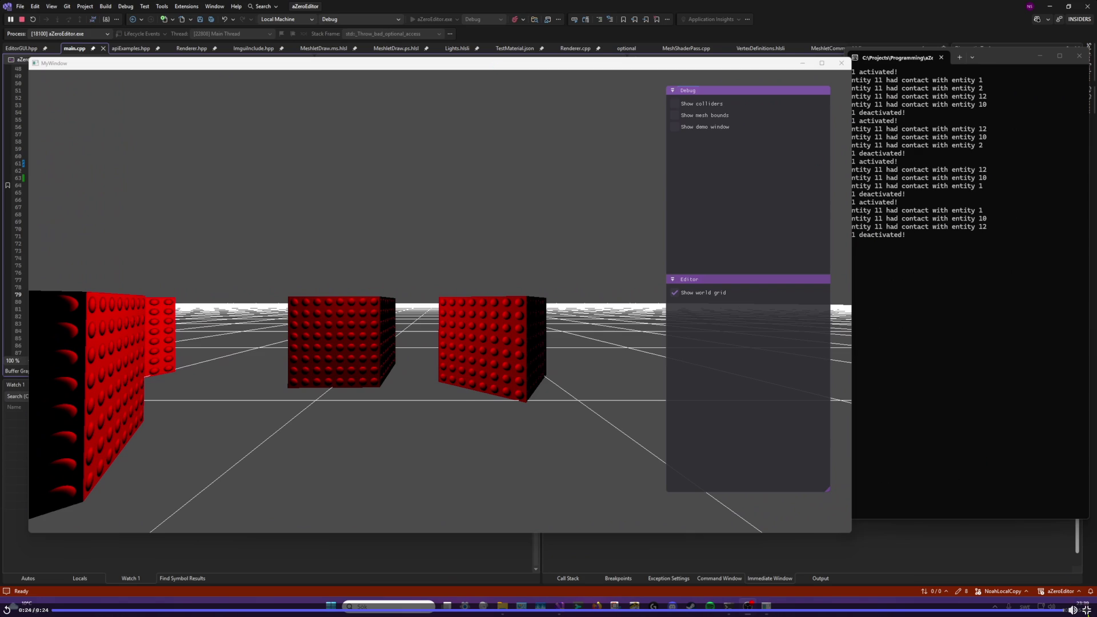
key("Escape")
Step: View the glowing sphere render, then watch the animated characters video full screen to its end
scroll(313, 263, "up", 3)
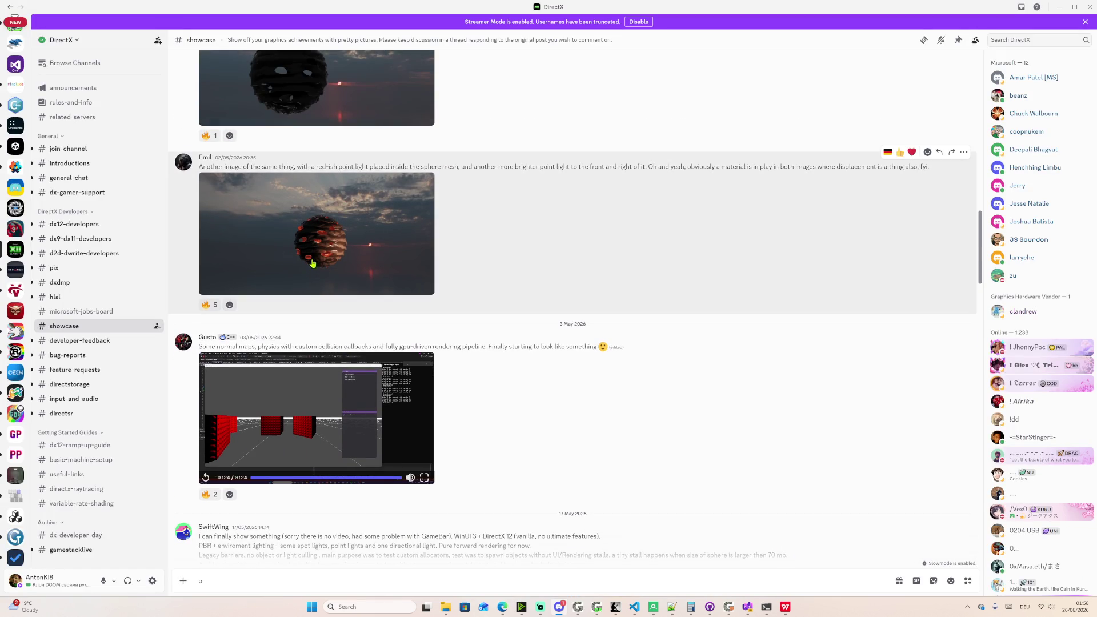
left_click(312, 263)
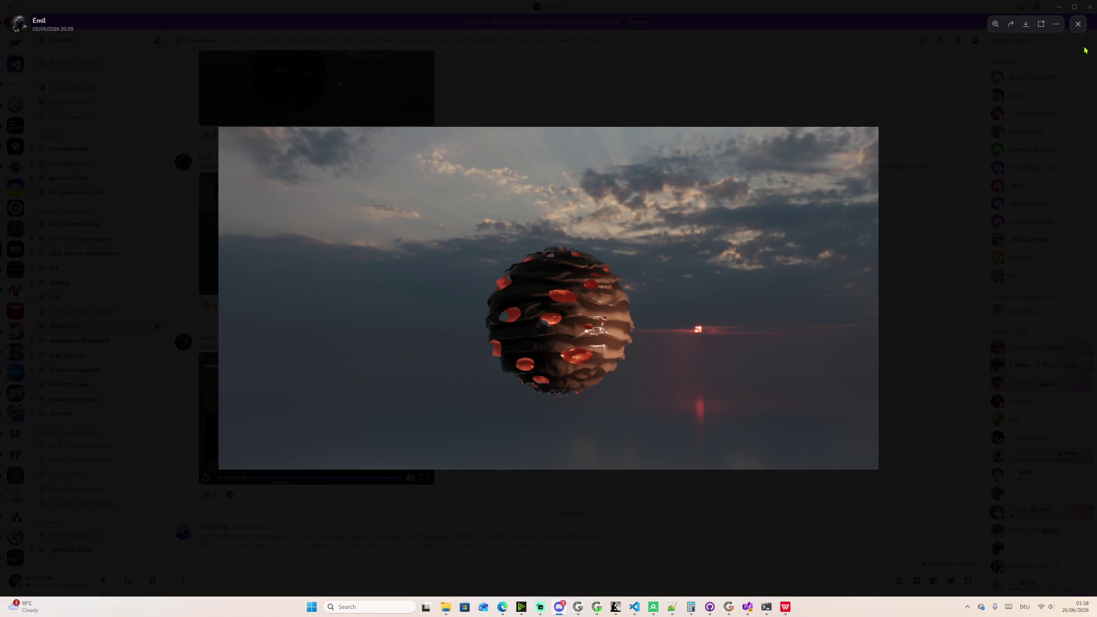
left_click(1078, 23)
scroll(367, 348, "up", 5)
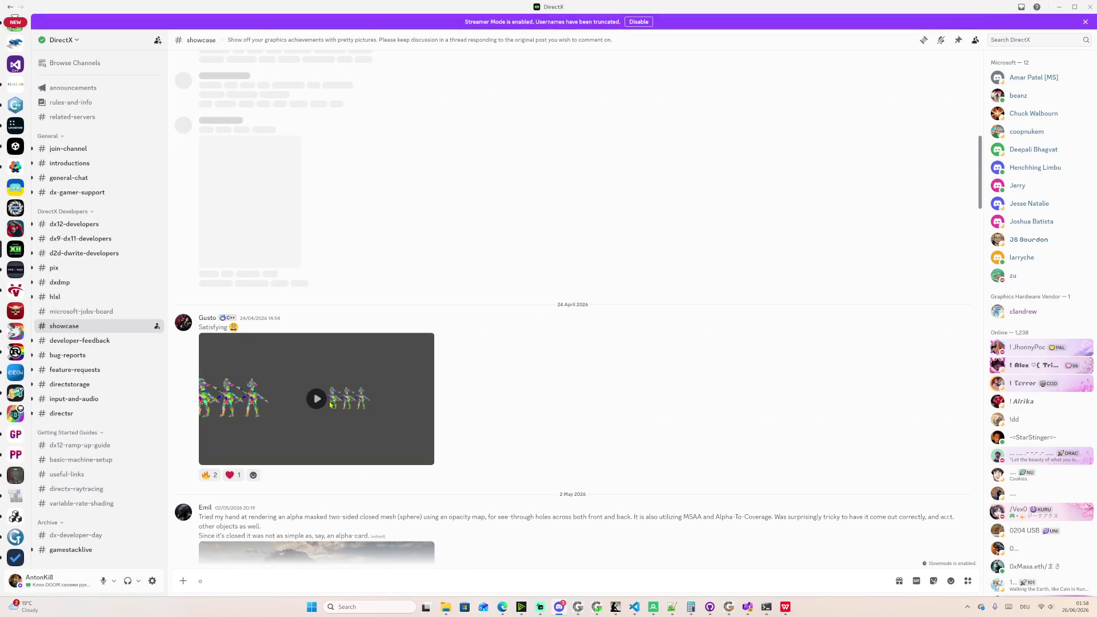
left_click(316, 397)
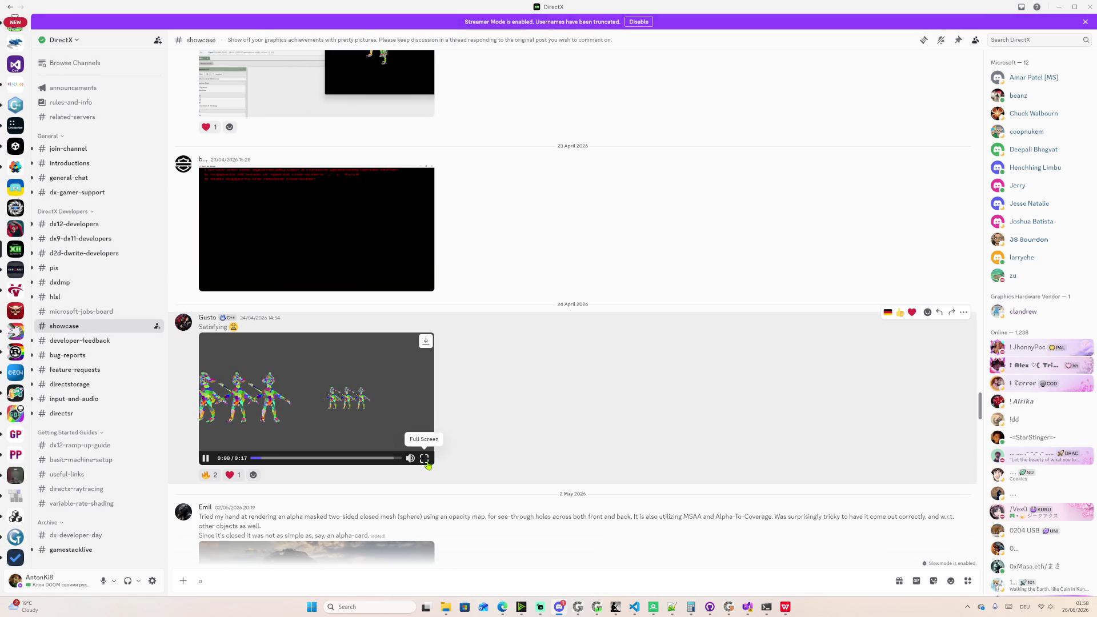
left_click(424, 458)
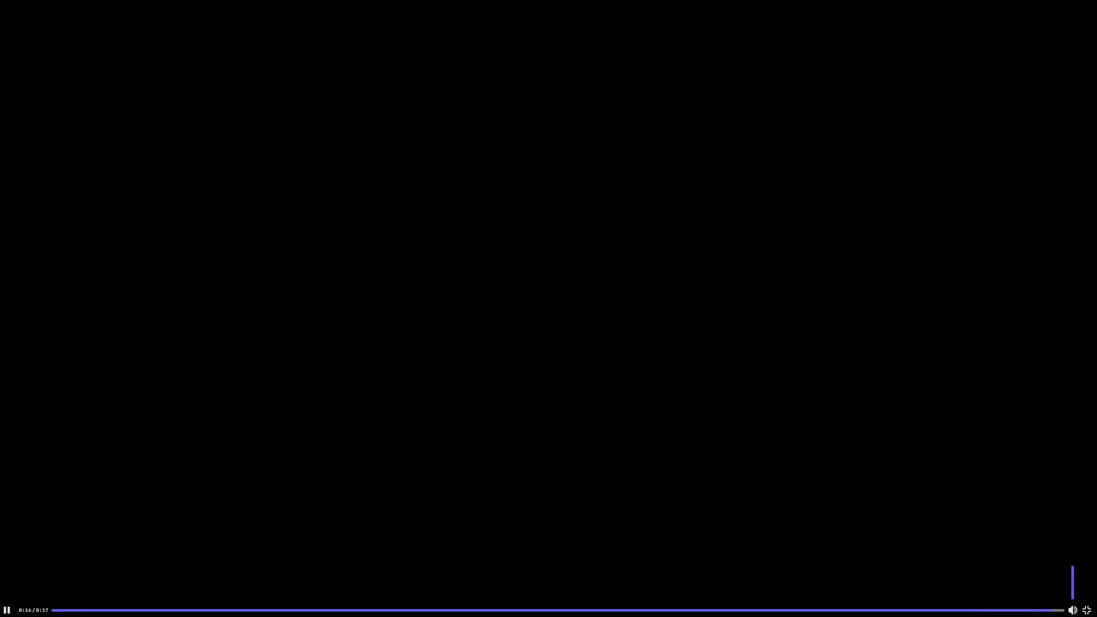
left_click(1087, 610)
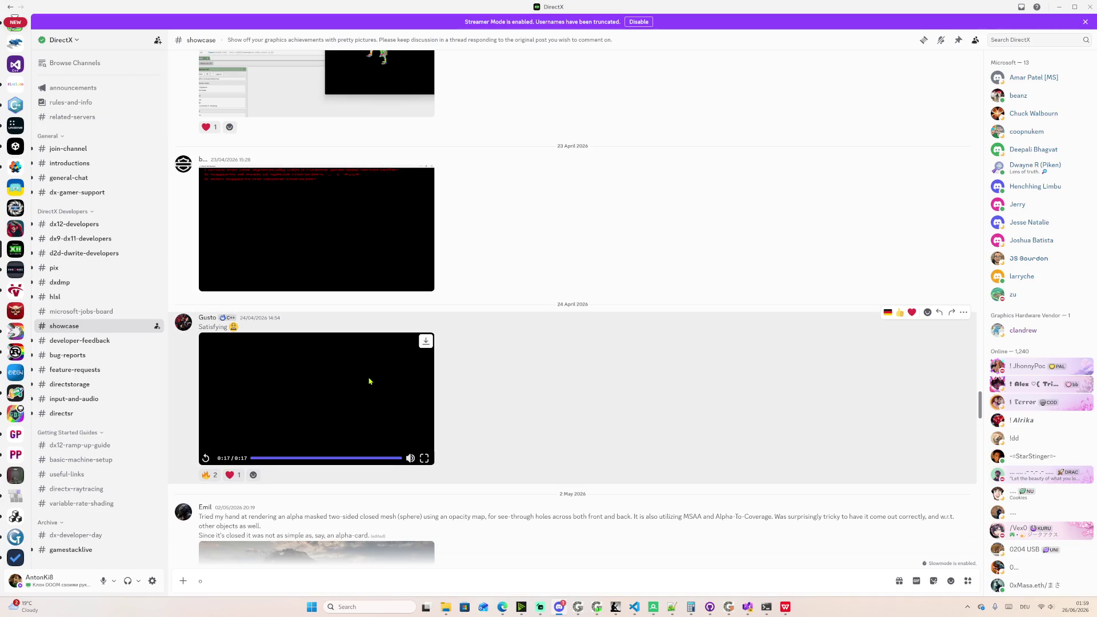
Step: Glance at the mesh shader character image, then enlarge the 16 April model plane render
scroll(303, 274, "up", 5)
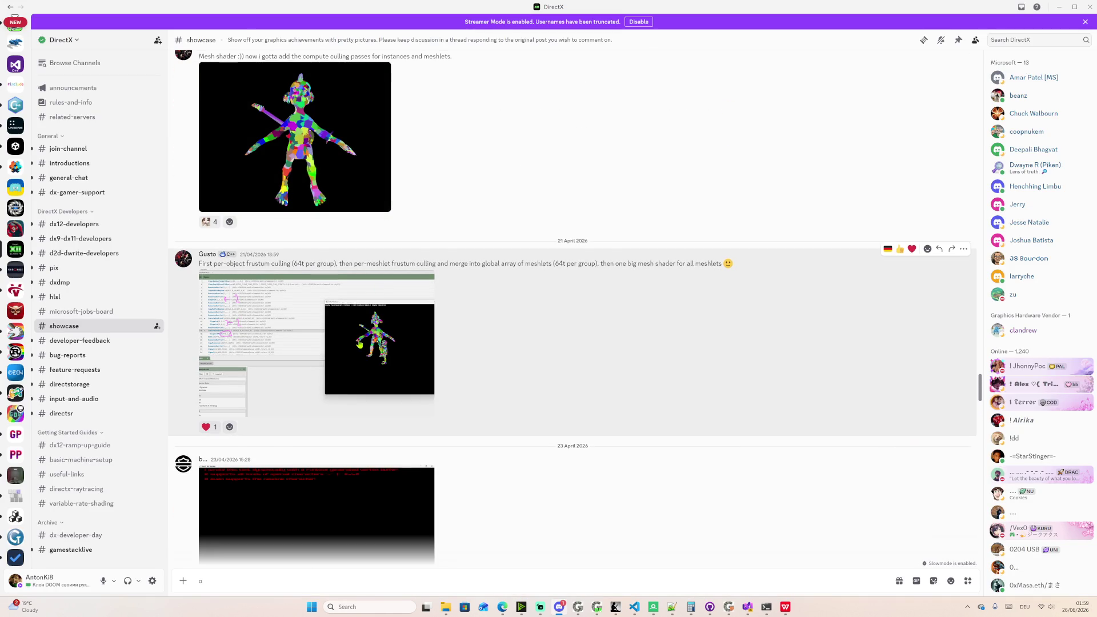
scroll(326, 198, "up", 2)
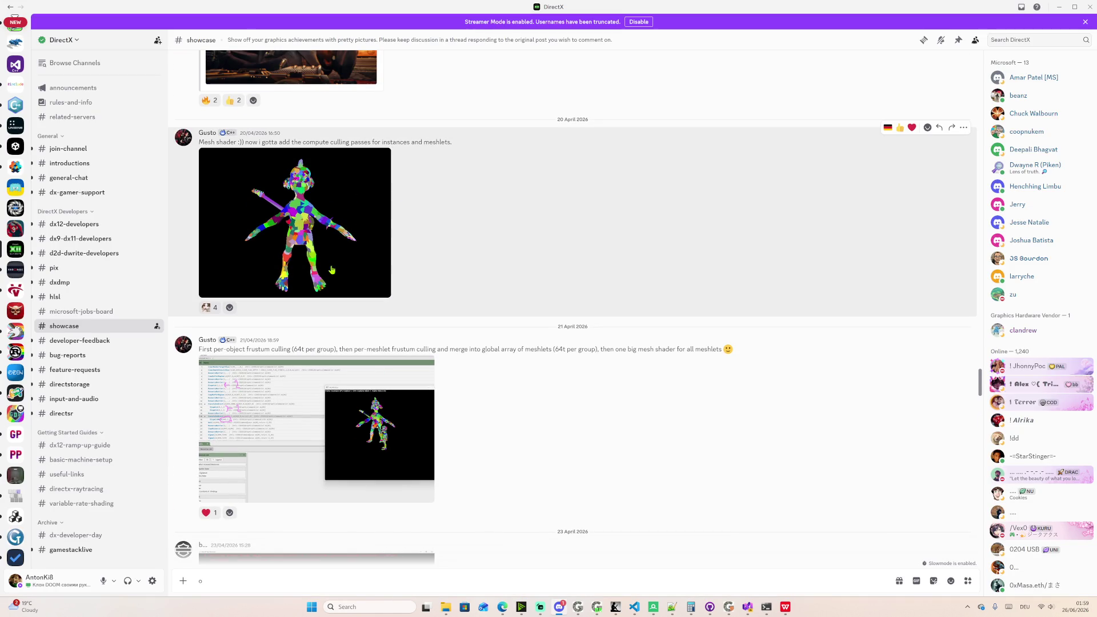
left_click(334, 211)
left_click(805, 232)
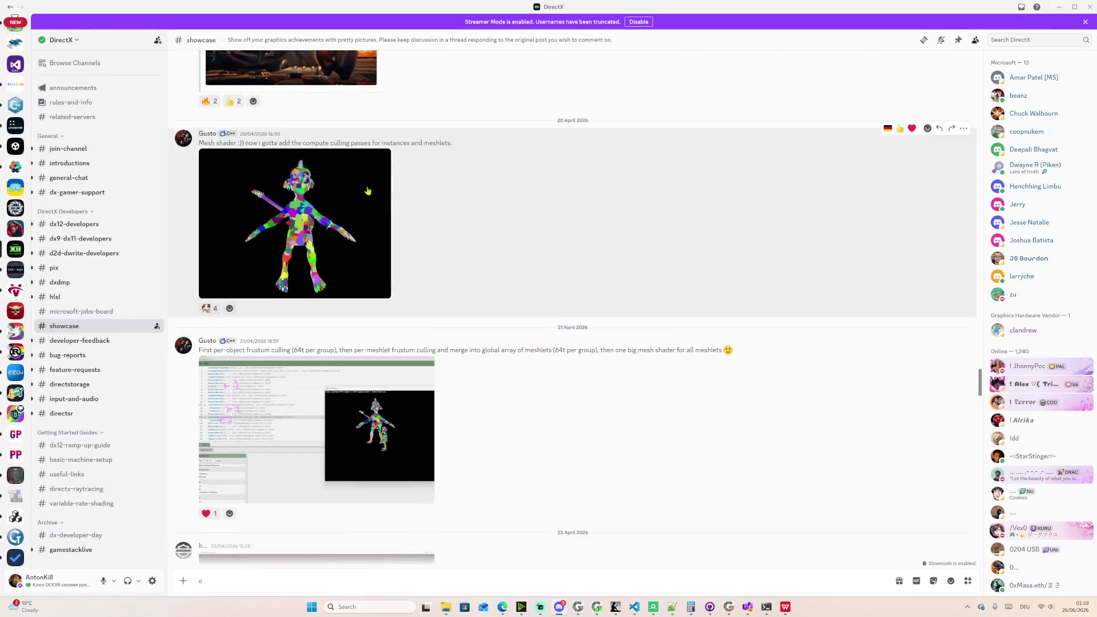
scroll(352, 309, "up", 5)
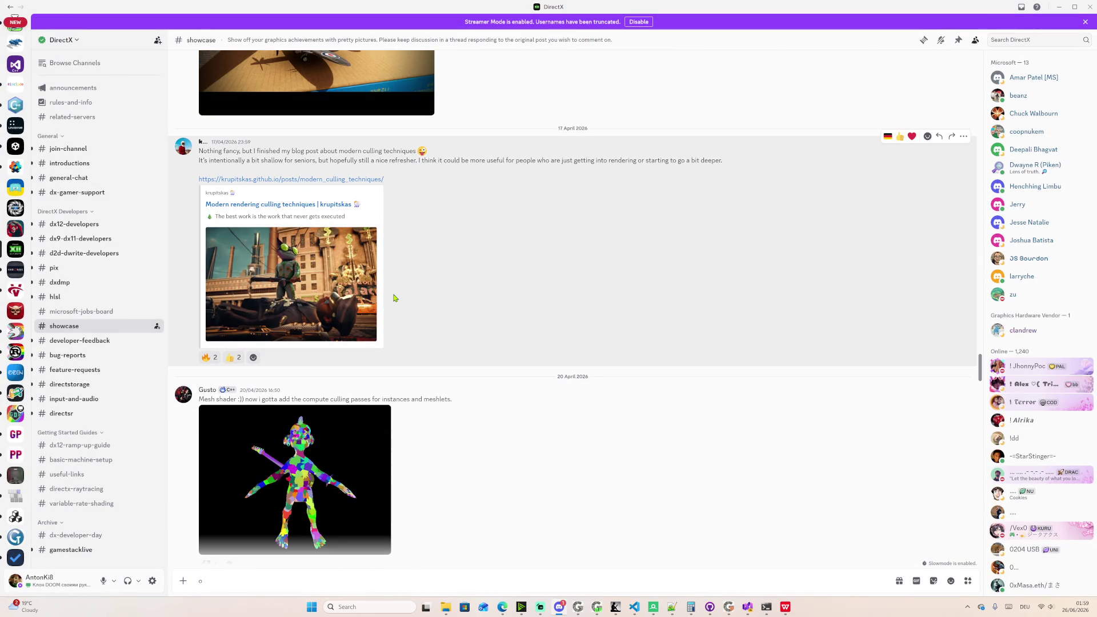
scroll(395, 297, "up", 5)
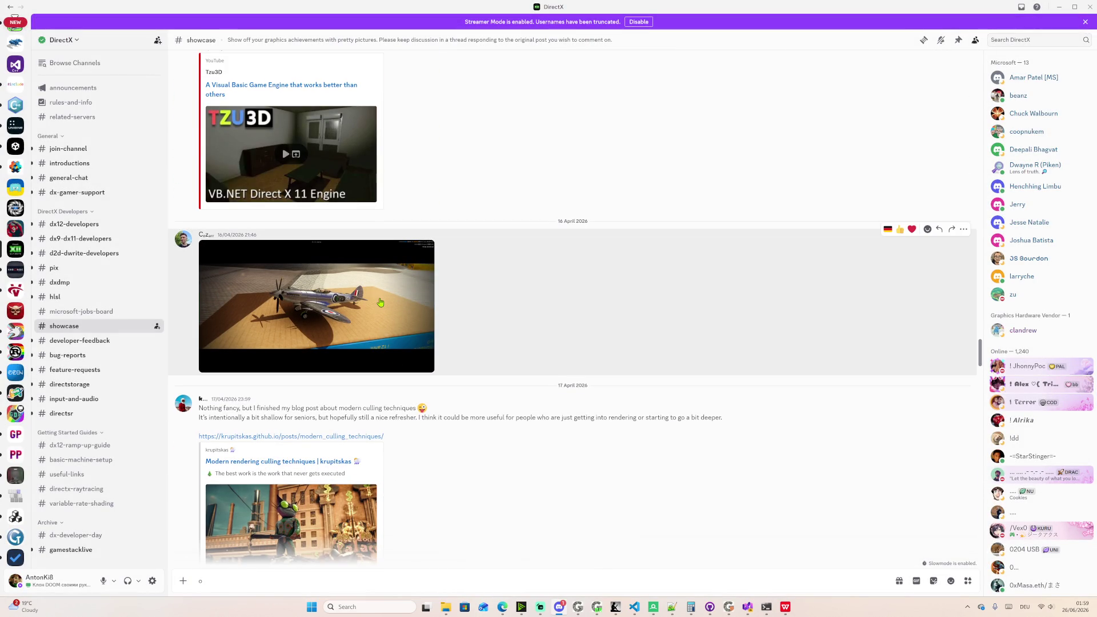
left_click(380, 302)
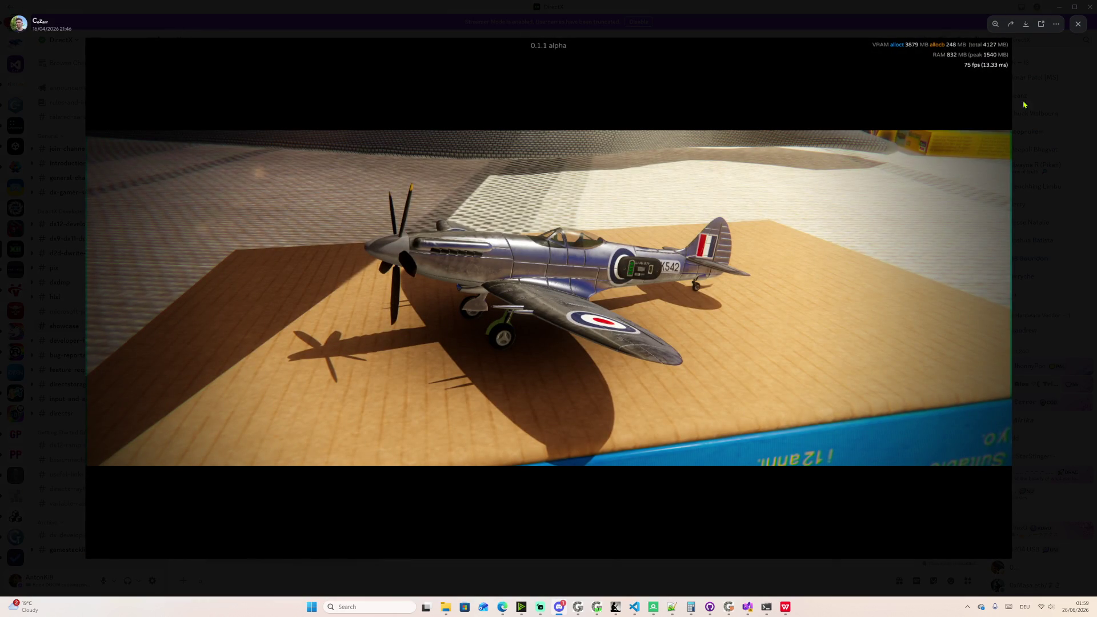
Step: Play the VB.NET DirectX 11 engine video full screen, skip ahead to about 1:29, then return inline
scroll(453, 249, "up", 4)
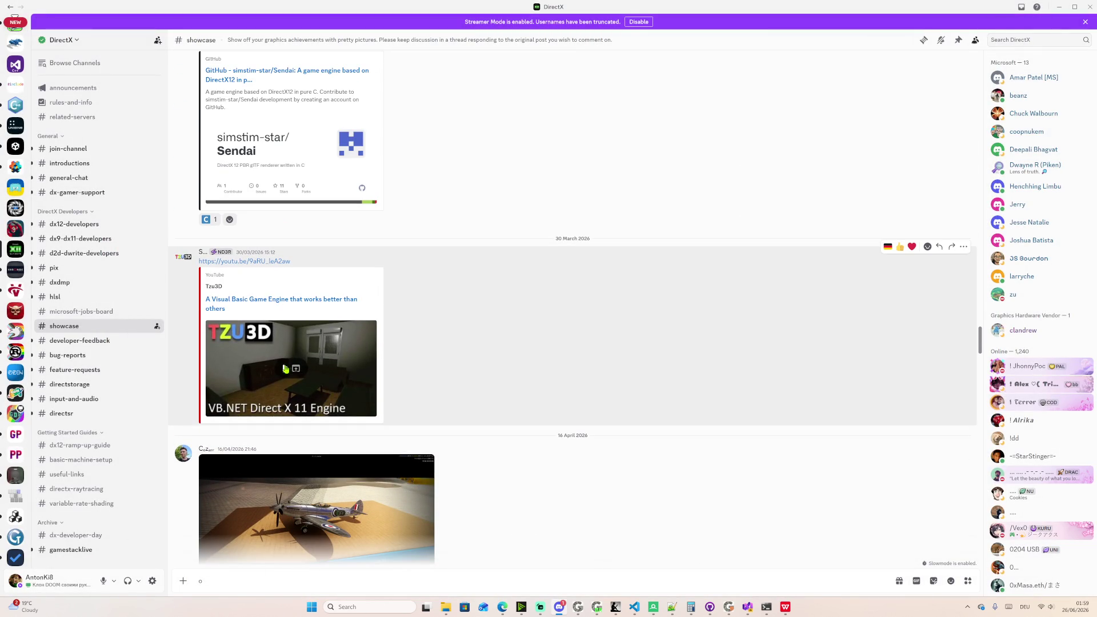
left_click(288, 361)
left_click(354, 373)
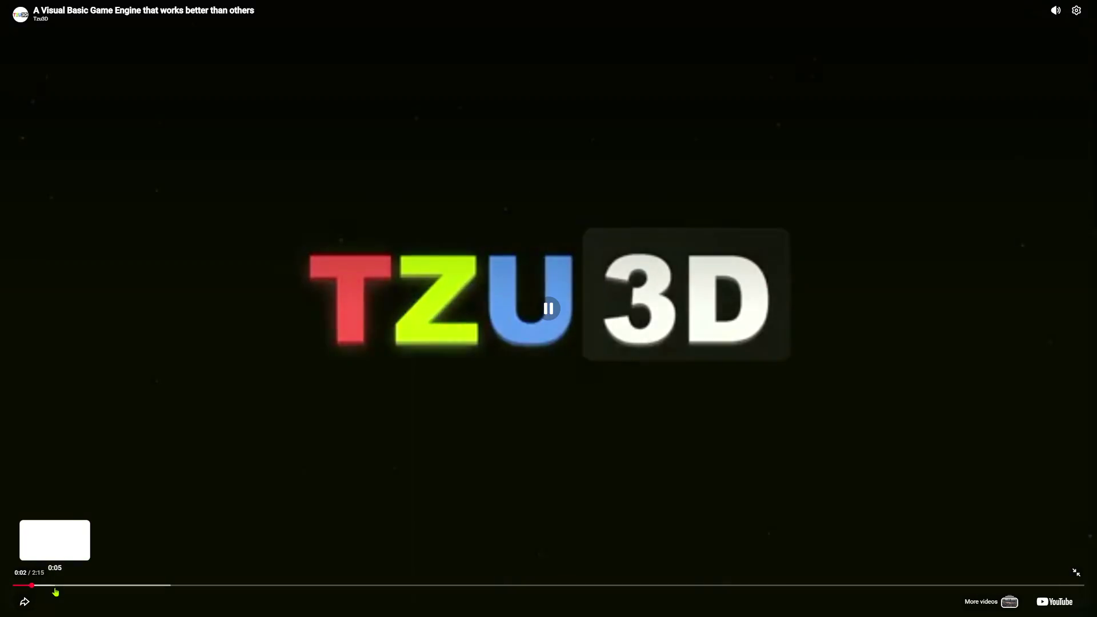
left_click(56, 592)
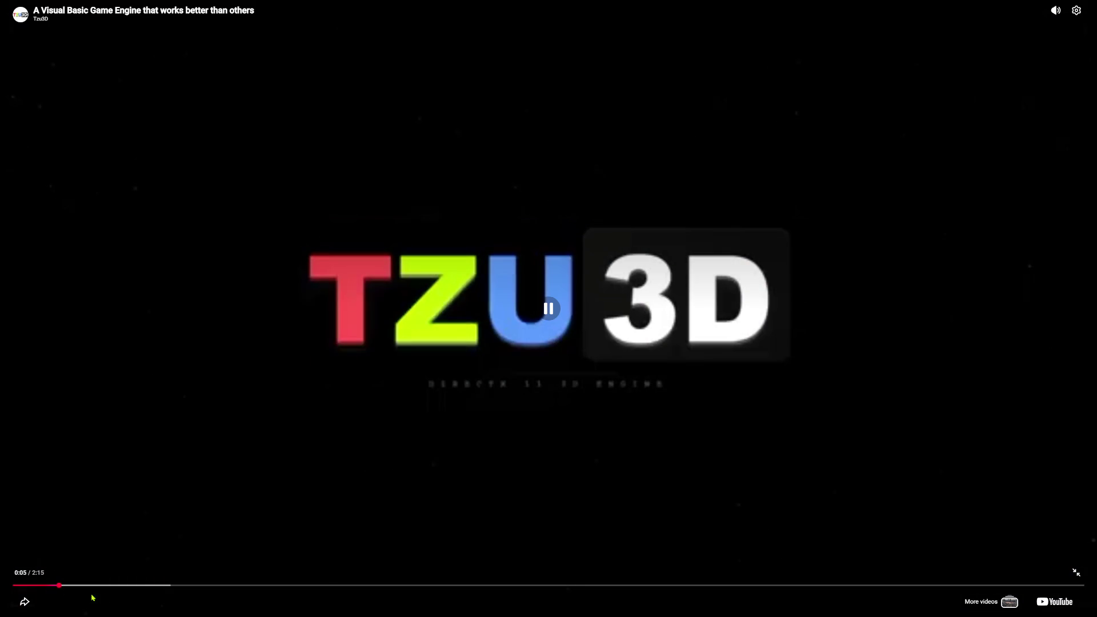
left_click(120, 587)
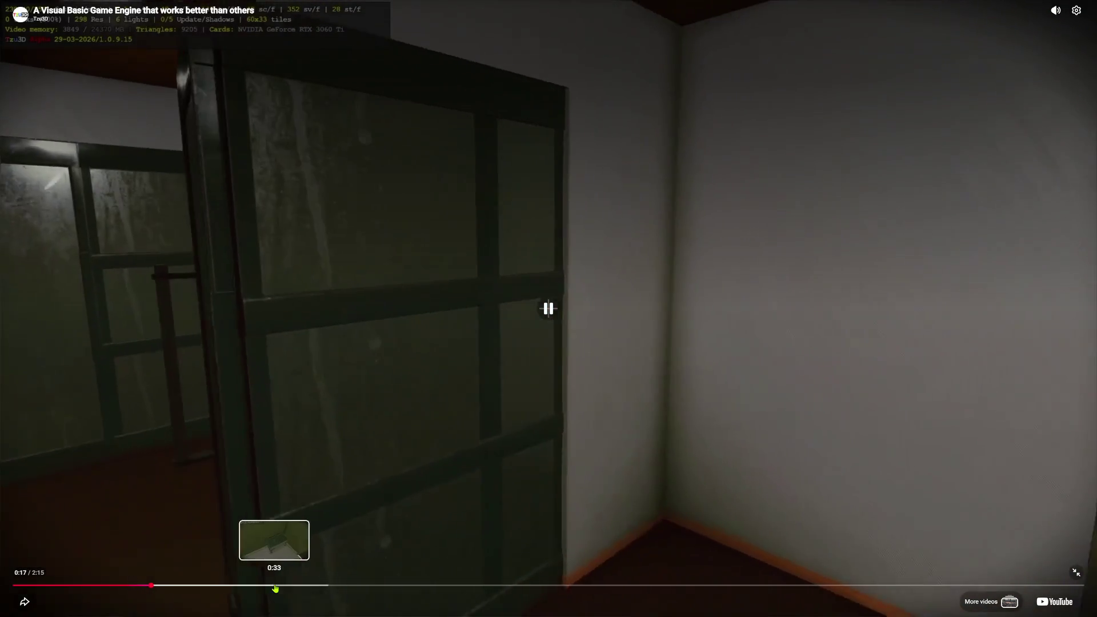
left_click(275, 587)
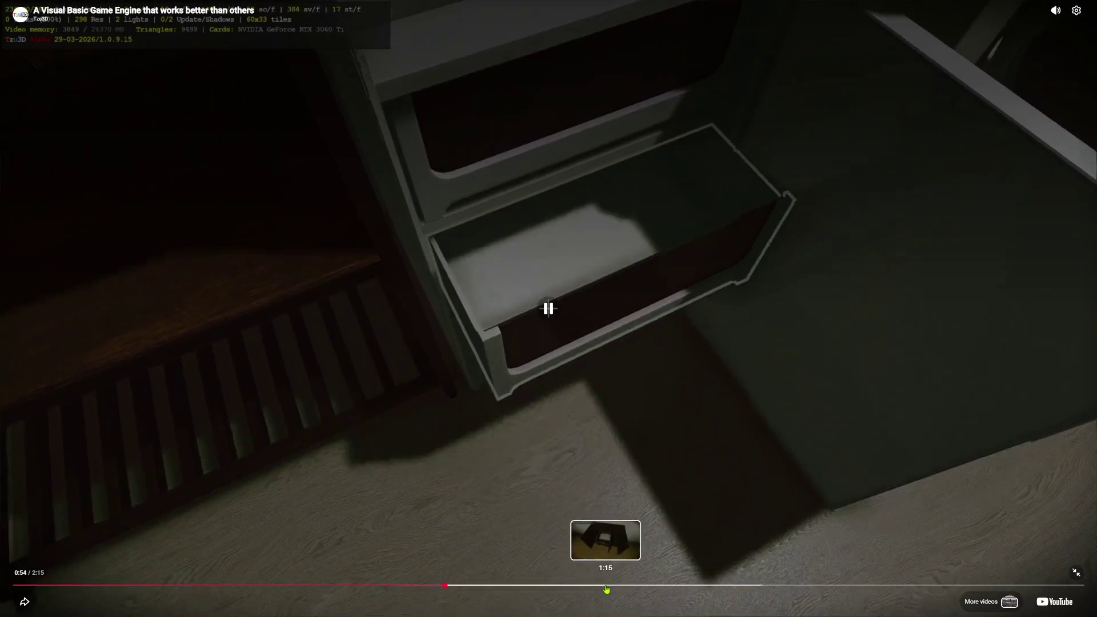
left_click_drag(607, 588, 776, 592)
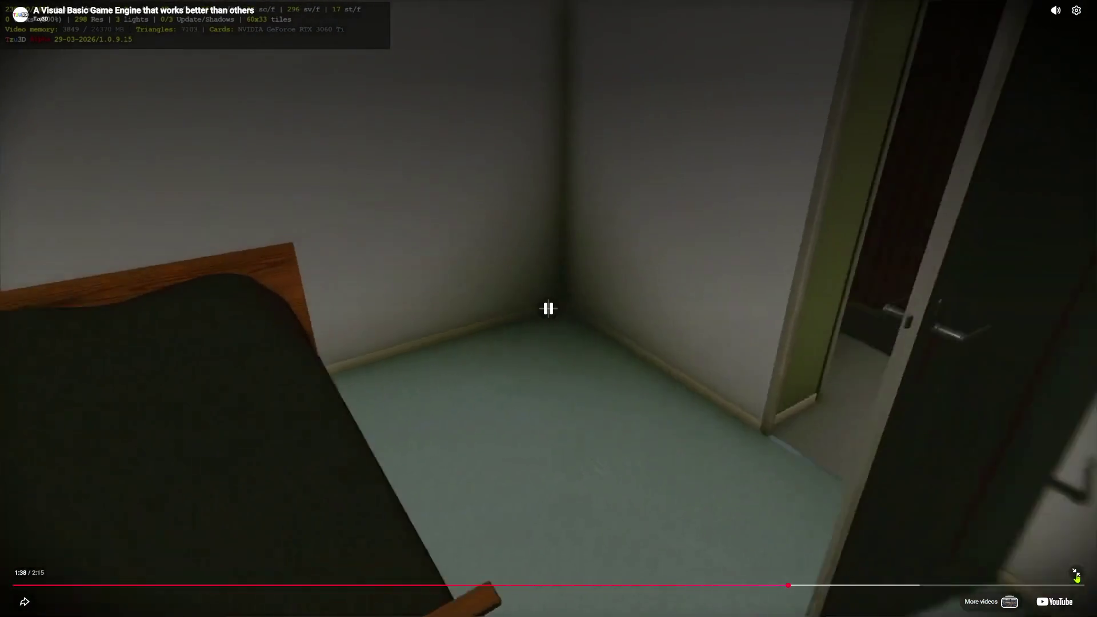
left_click(1076, 577)
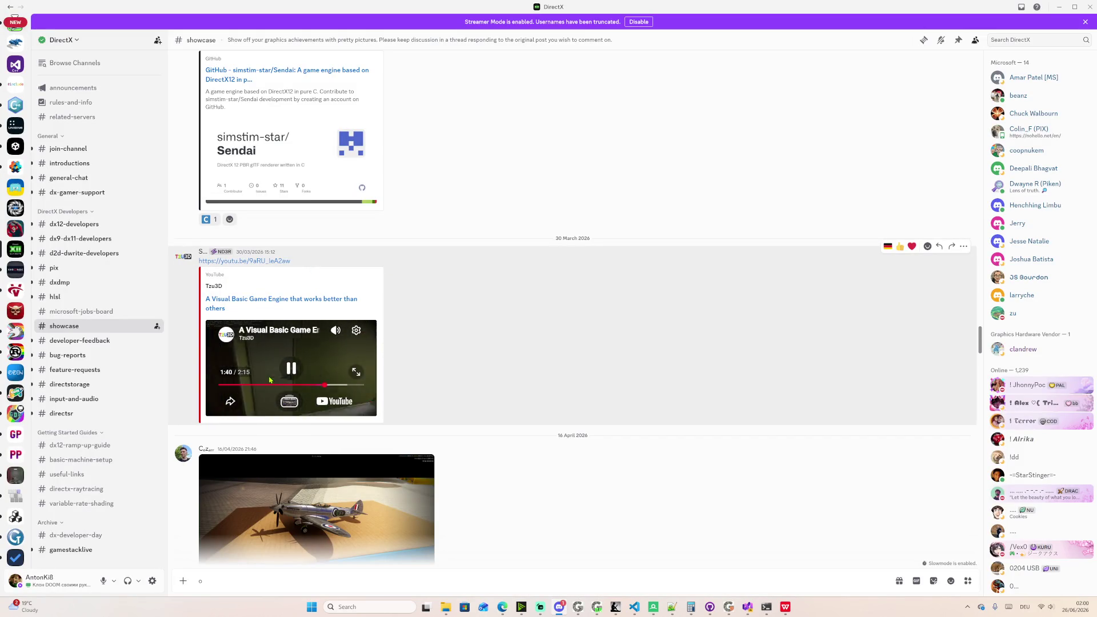
Step: Pause the engine video and watch the 26 March desktop recording full screen
left_click(296, 372)
scroll(482, 314, "up", 5)
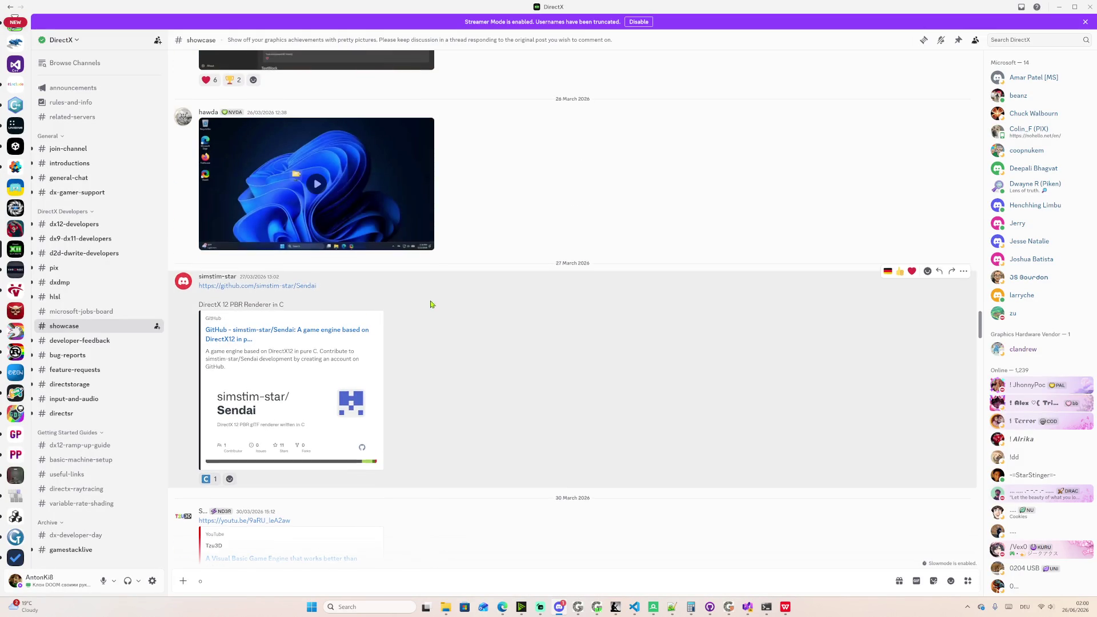
scroll(399, 297, "up", 2)
left_click(323, 272)
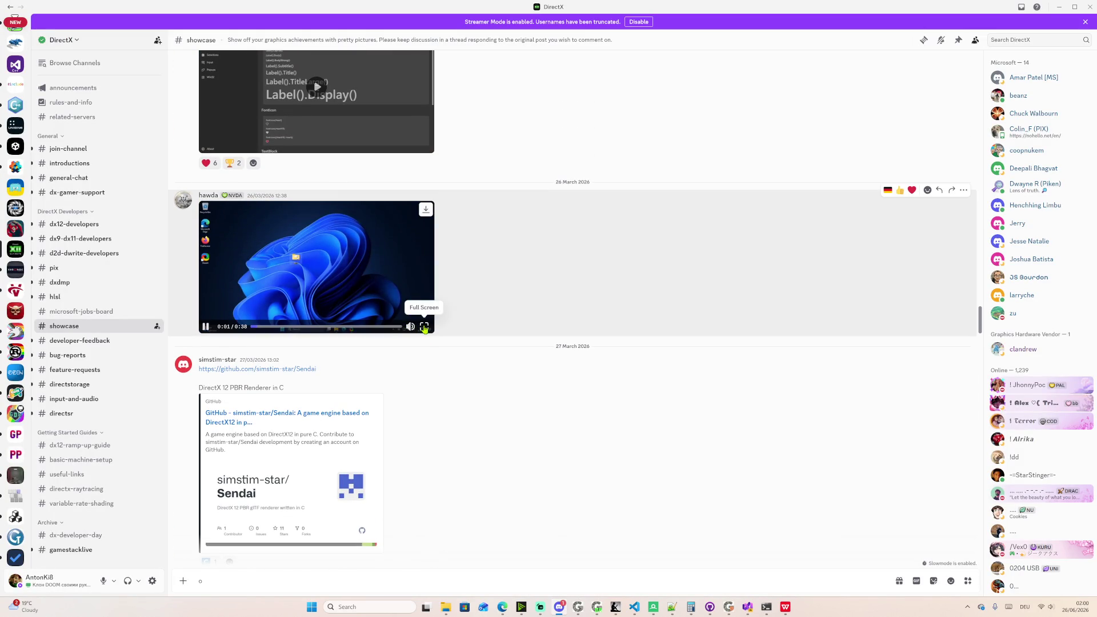
left_click(424, 326)
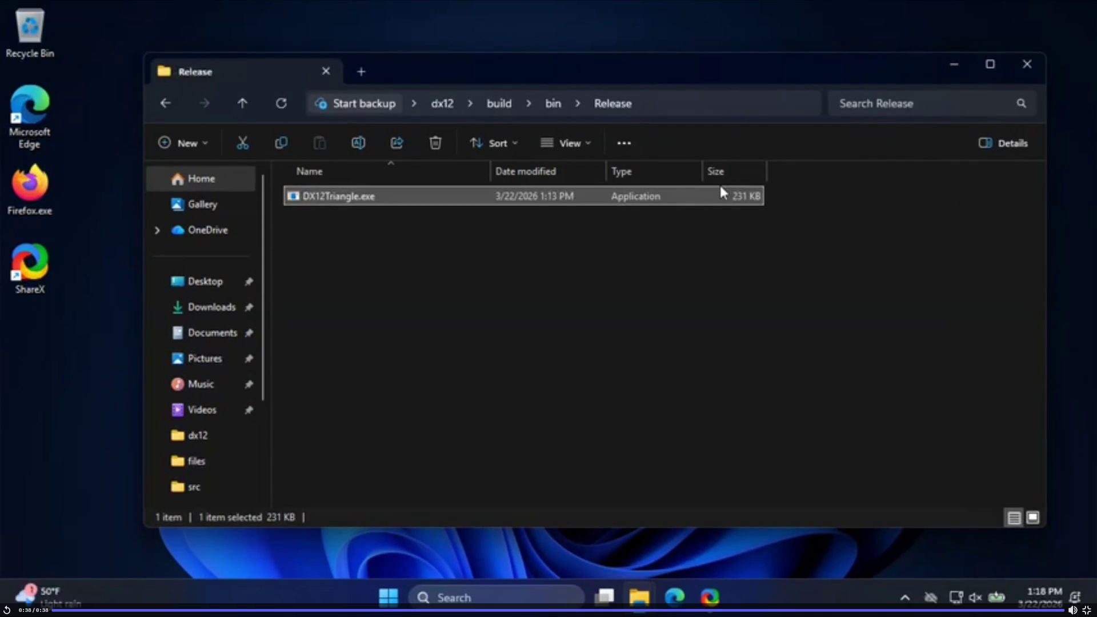
key("Escape")
Step: Briefly play the WinUI3 clone demo full screen, then scroll up to the 18 March post
scroll(503, 286, "up", 5)
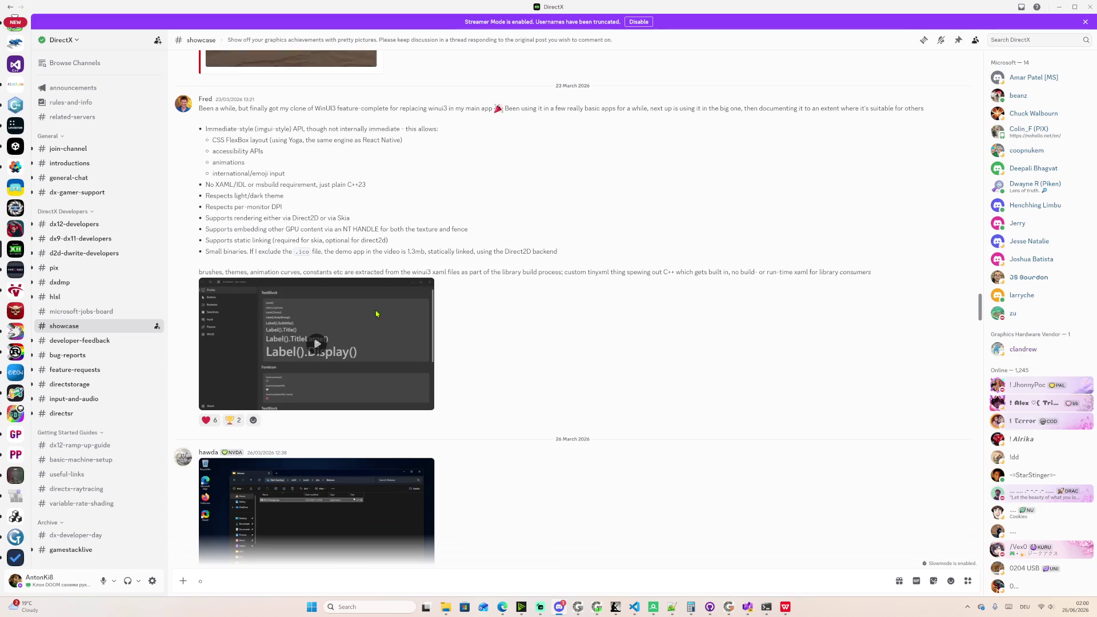
left_click(323, 355)
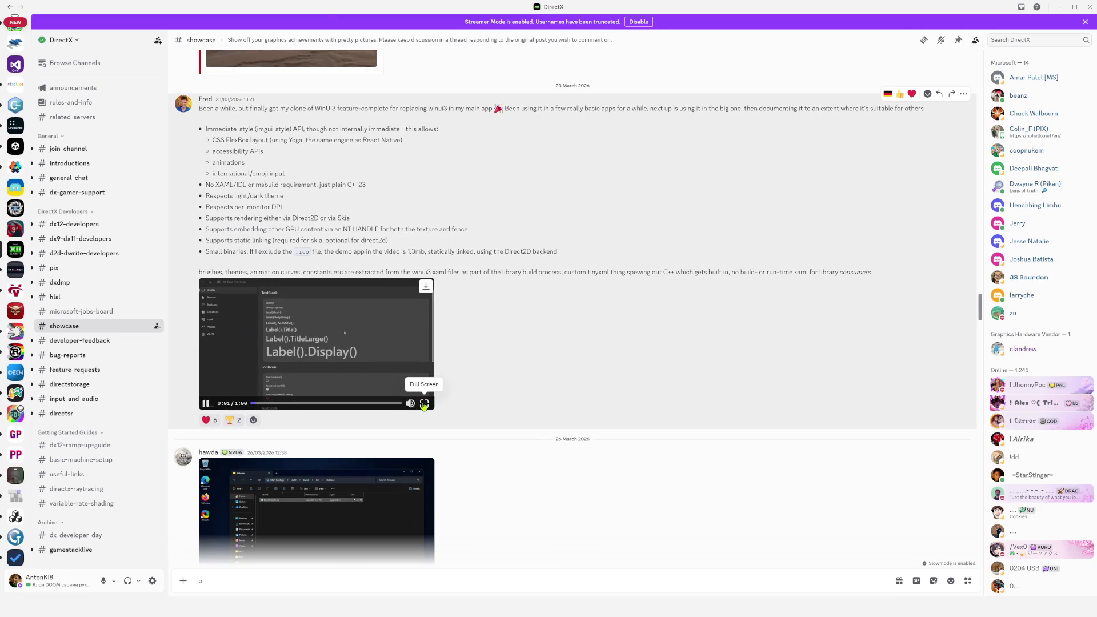
left_click(425, 404)
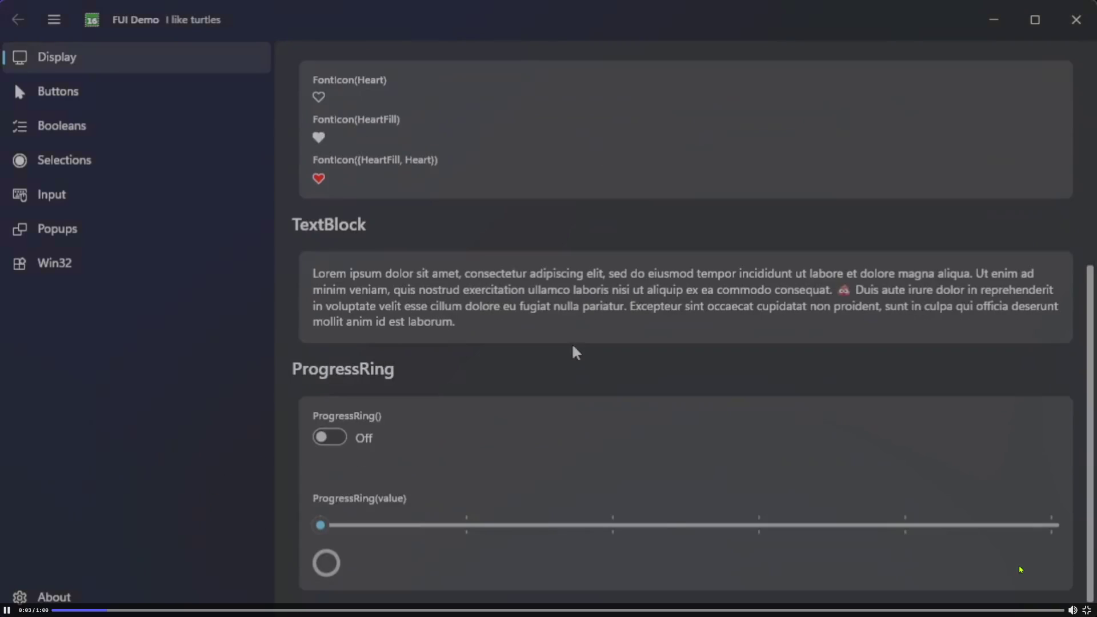
left_click(1086, 609)
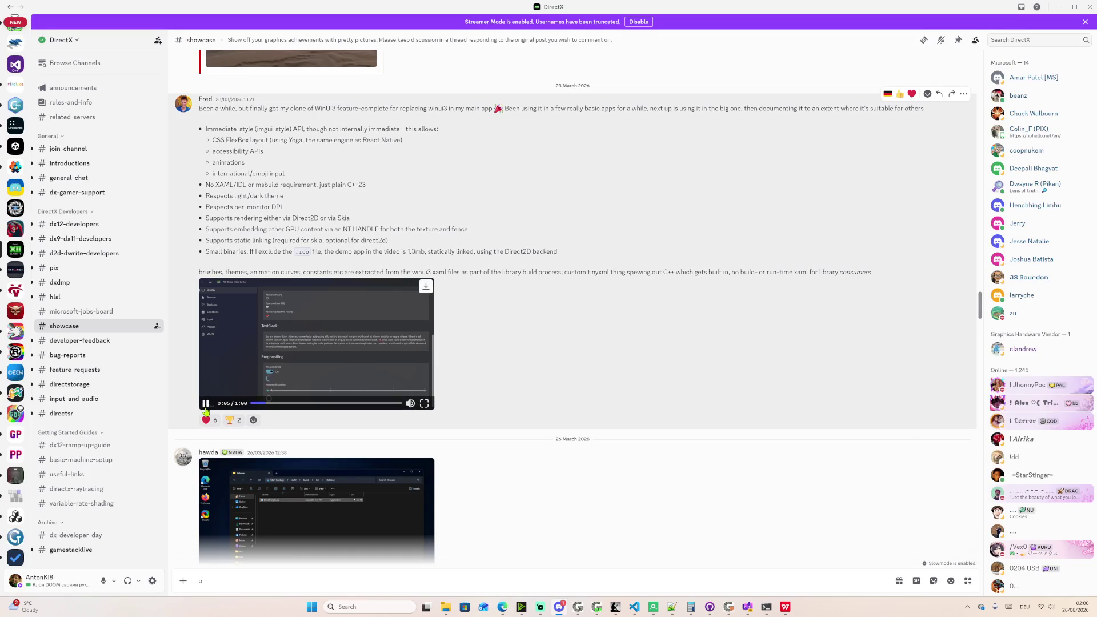
scroll(335, 323, "up", 5)
scroll(287, 355, "up", 5)
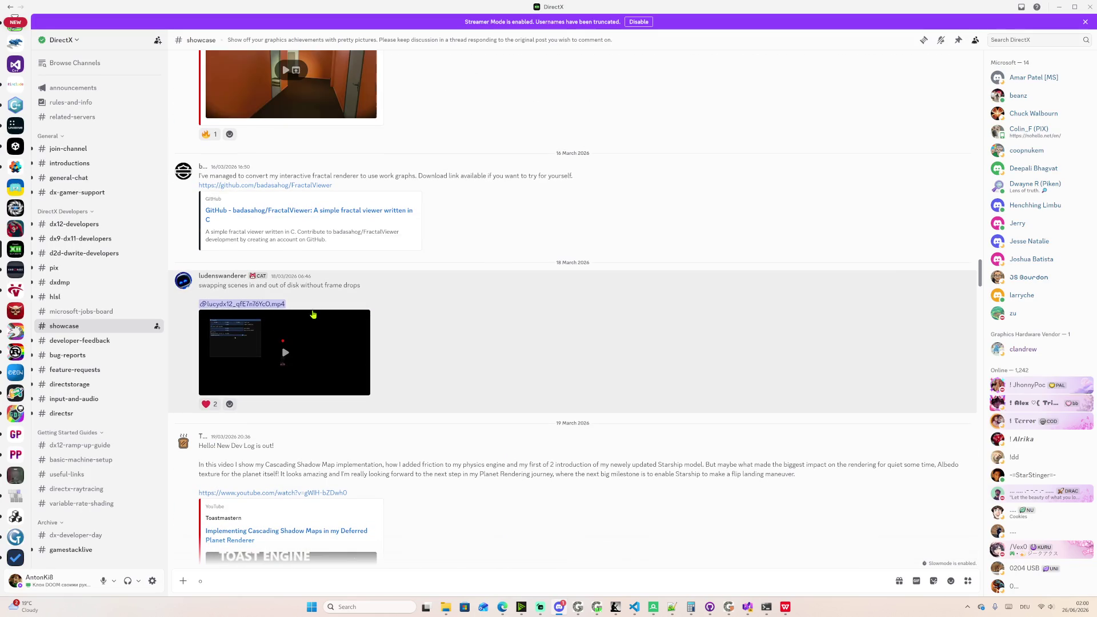
left_click(360, 388)
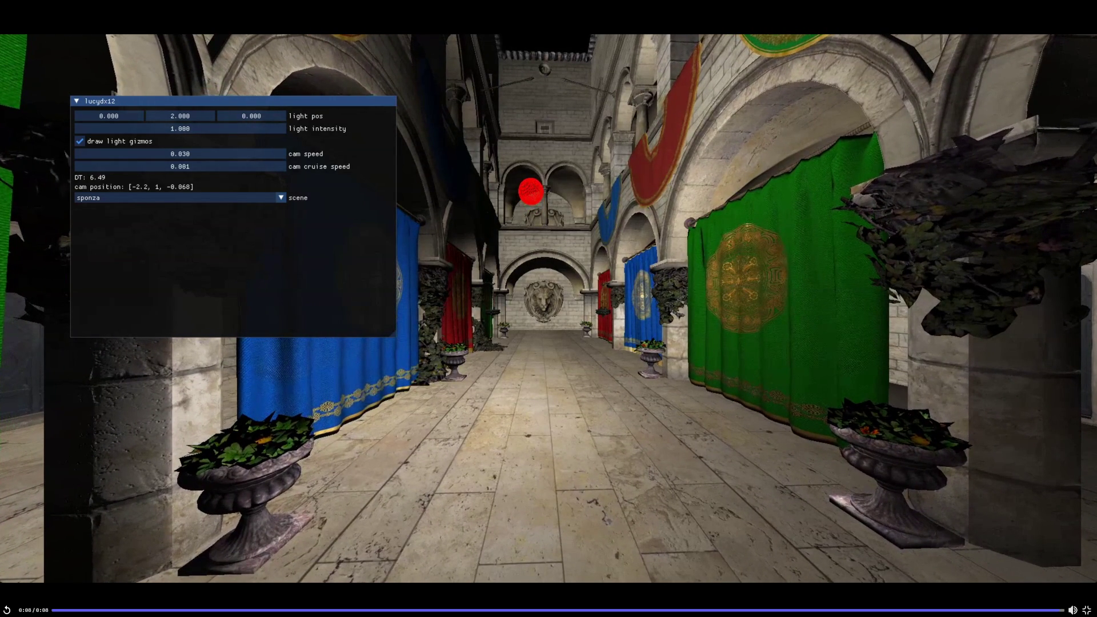
left_click(5, 609)
key("space")
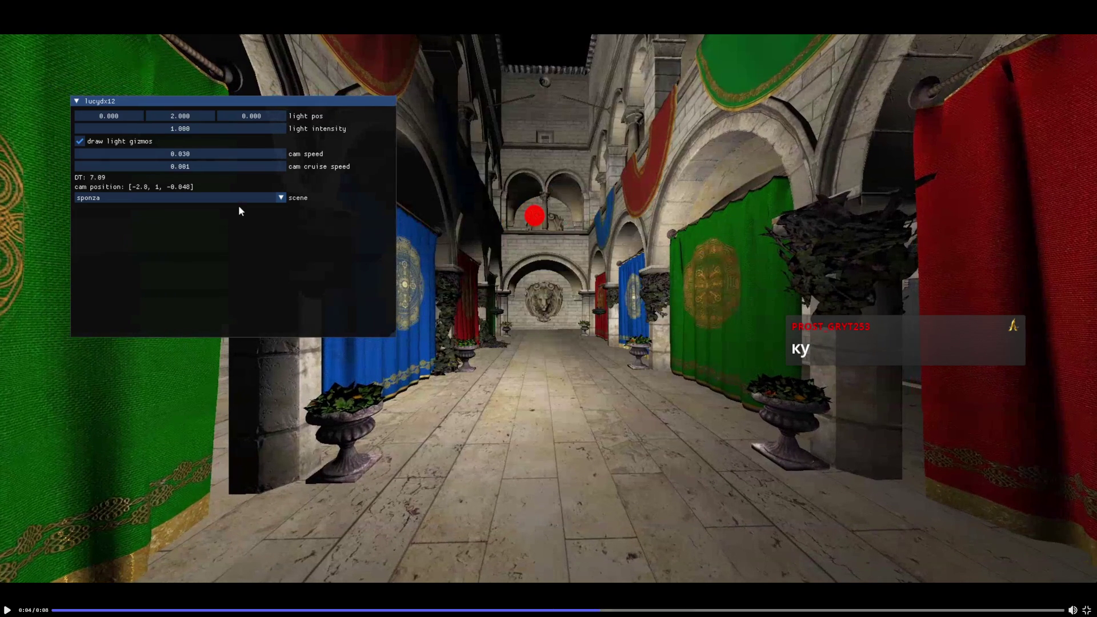
key("Escape")
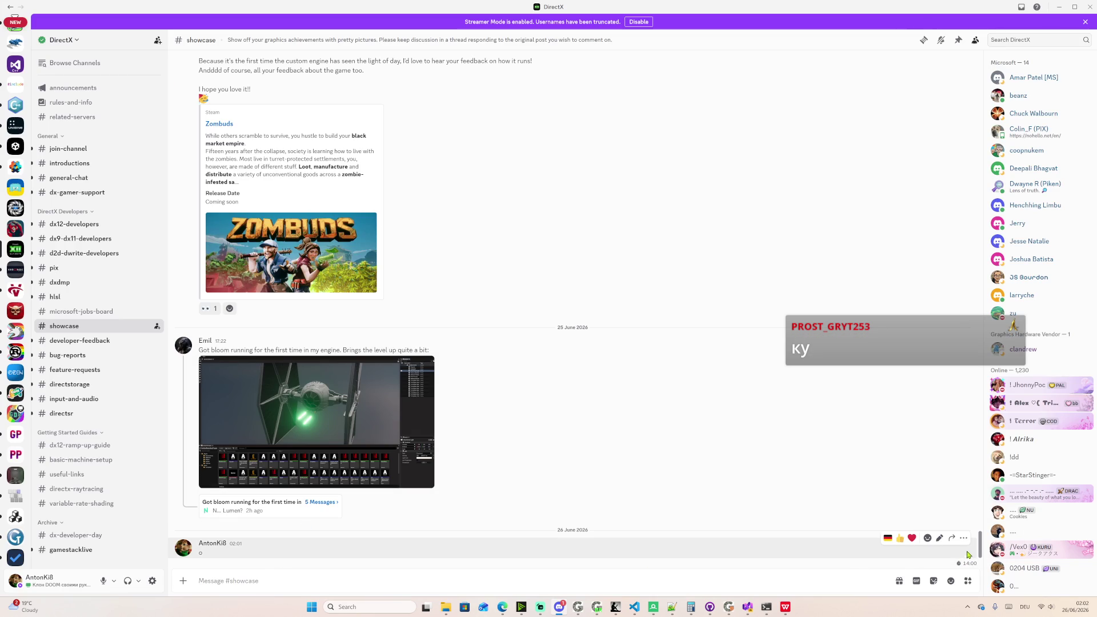
left_click(964, 545)
Step: Delete my stray one-letter message from #showcase and scroll up
left_click(910, 579)
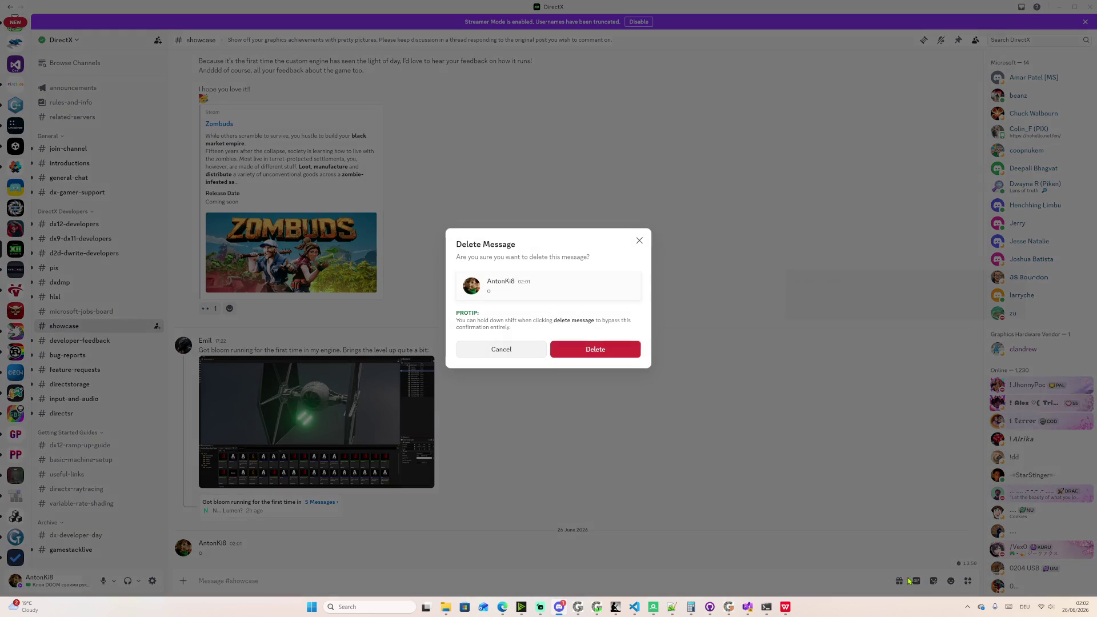
left_click(581, 347)
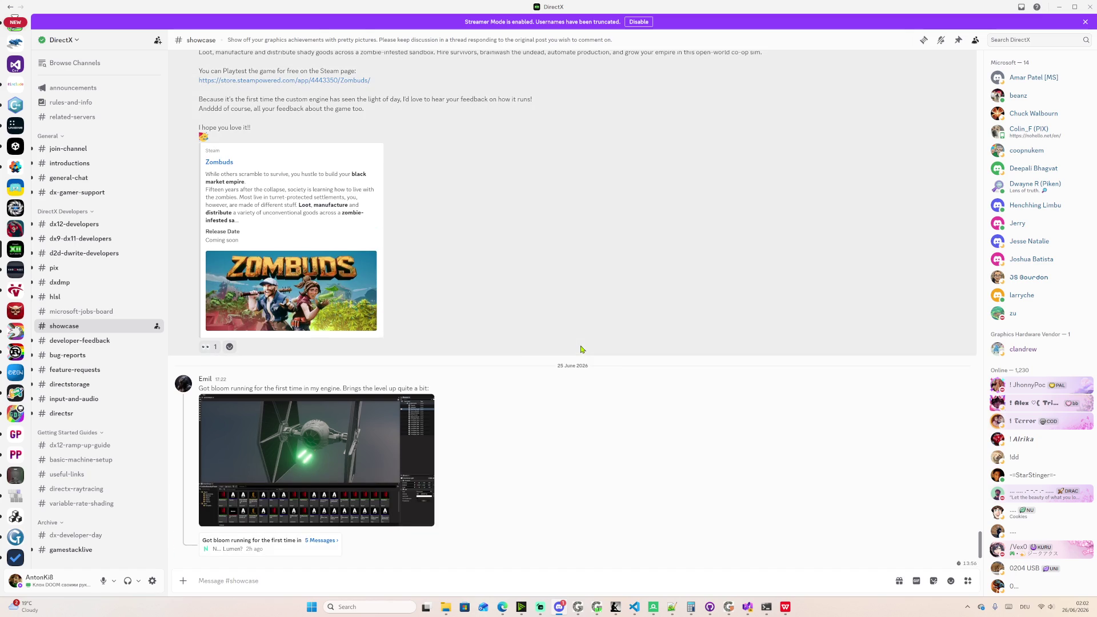
scroll(537, 352, "up", 15)
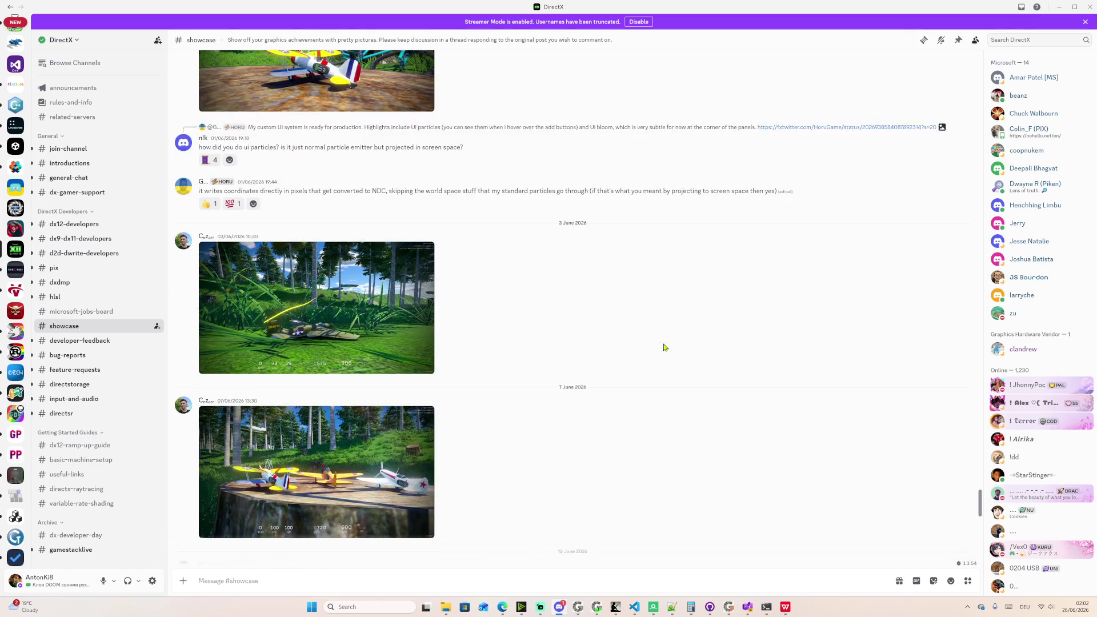
scroll(701, 353, "up", 10)
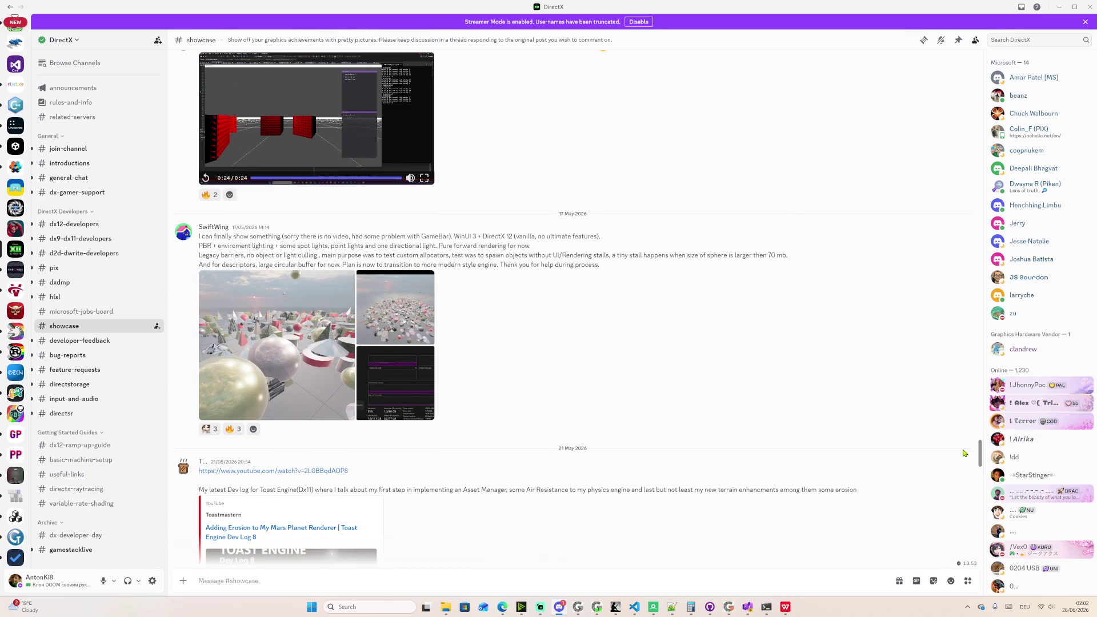
Step: Scroll through older showcase posts, then switch to the Vulkan API server
left_click_drag(982, 456, 958, 231)
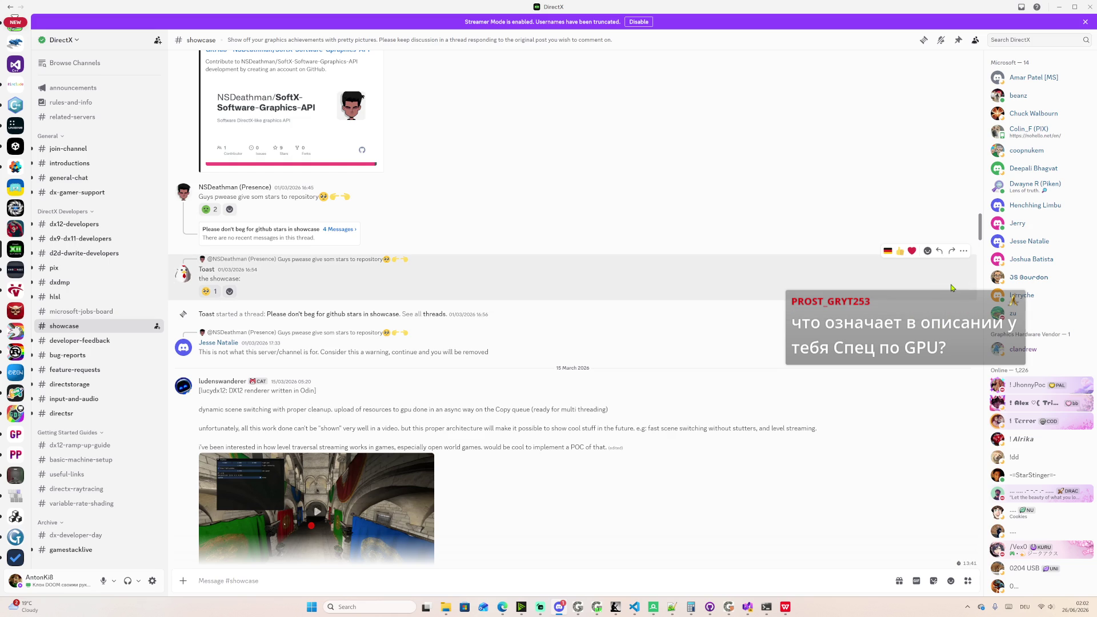
left_click_drag(980, 232, 978, 204)
mouse_move(979, 193)
left_mouse_down()
mouse_move(977, 173)
mouse_move(980, 204)
left_mouse_up()
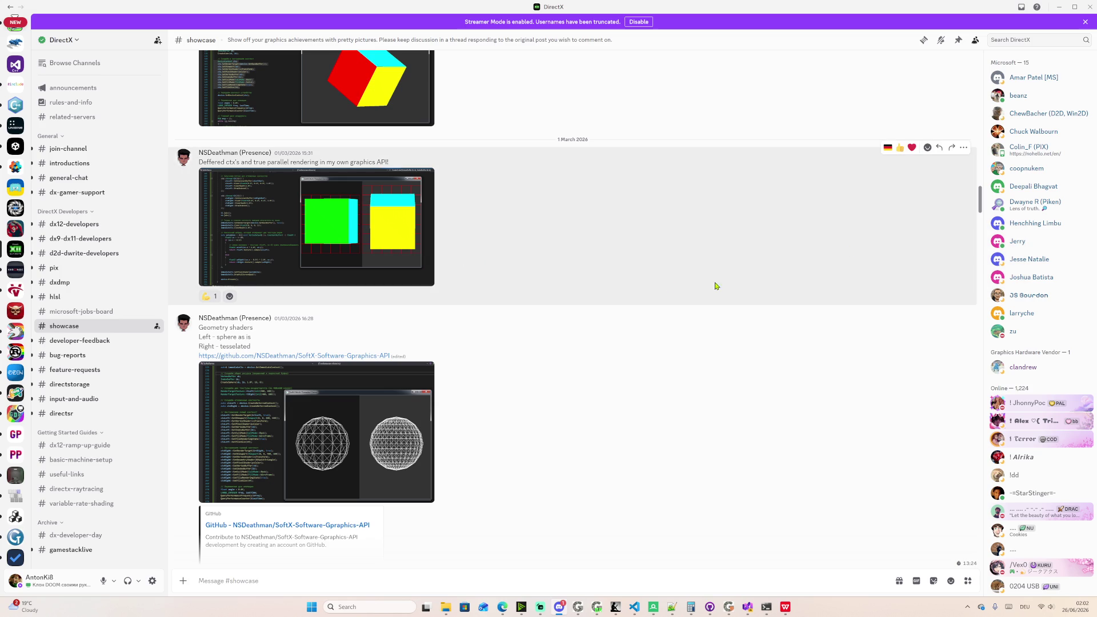
scroll(661, 281, "down", 3)
scroll(661, 280, "down", 2)
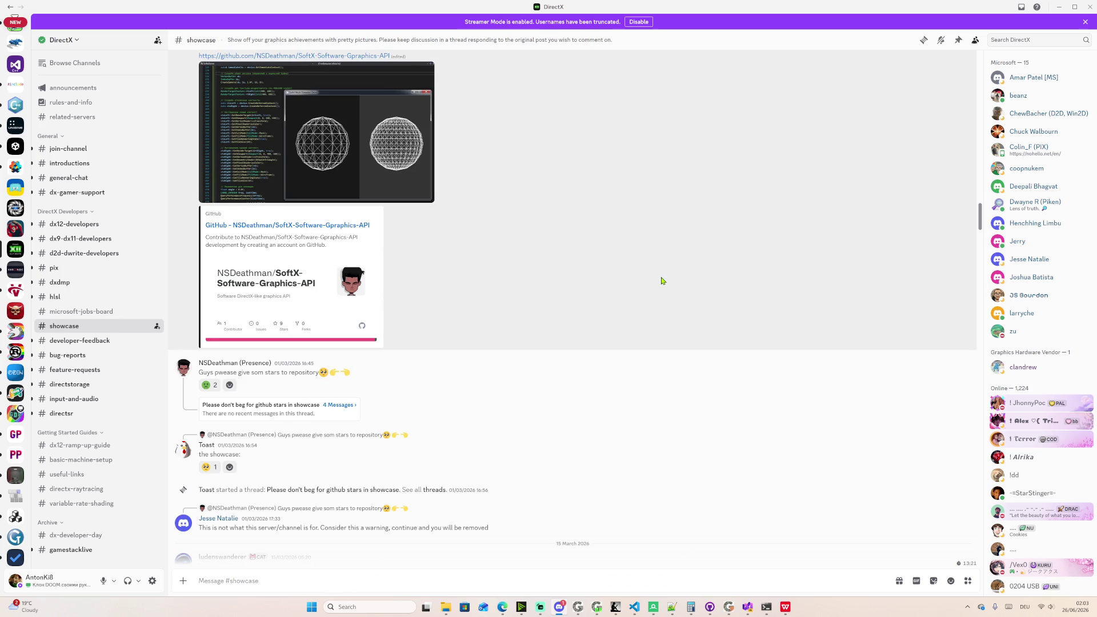
scroll(660, 281, "down", 2)
scroll(661, 281, "down", 3)
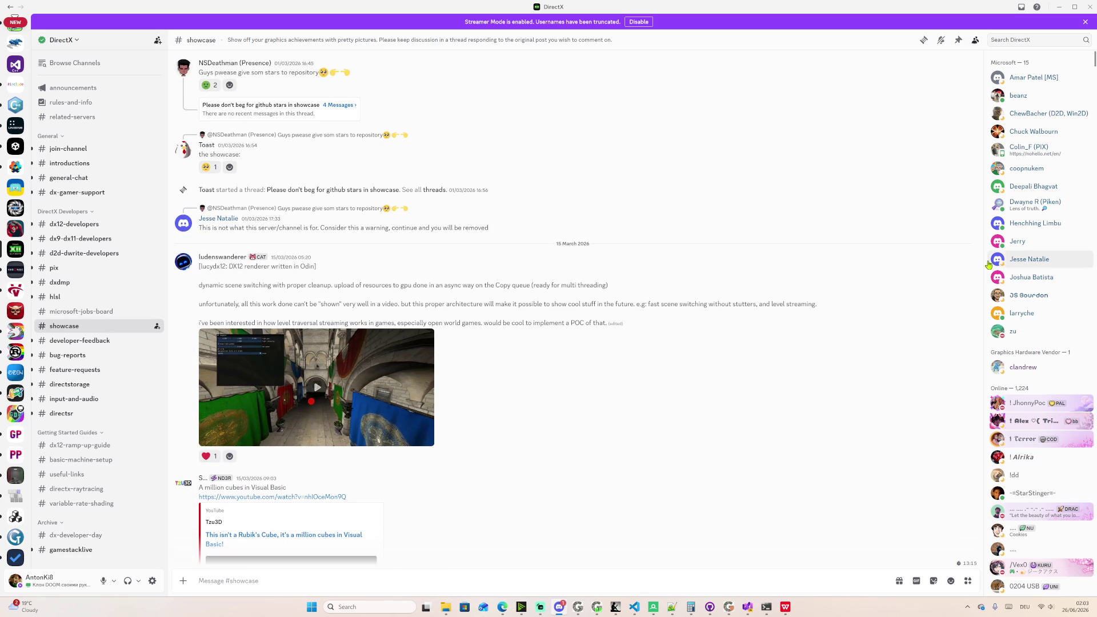
left_click_drag(982, 247, 981, 301)
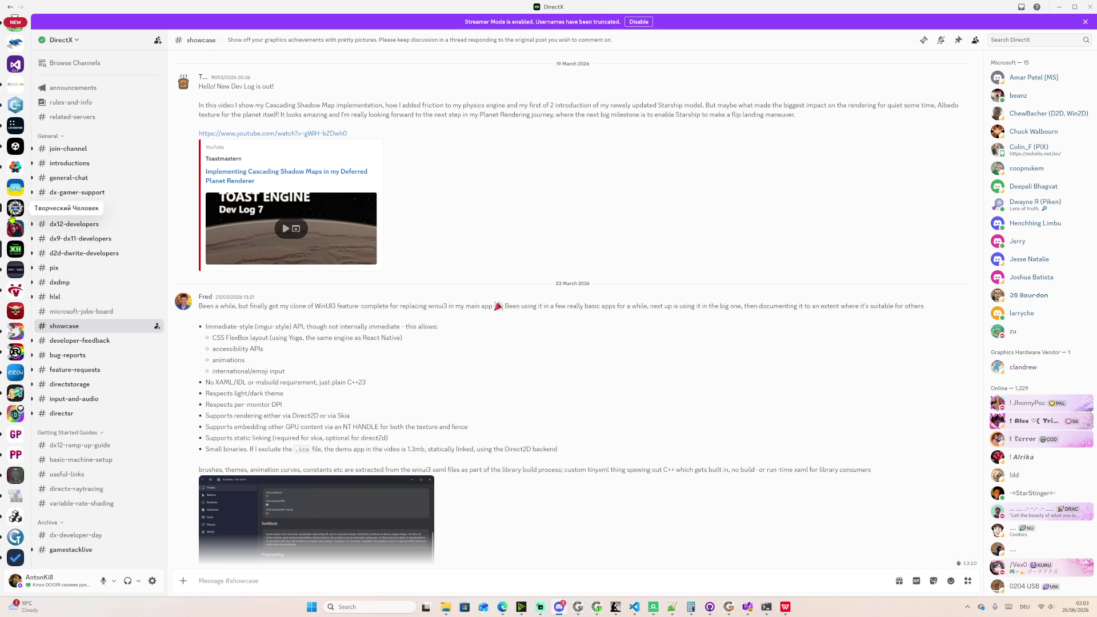
left_click(16, 293)
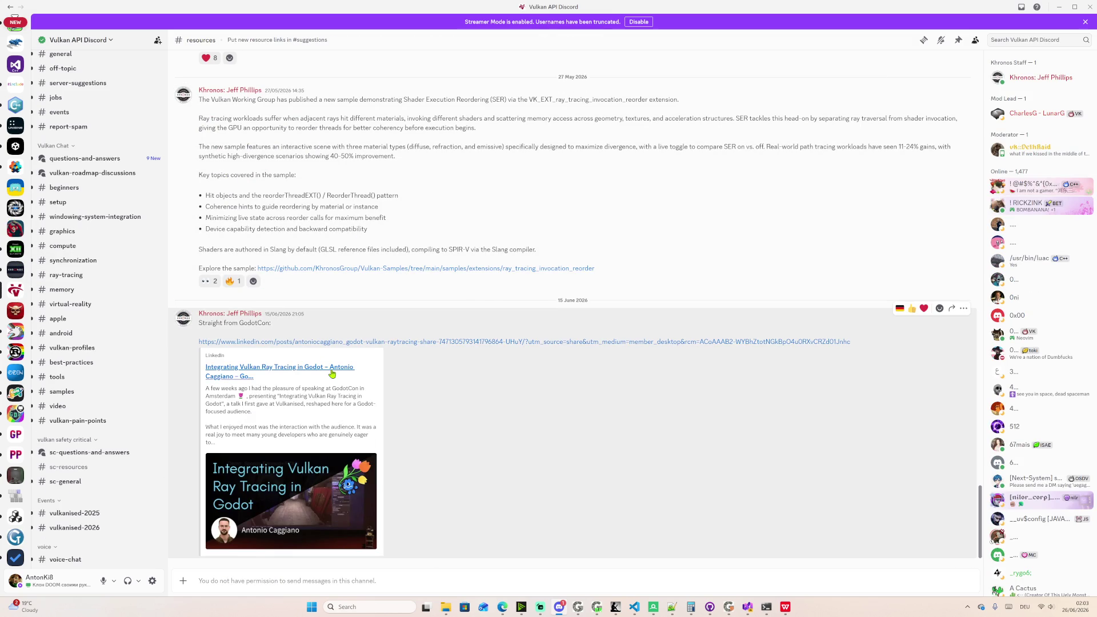
Step: Locate #showcase in the Vulkan API channel list and open it, landing on the 25 June video-mixer post
scroll(97, 252, "down", 5)
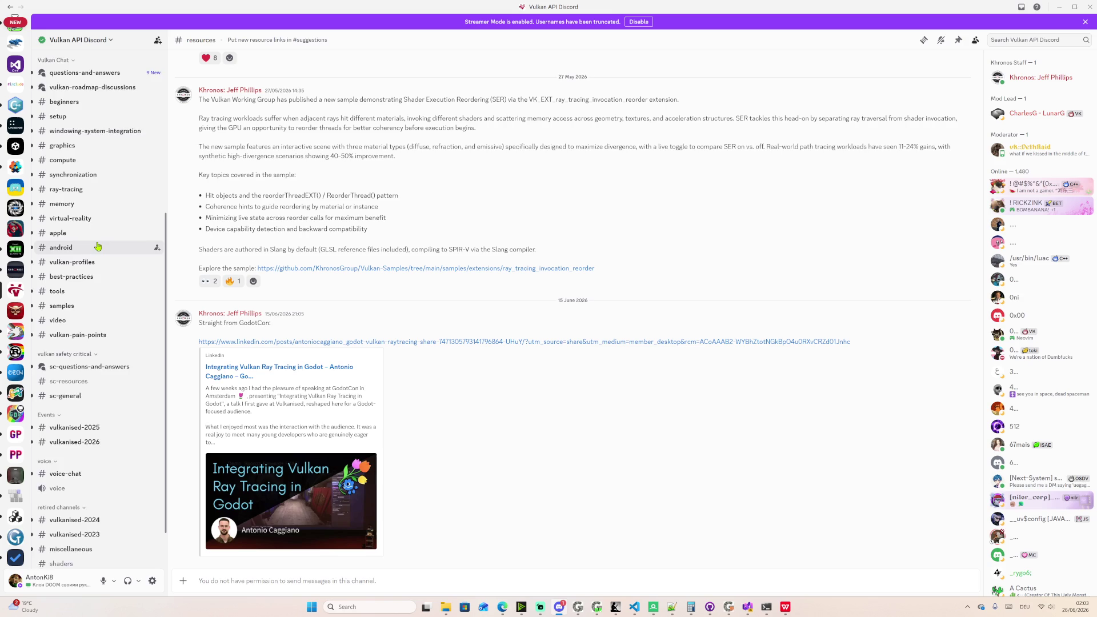
scroll(98, 354, "up", 5)
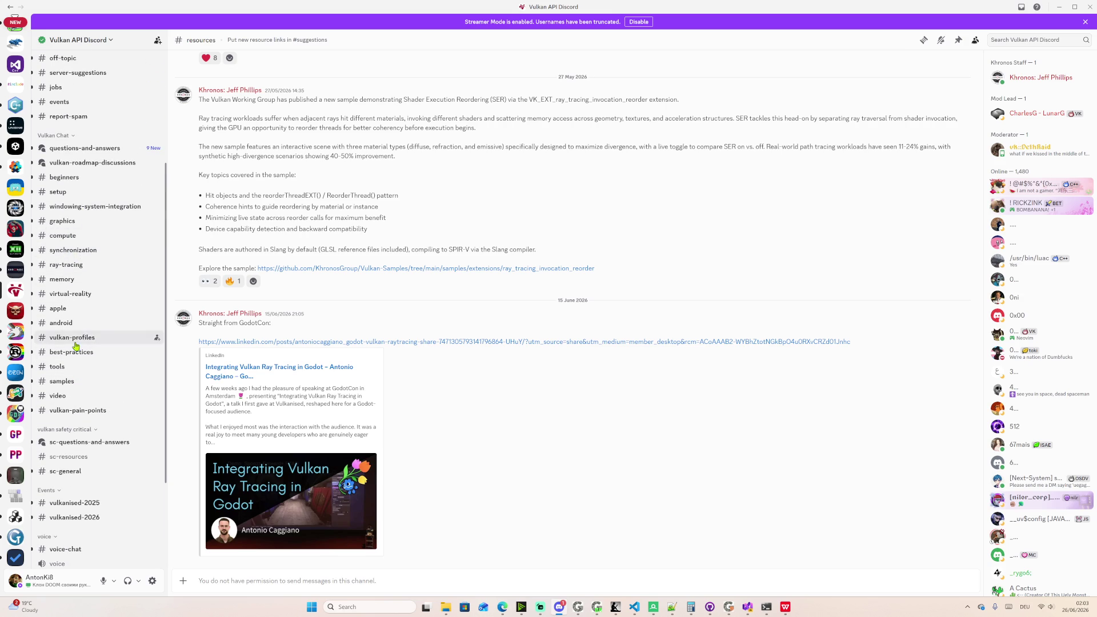
scroll(80, 309, "up", 6)
left_click(71, 187)
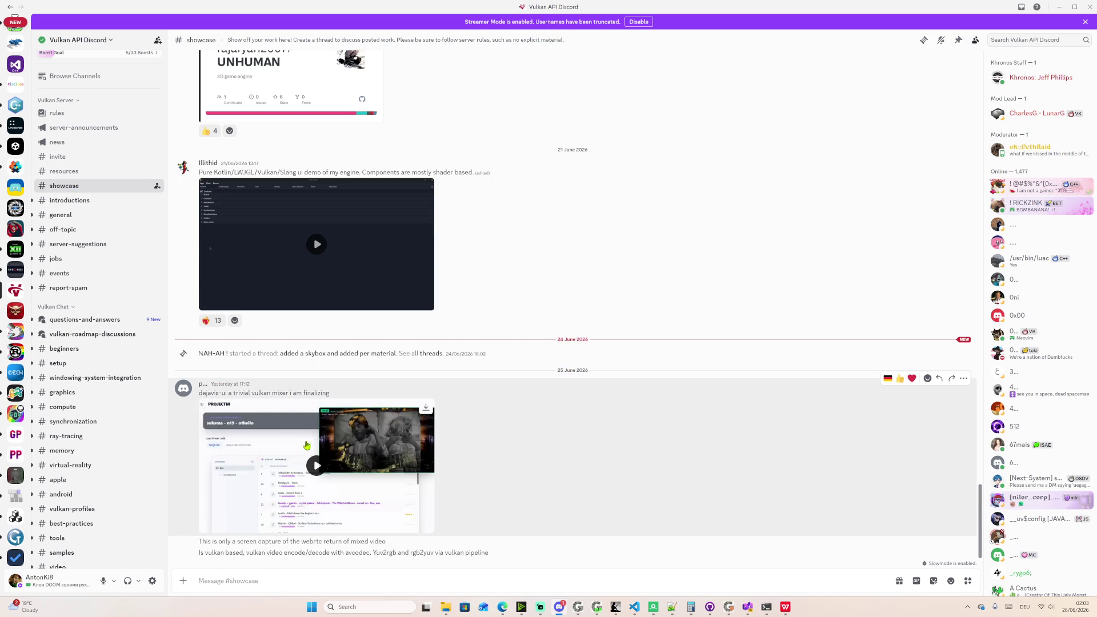
Step: Play the Vulkan mixer video, skip ahead through it, then pause it
left_click(309, 465)
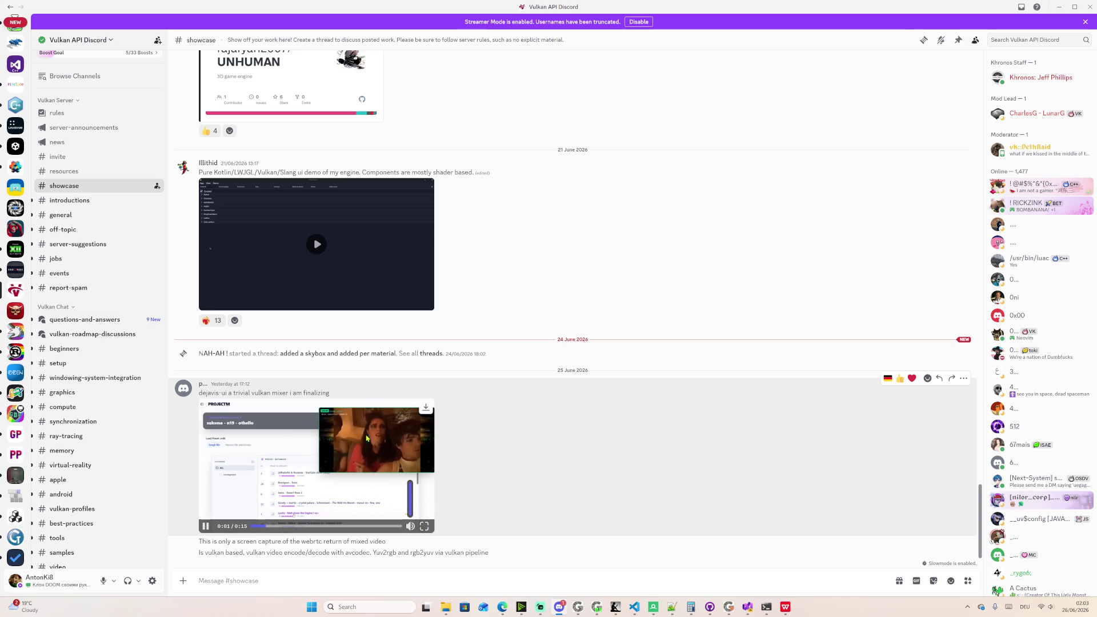
left_click(318, 524)
left_click(349, 524)
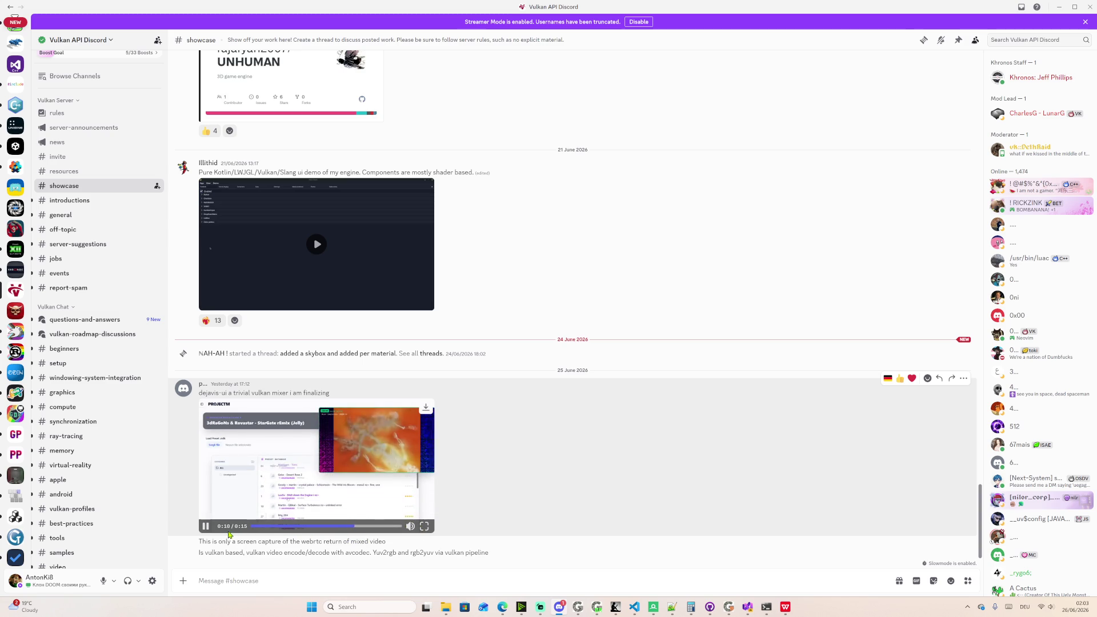
left_click(206, 527)
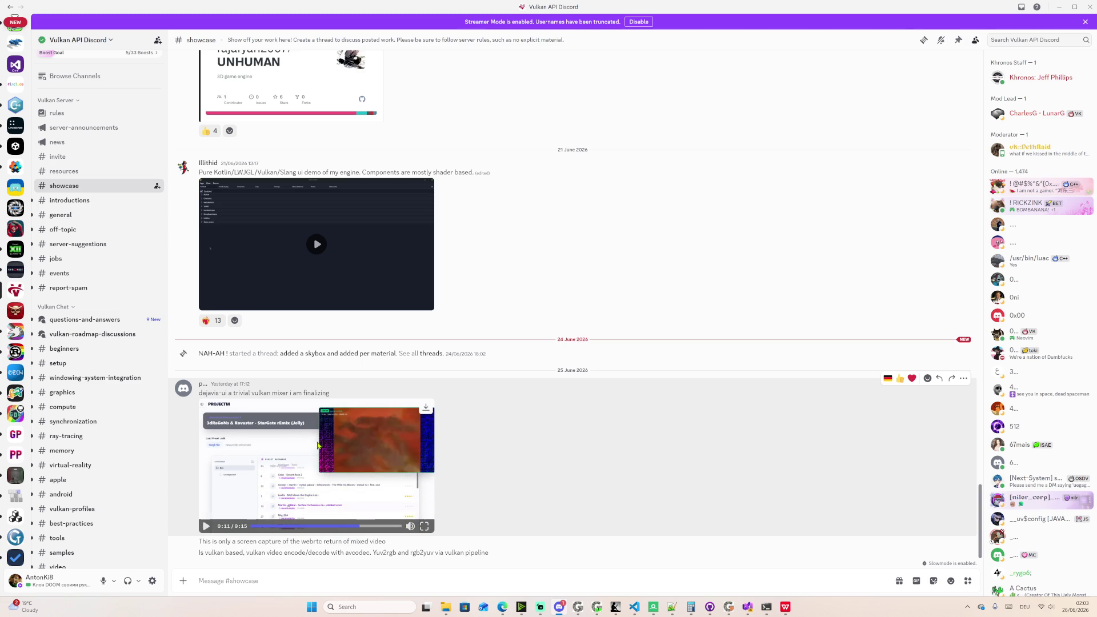
Step: Play the Kotlin UI demo from about 0:19 in full screen, then exit full screen
scroll(317, 411, "up", 3)
left_click(317, 371)
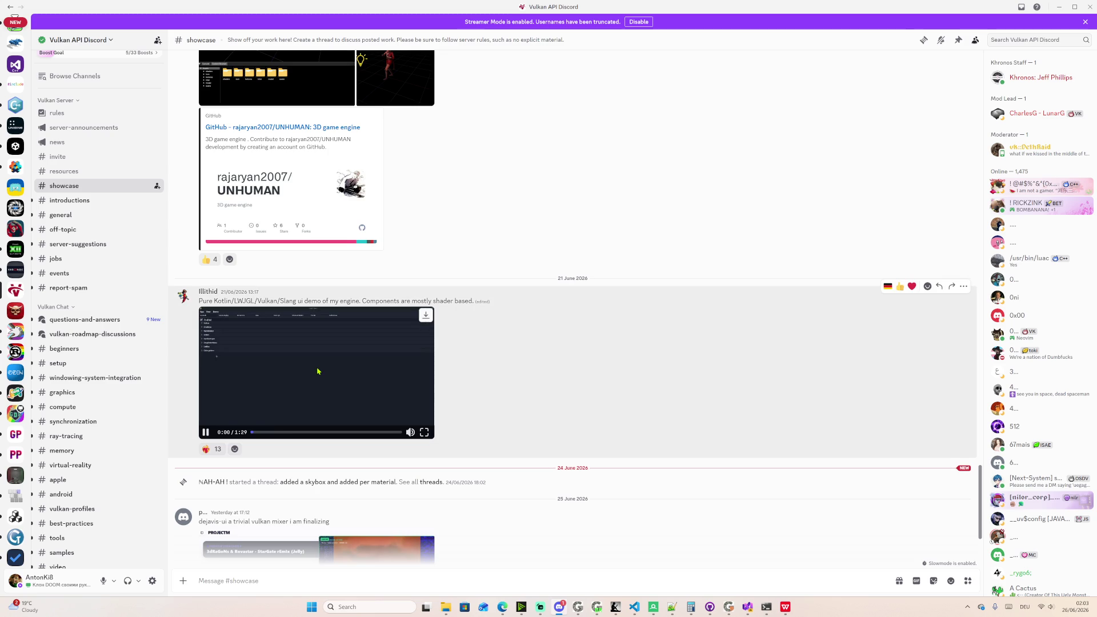
left_click(265, 432)
left_click(281, 433)
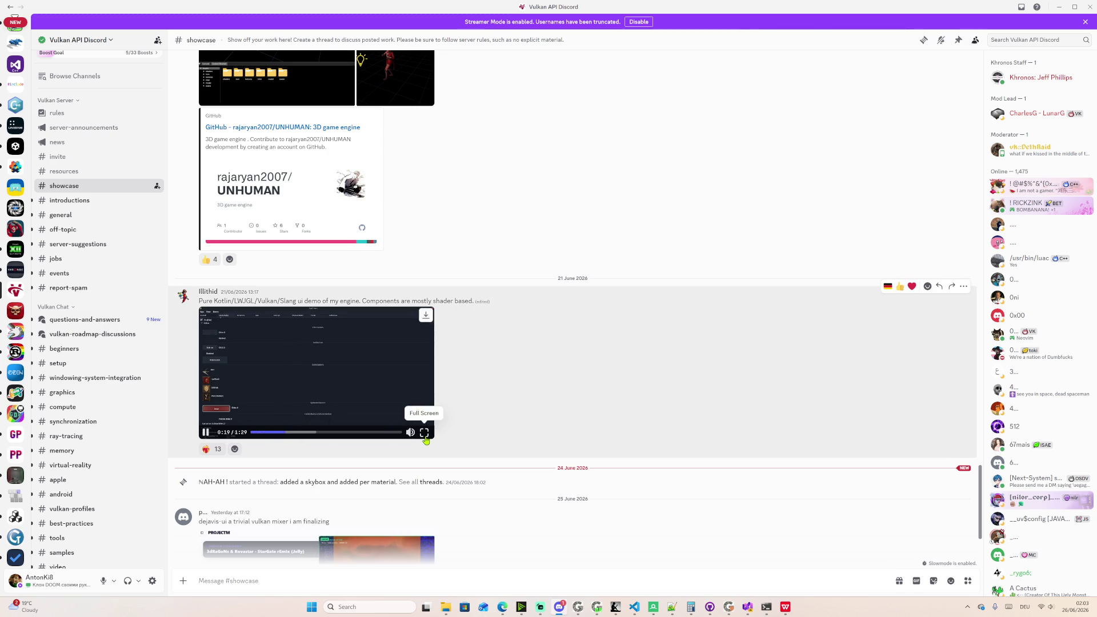
left_click(424, 434)
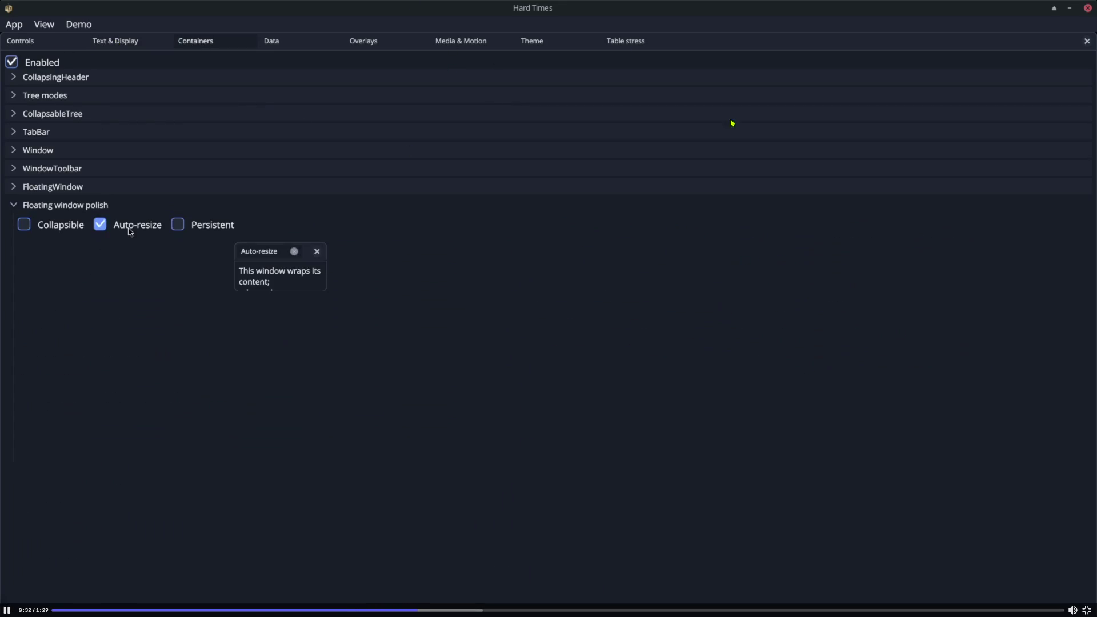
left_click(1086, 610)
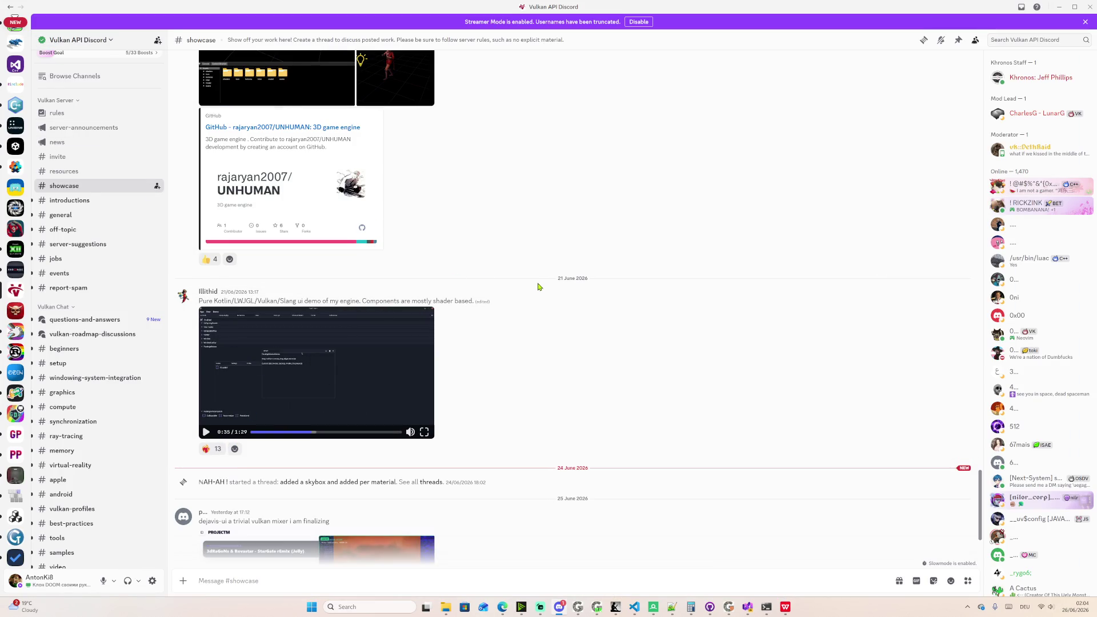
Step: Enlarge the engine editor screenshot and flip between it and the green Sponza image
scroll(525, 286, "up", 3)
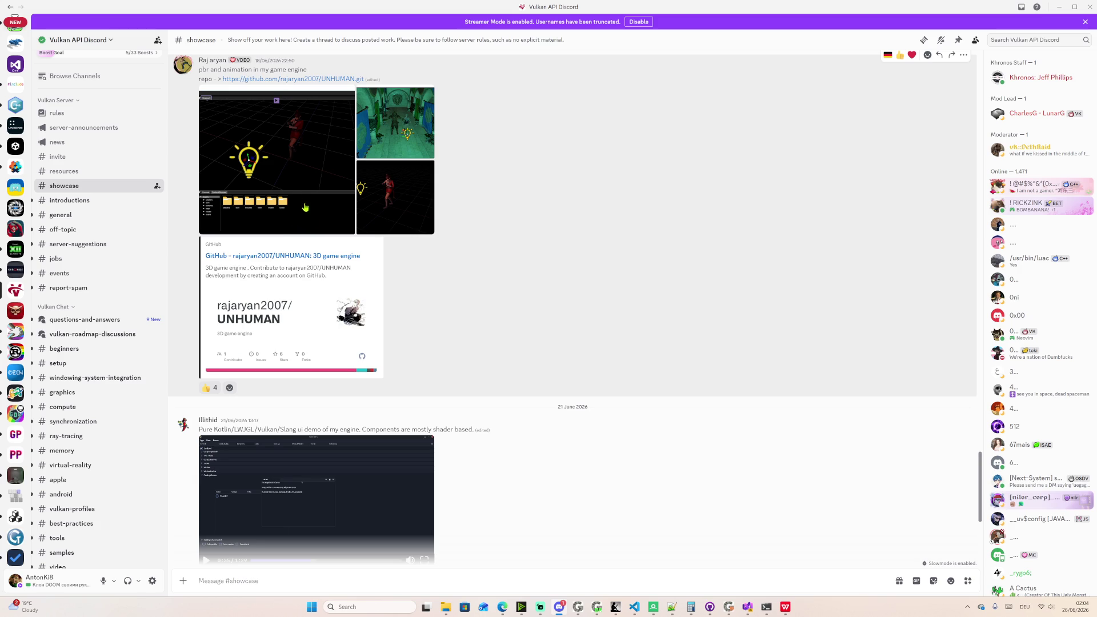
left_click(259, 193)
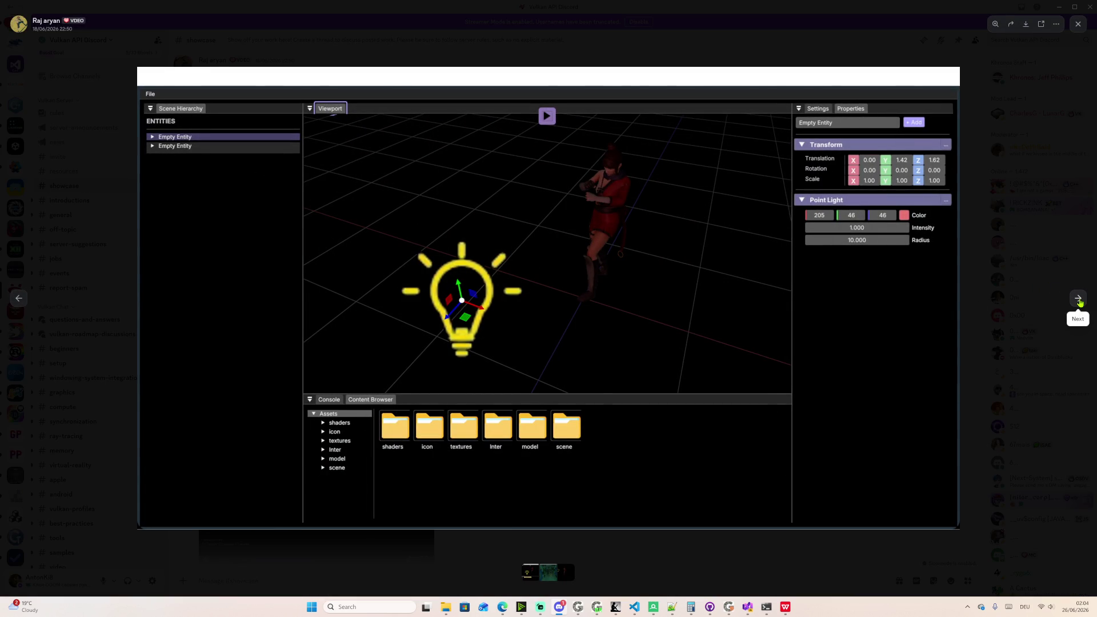
left_click(1079, 300)
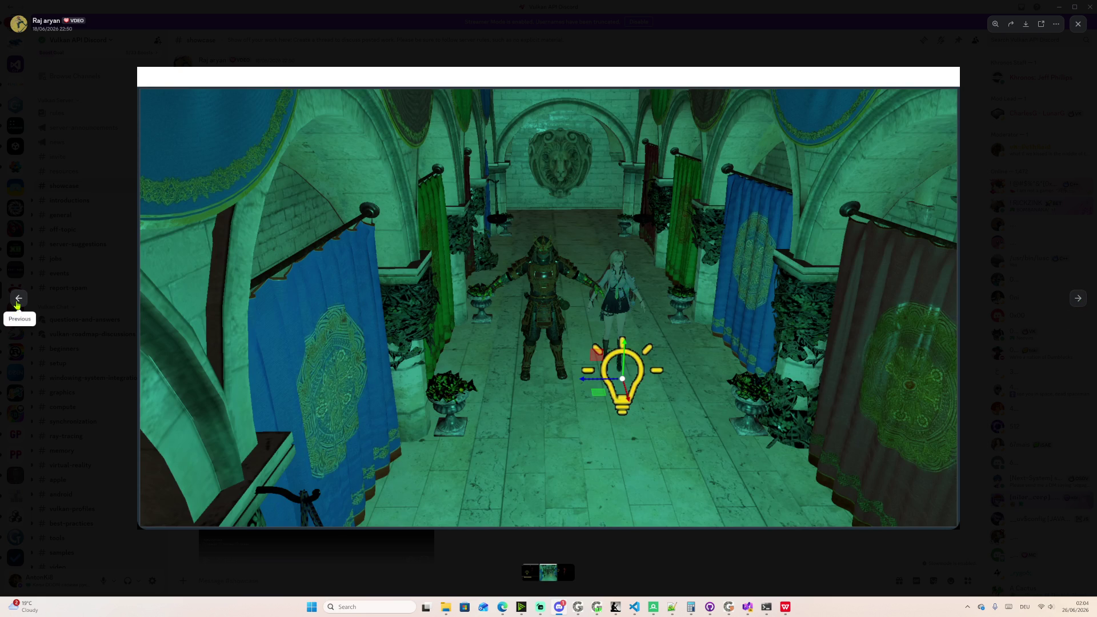
left_click(18, 301)
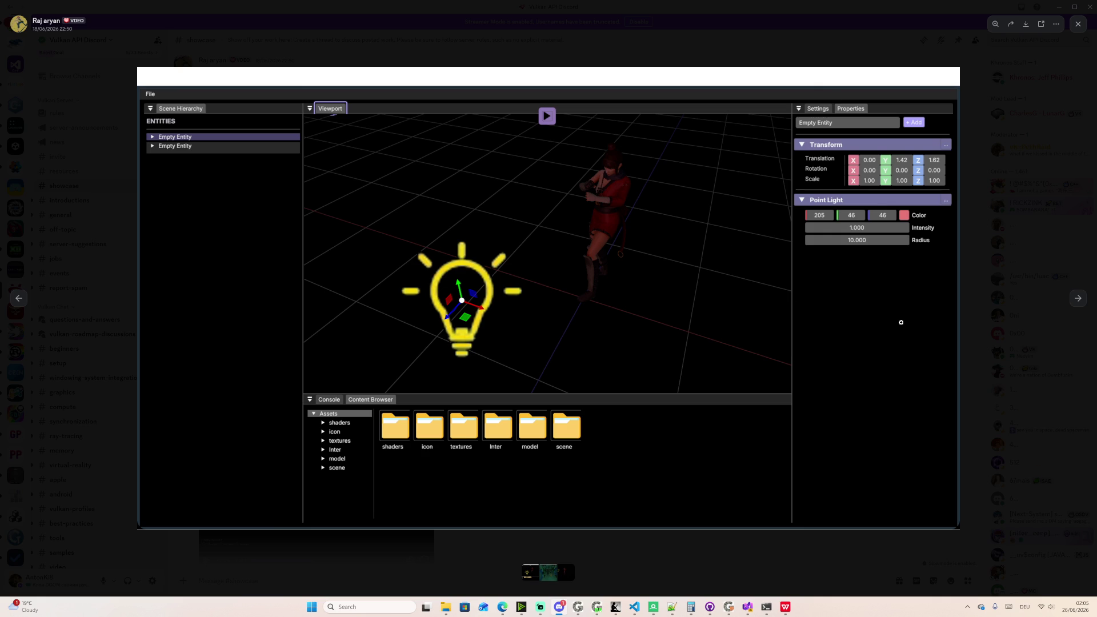
Step: Page from the green engine screenshot to the next one in the post, then close the viewer
left_click(1026, 212)
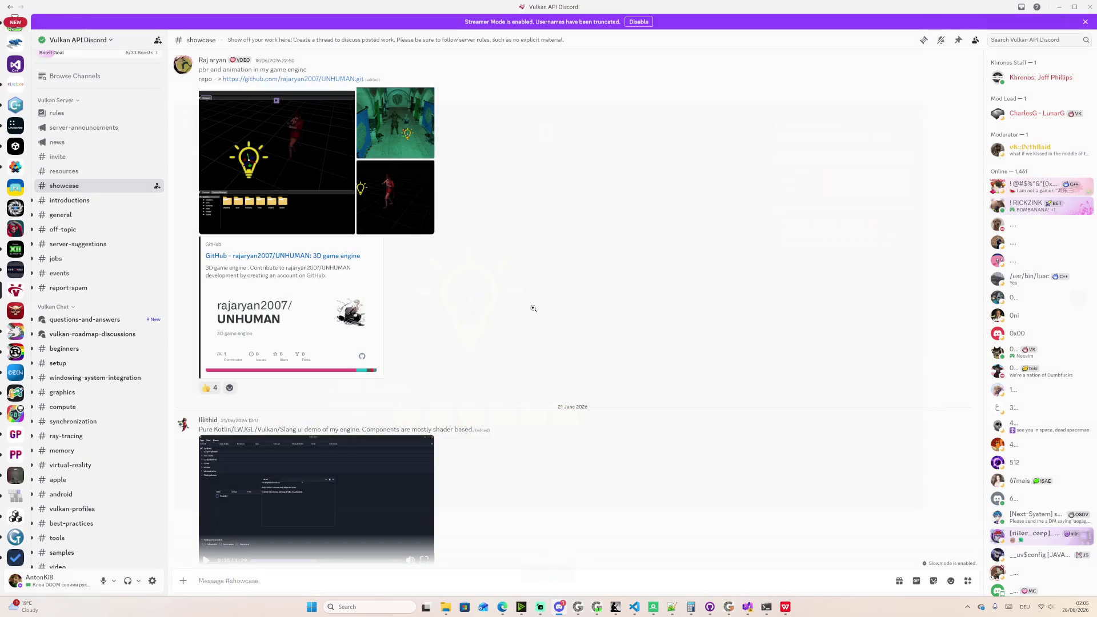
left_click(372, 139)
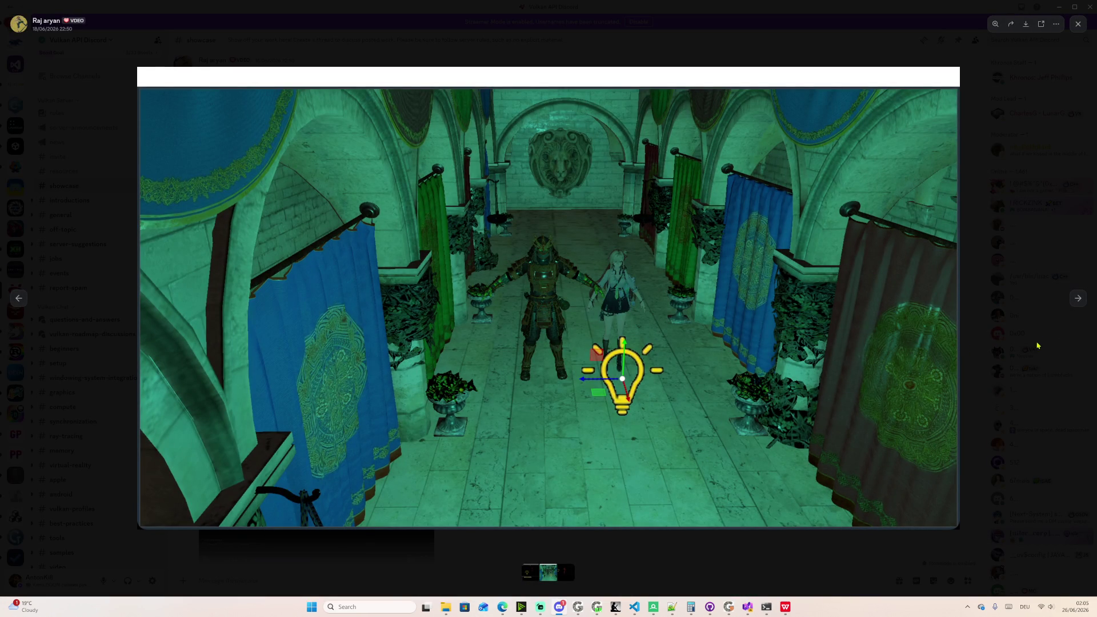
left_click(1077, 297)
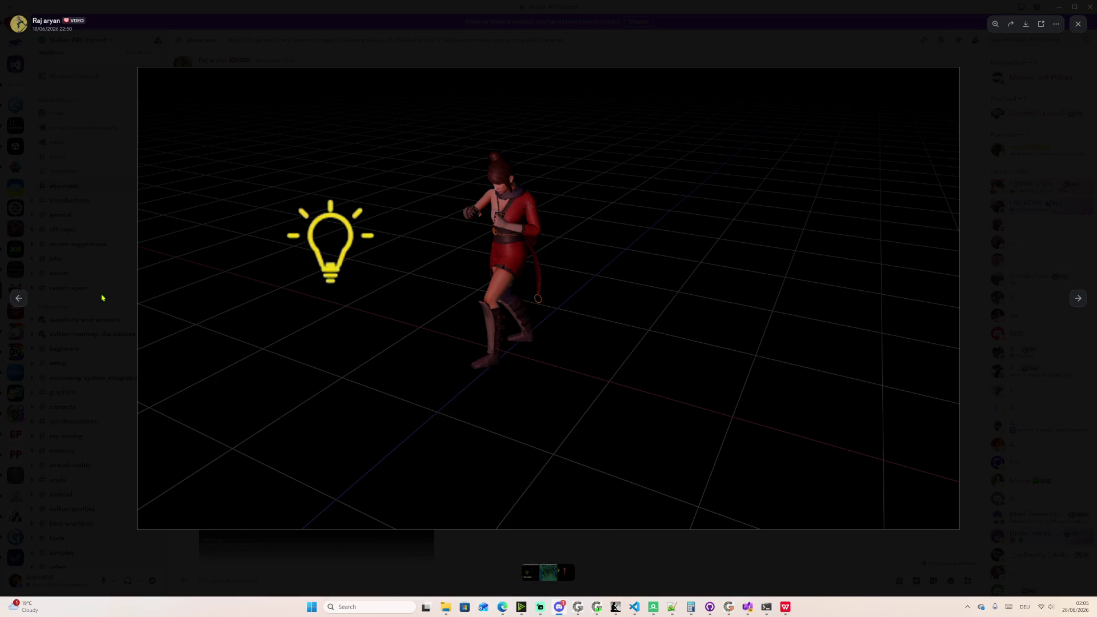
left_click(37, 301)
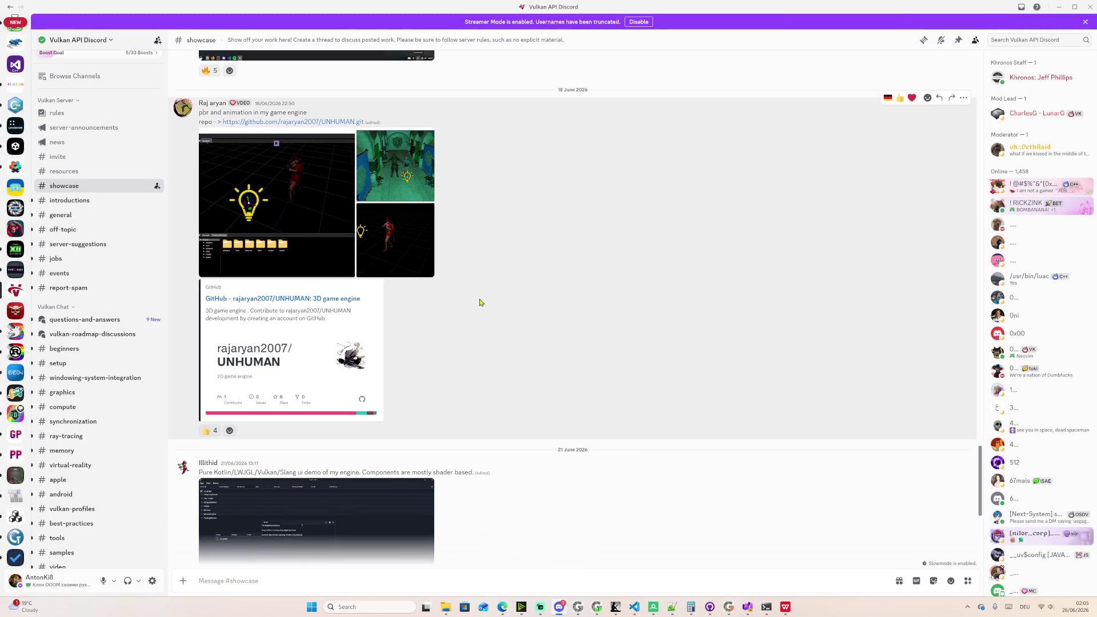
Step: View the chrome-sphere skybox render and then the stone-arcade render enlarged
scroll(481, 300, "up", 5)
left_click(309, 278)
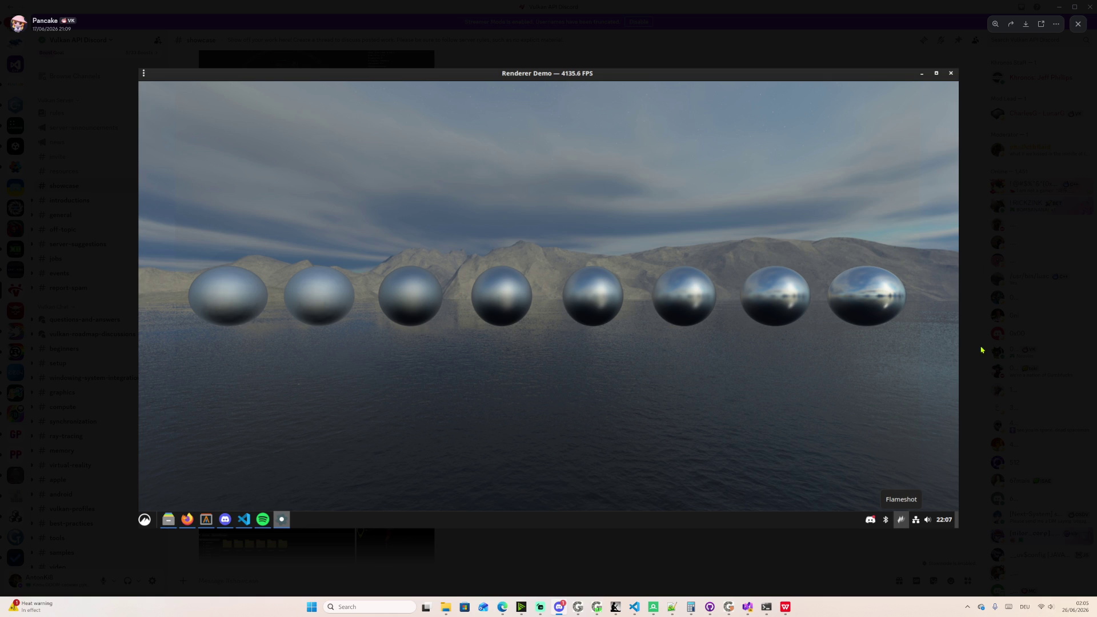
left_click(998, 229)
scroll(544, 318, "up", 3)
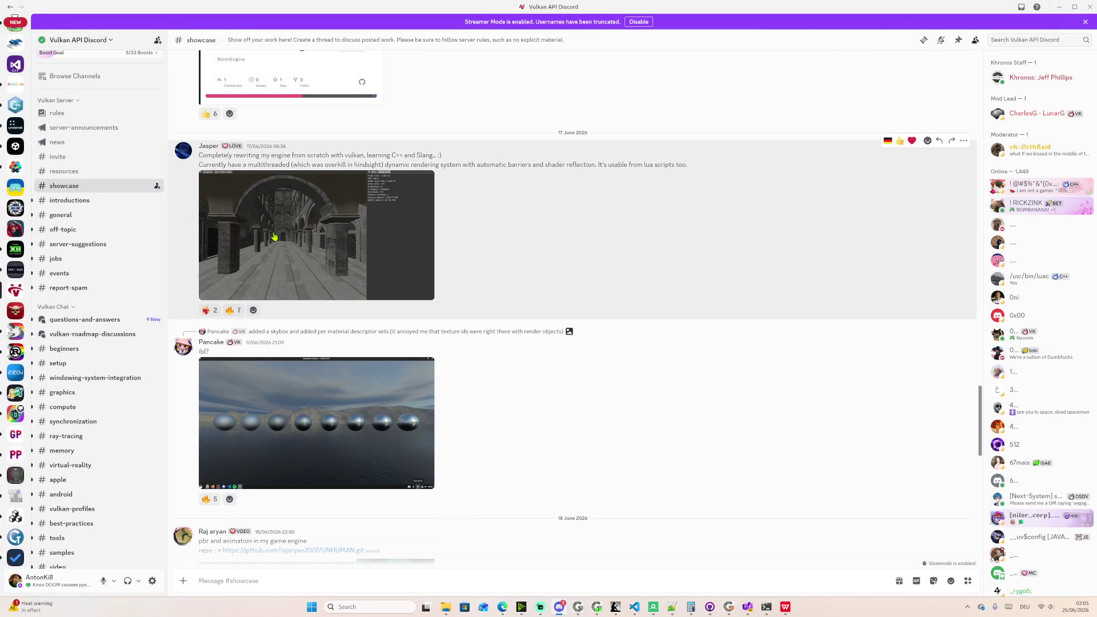
left_click(274, 237)
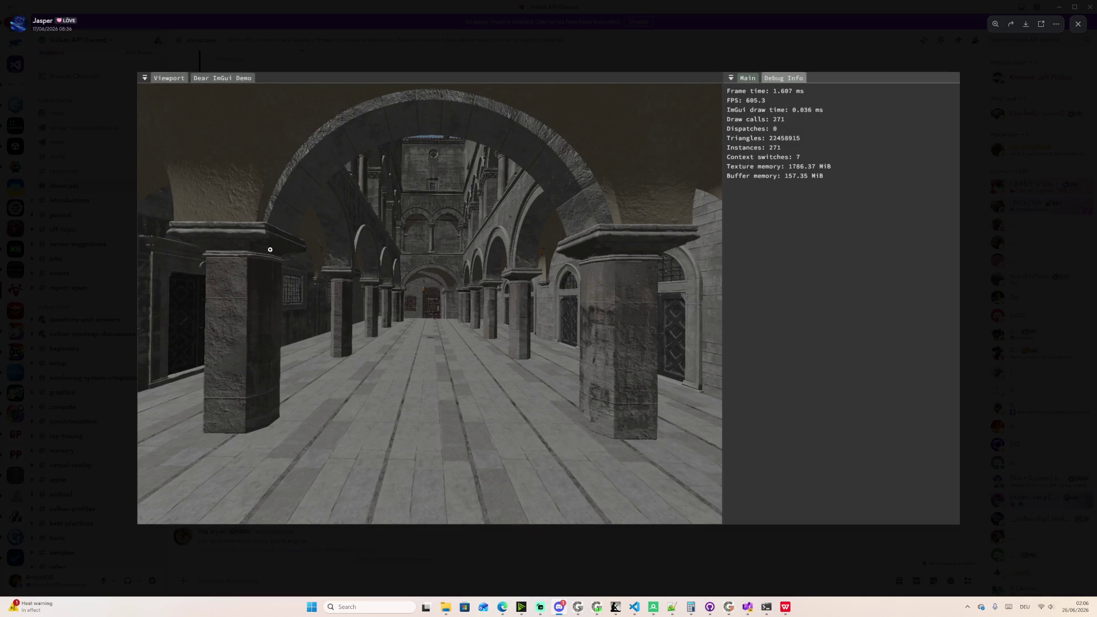
left_click(115, 200)
Step: Enlarge the chrome-sphere and stone-arcade renders a second time, closing each
left_click(351, 411)
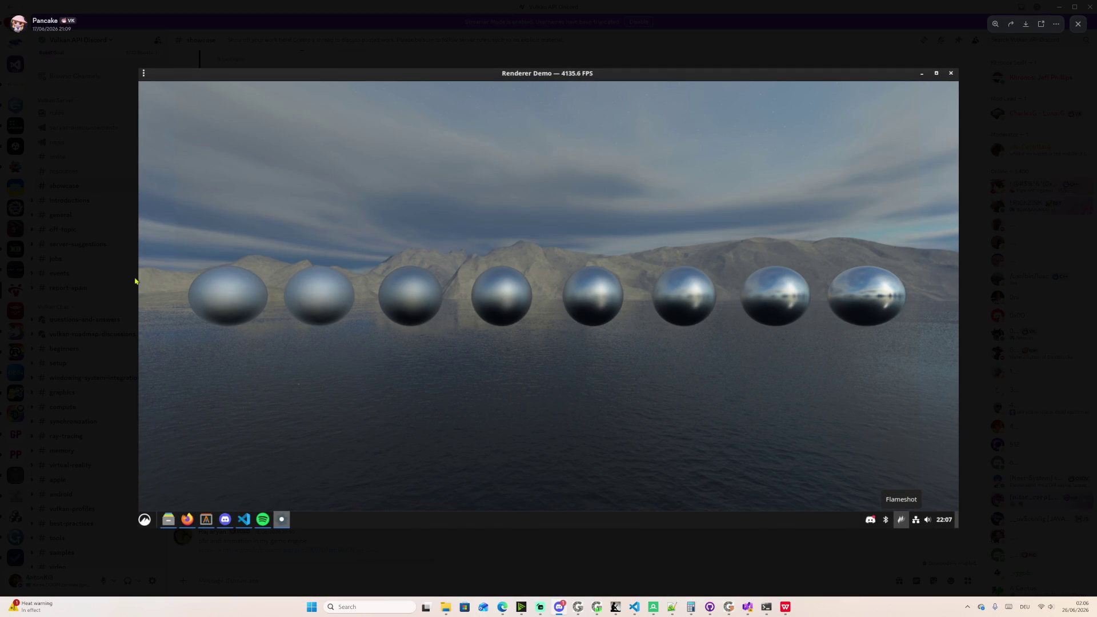
left_click(115, 281)
left_click(309, 214)
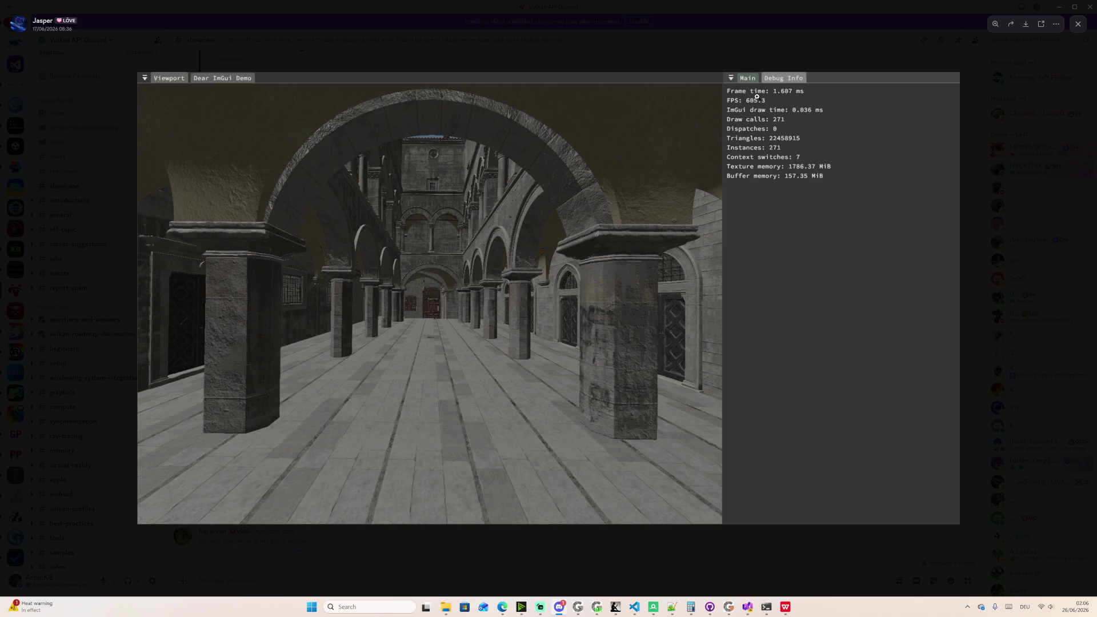
left_click(695, 67)
scroll(549, 294, "up", 5)
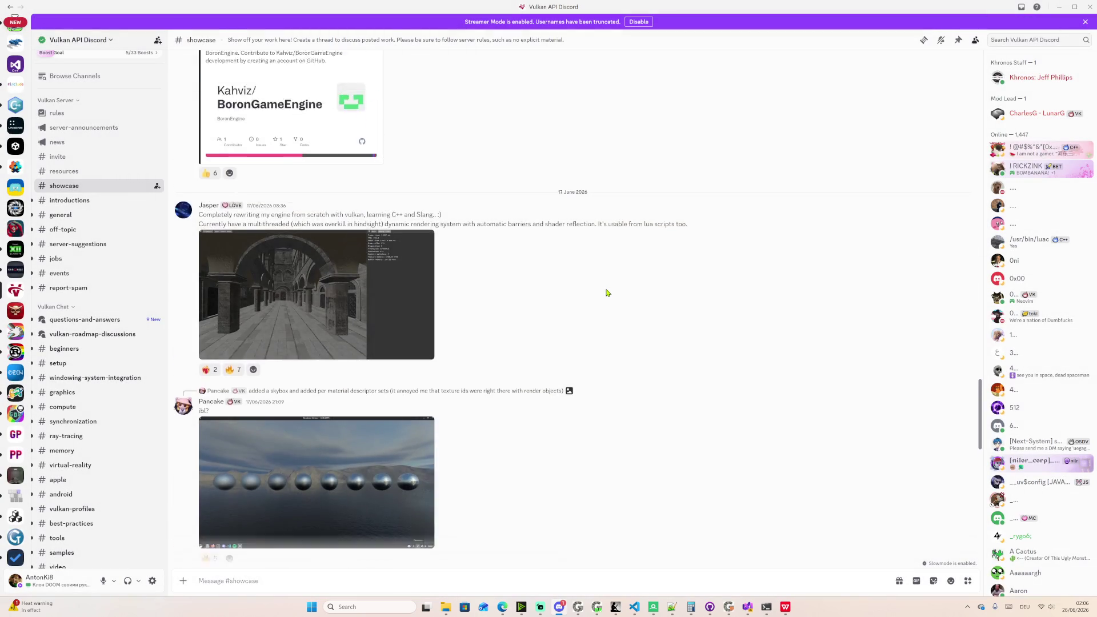
Step: View the BoronEngine editor screenshot enlarged, then move up the channel
left_click(319, 171)
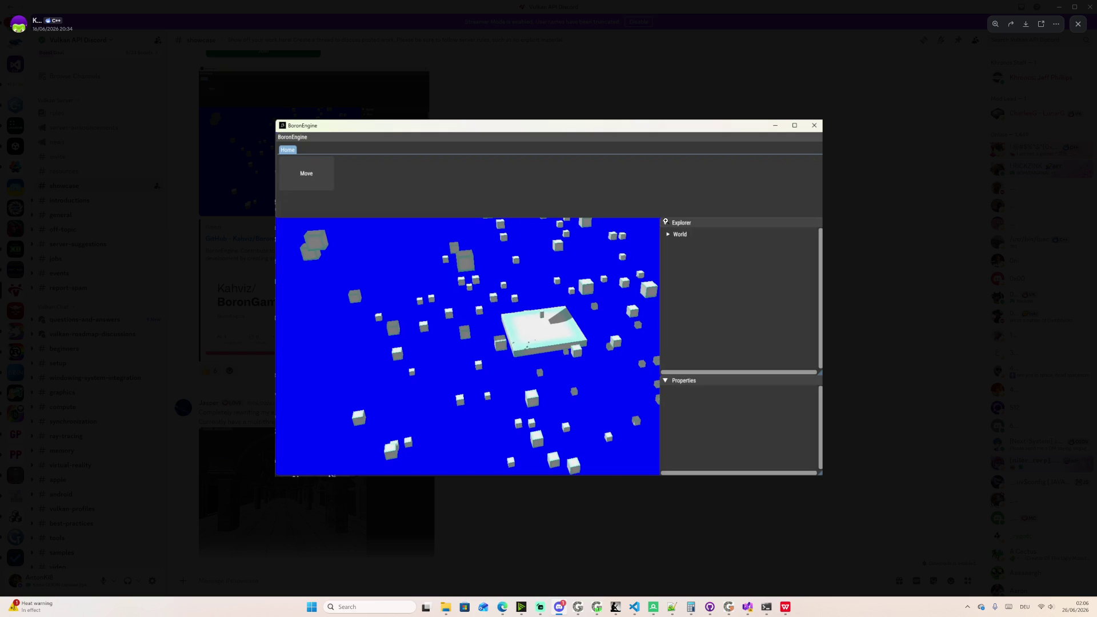
left_click(928, 278)
scroll(571, 272, "up", 5)
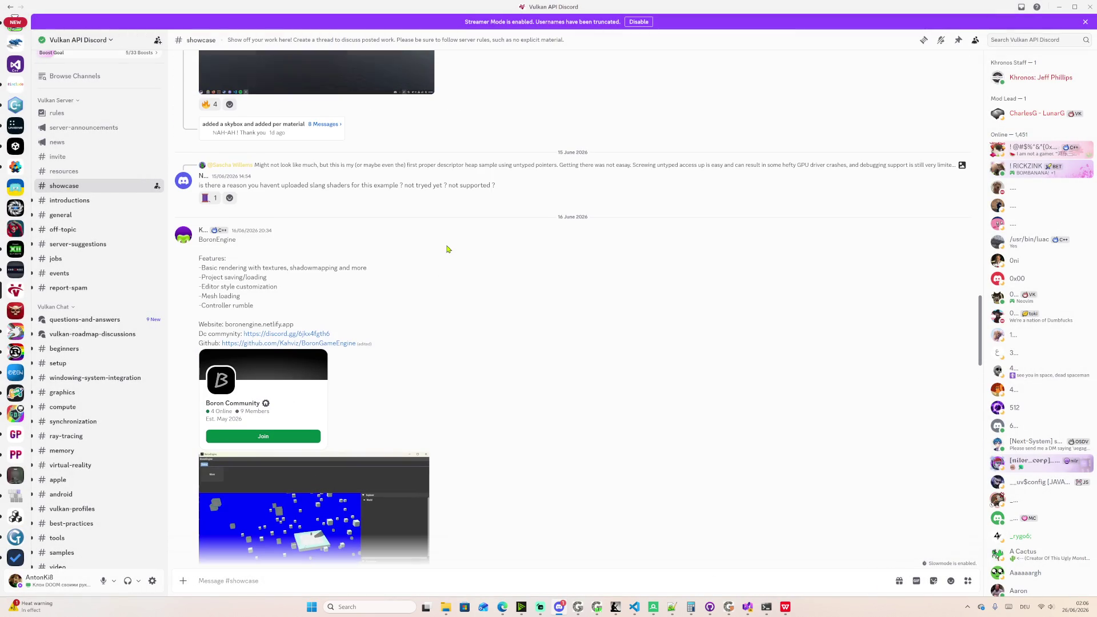
scroll(471, 285, "up", 3)
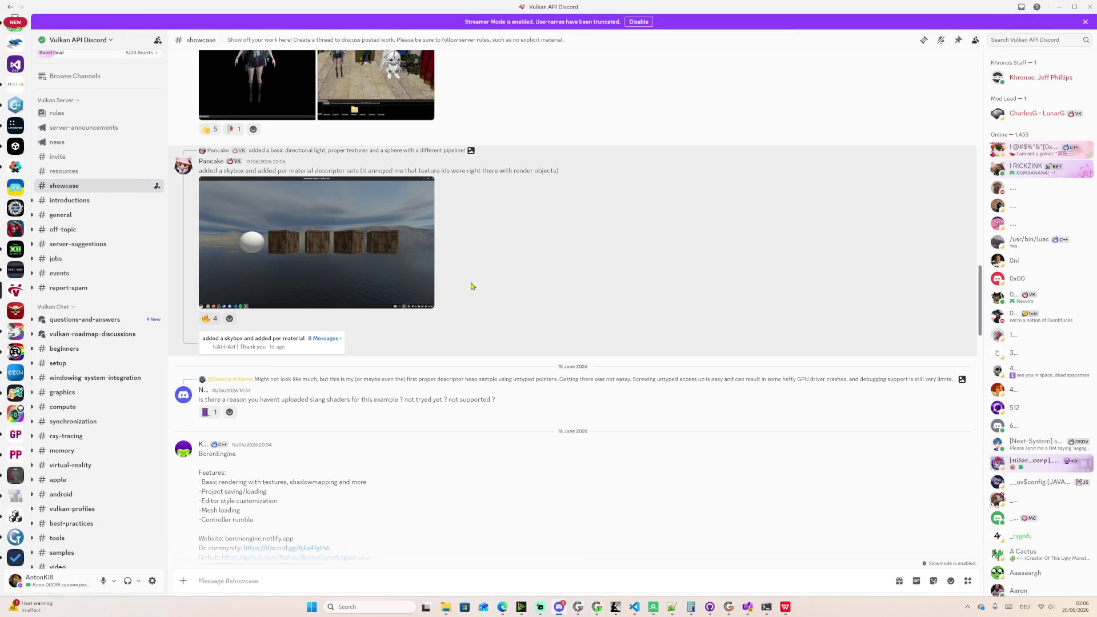
scroll(472, 285, "down", 2)
scroll(301, 294, "up", 4)
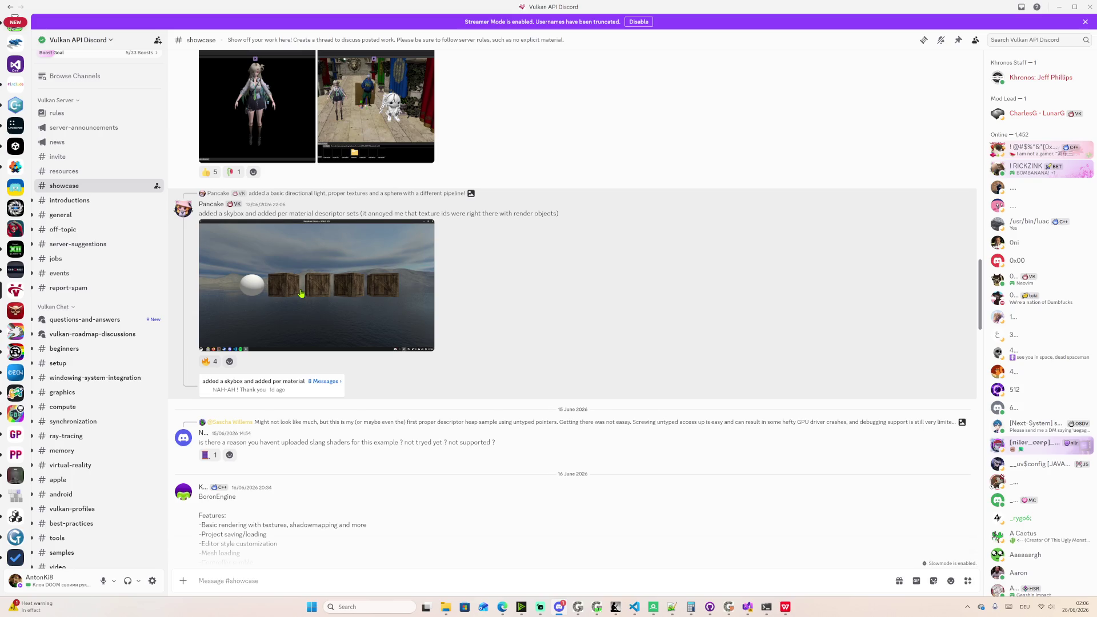
Step: Enlarge the skybox render with crates, then open the first model-loading screenshot
left_click(301, 294)
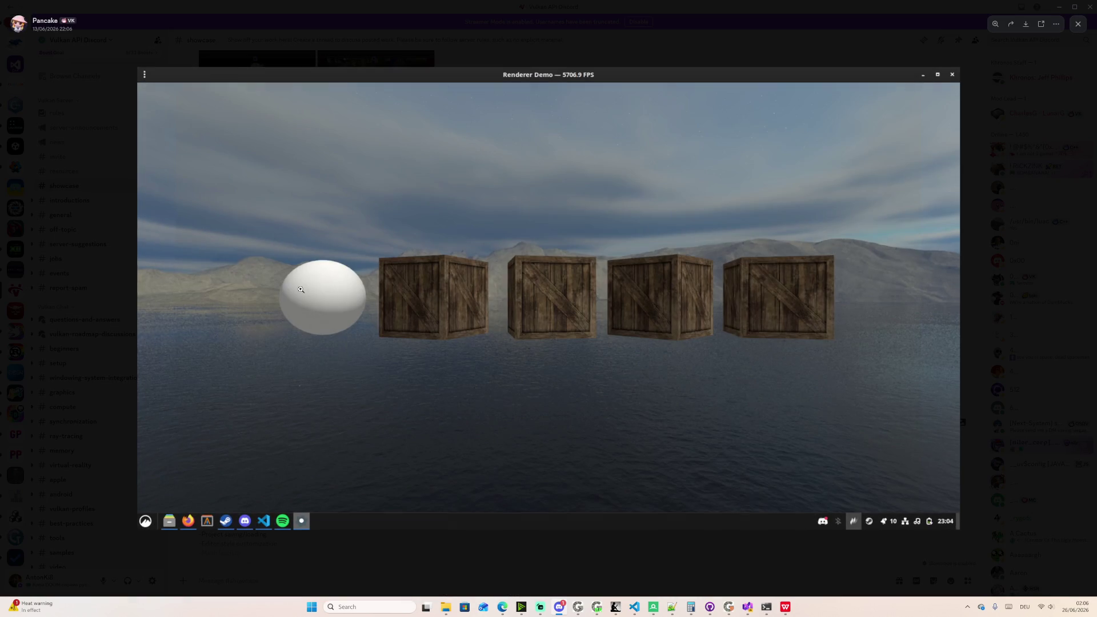
left_click(1020, 209)
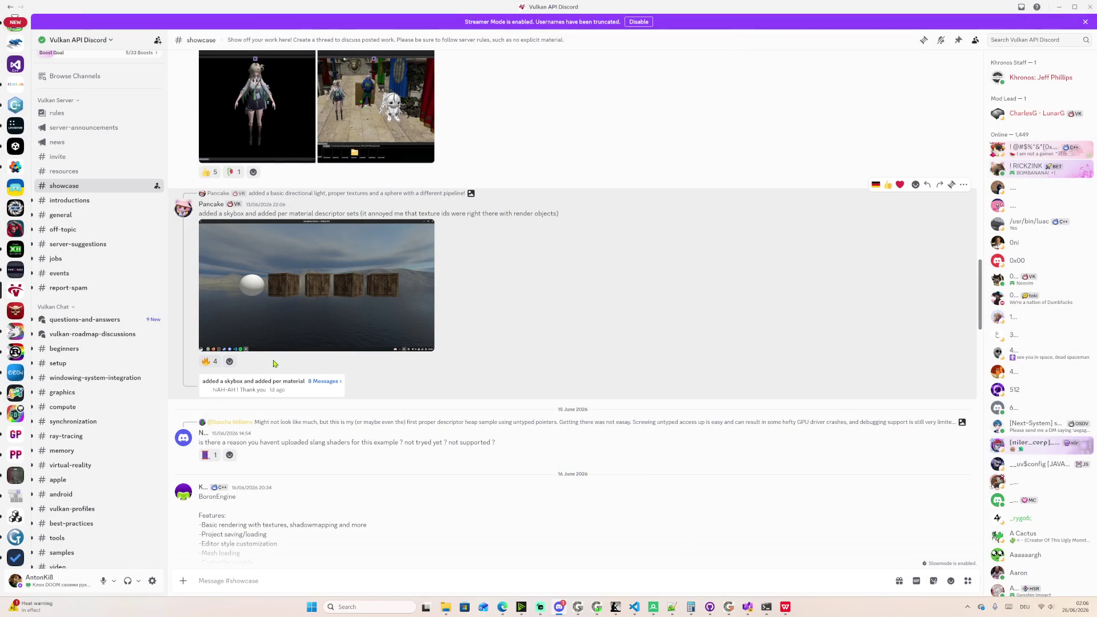
scroll(261, 325, "up", 4)
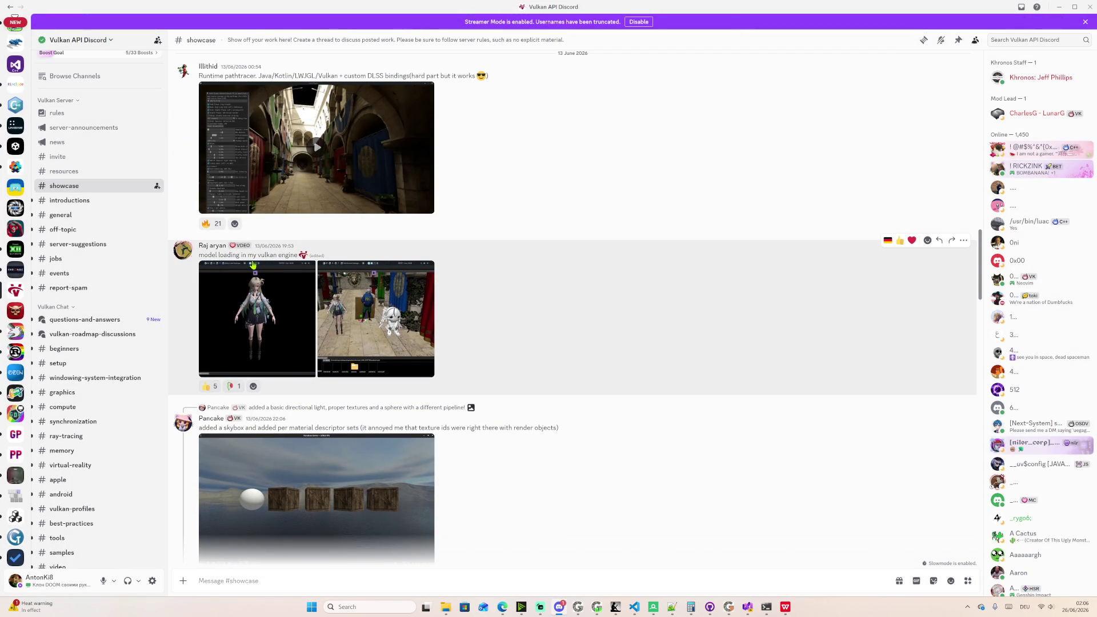
left_click(266, 286)
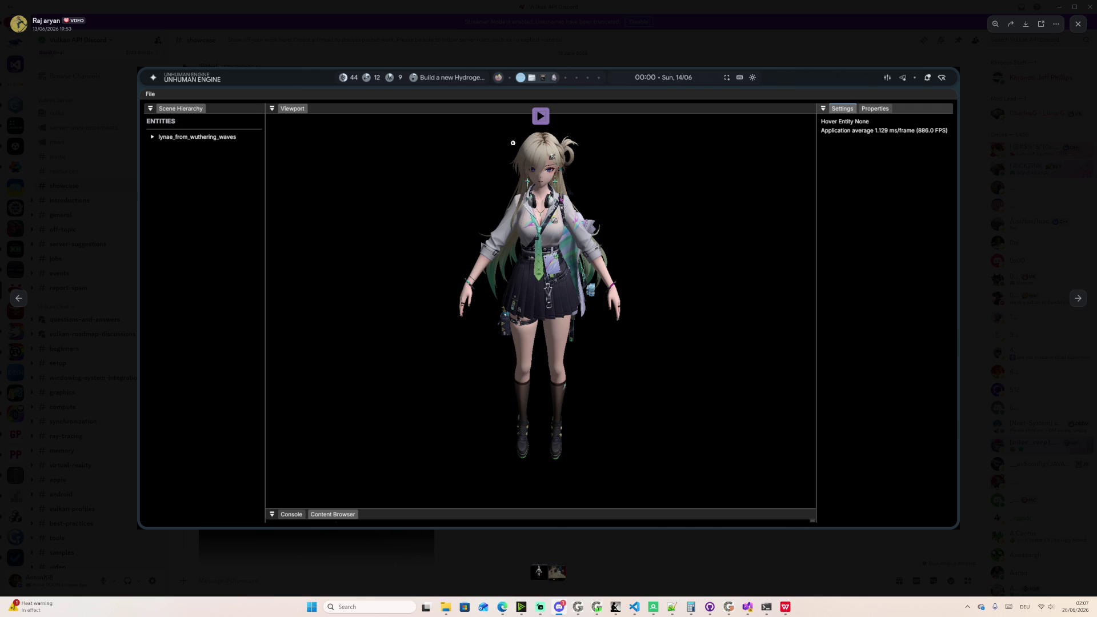
Step: See the second model-loading screenshot, then play the runtime pathtracer video full screen
left_click(1077, 298)
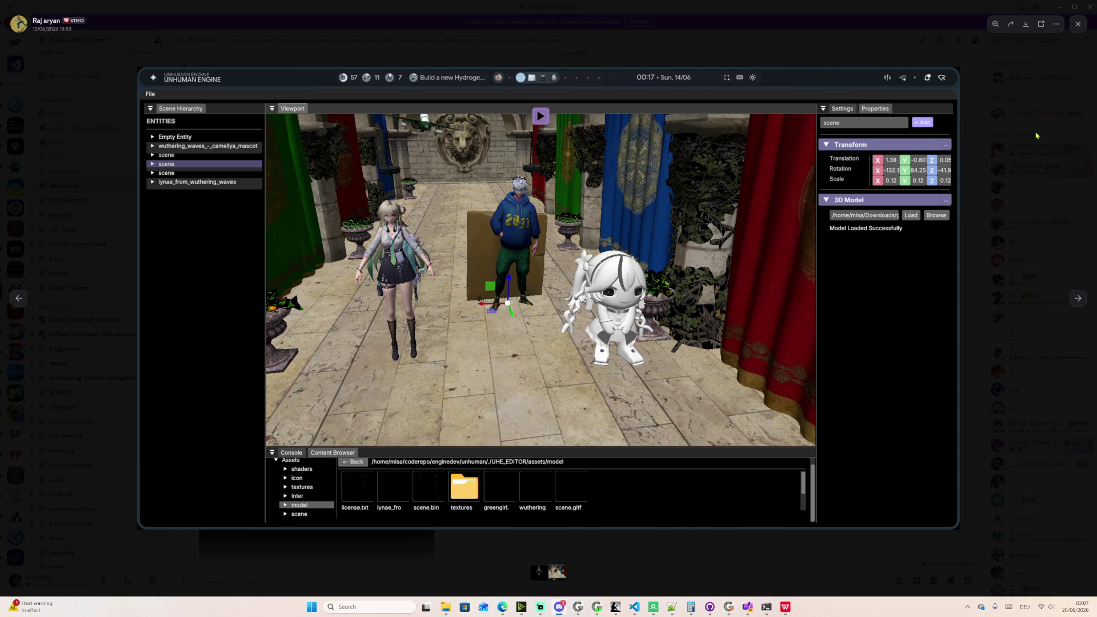
left_click(1045, 150)
scroll(527, 268, "up", 3)
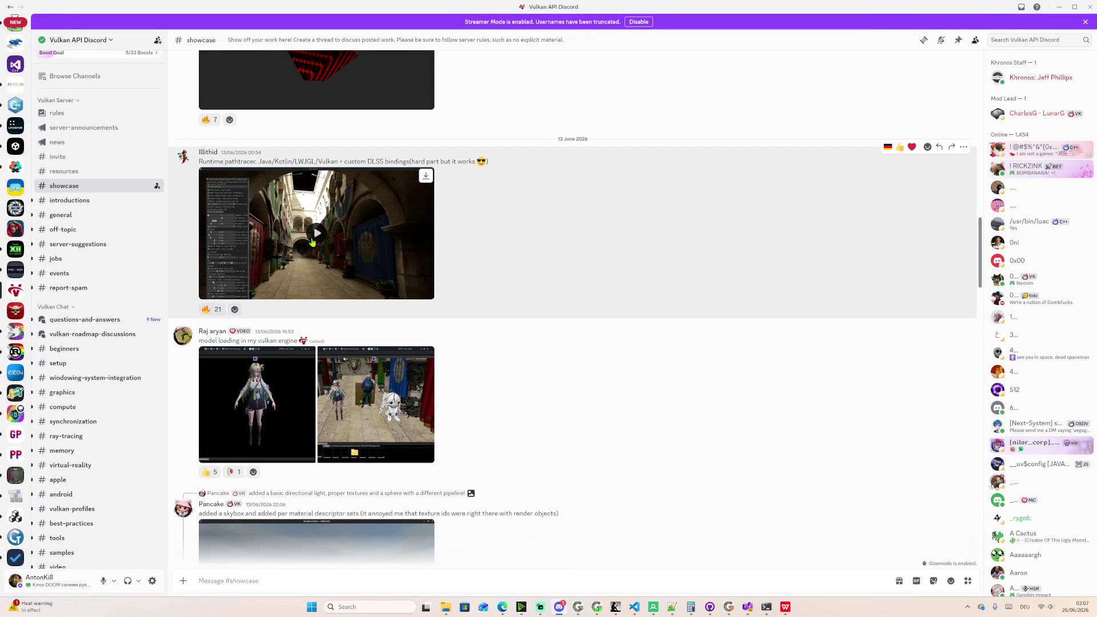
left_click(375, 227)
left_click(424, 292)
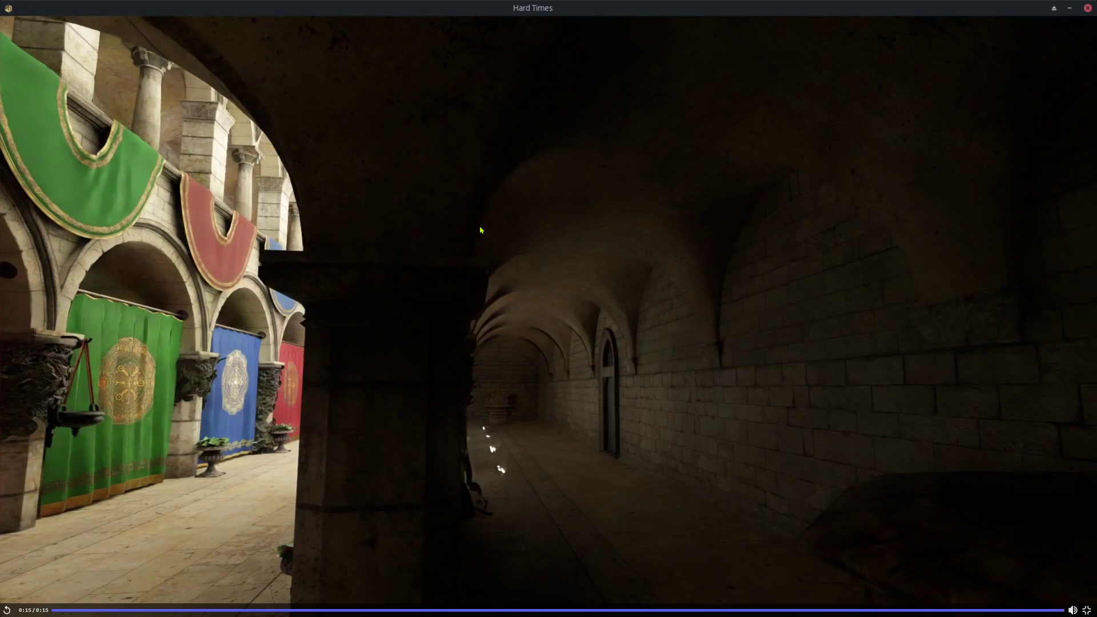
Step: Replay the full-screen pathtracer video, pause and resume it, then exit full screen
left_click(535, 276)
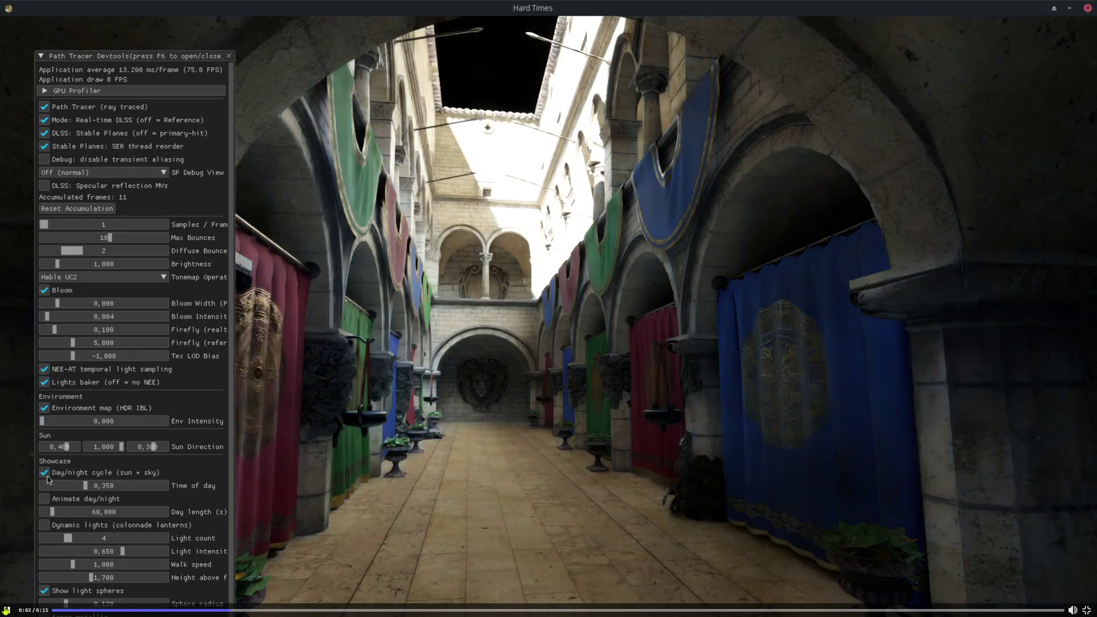
key("space")
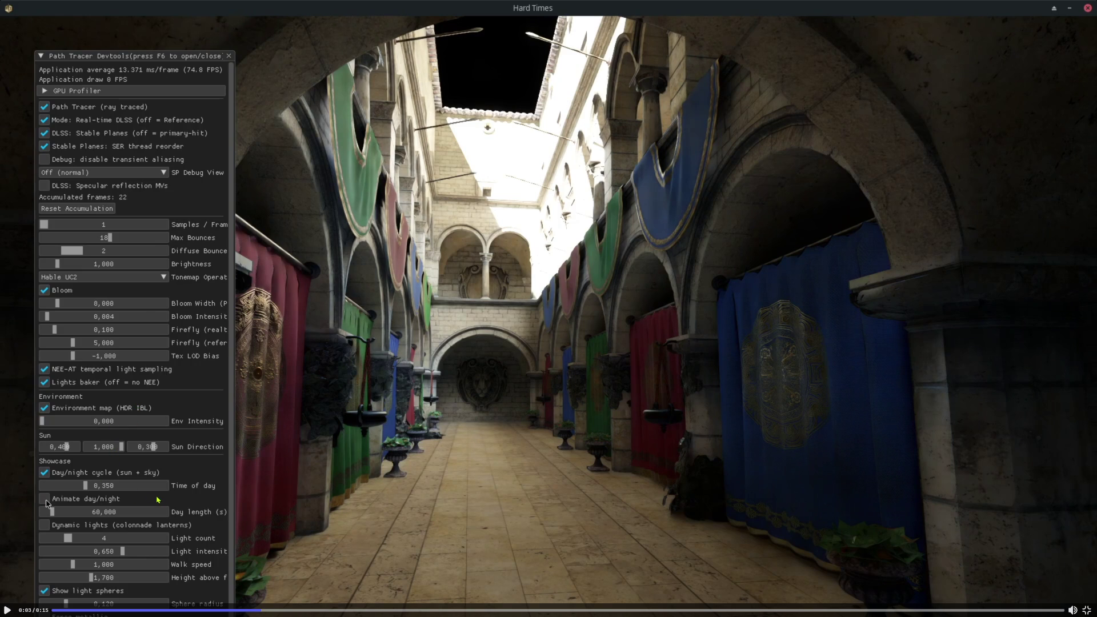
left_click(400, 470)
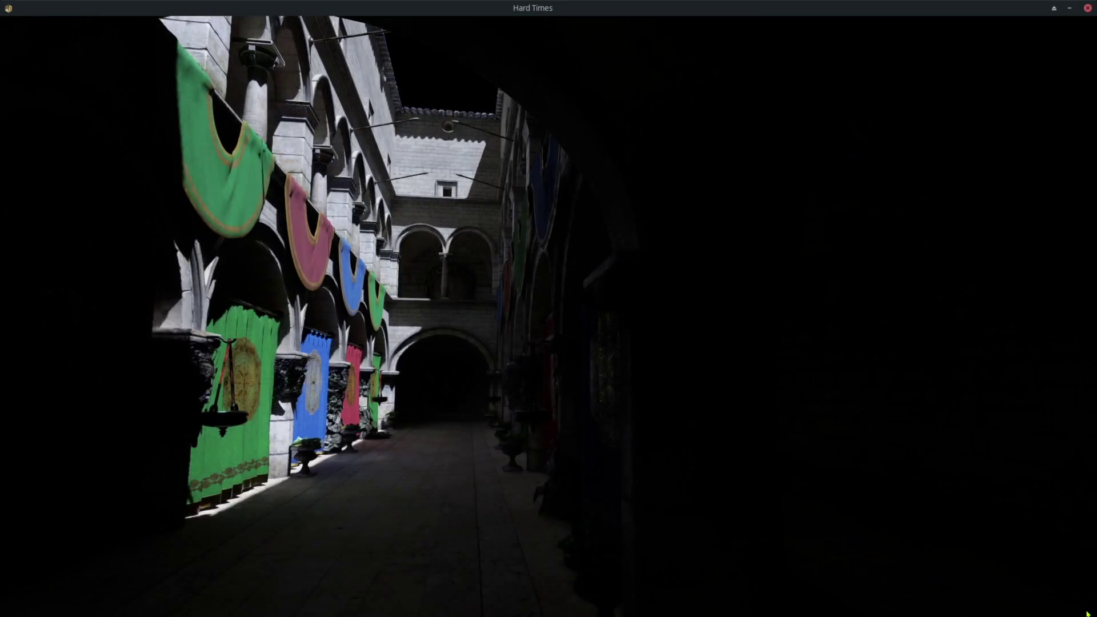
left_click(1086, 611)
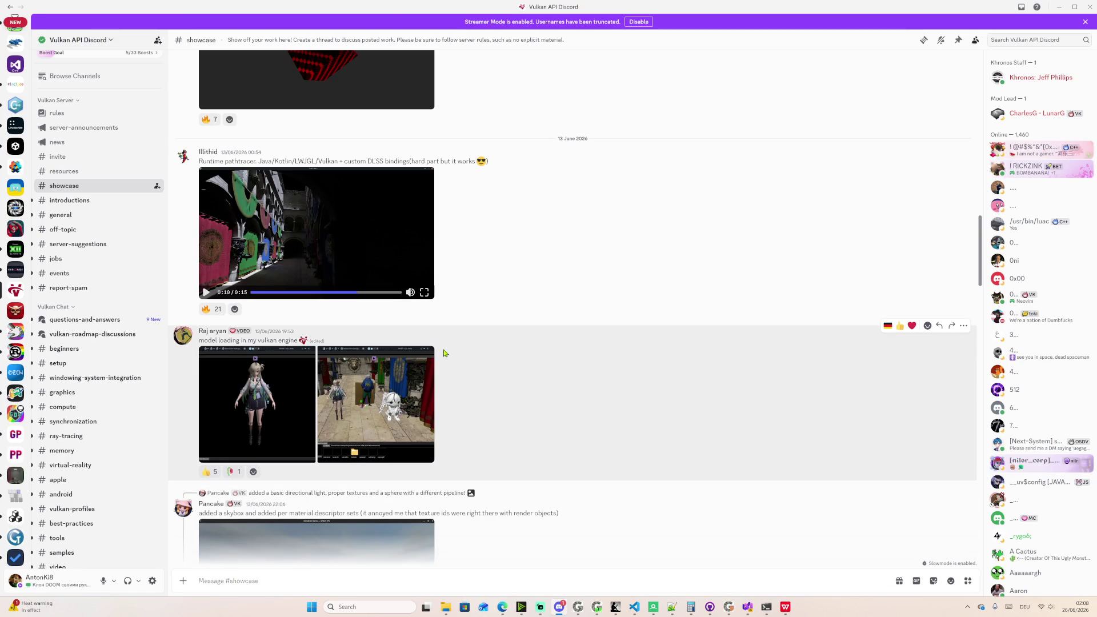
Step: Enlarge the cube-optimization screenshot, close it, and start the FABRIK Inverse Kinematics video
scroll(309, 343, "up", 5)
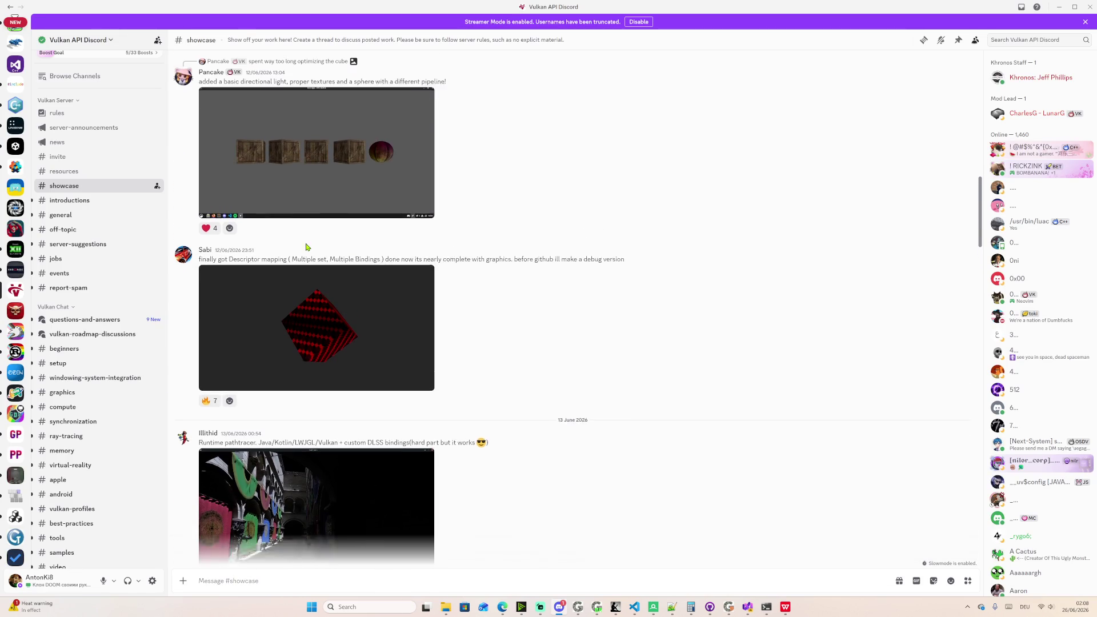
scroll(302, 209, "up", 10)
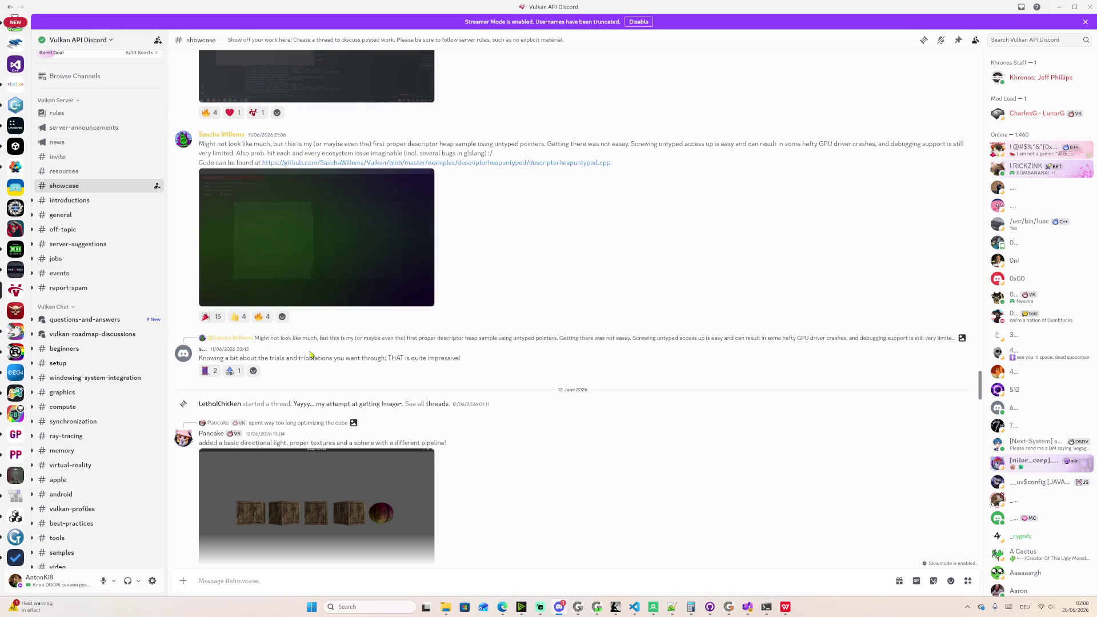
scroll(280, 314, "up", 1)
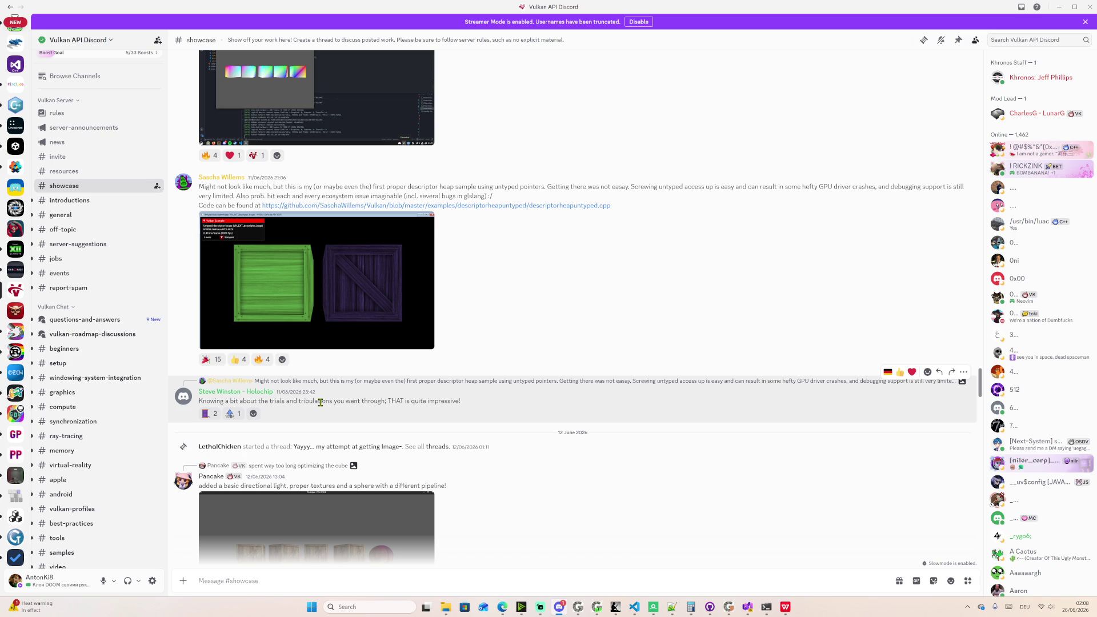
scroll(319, 398, "up", 3)
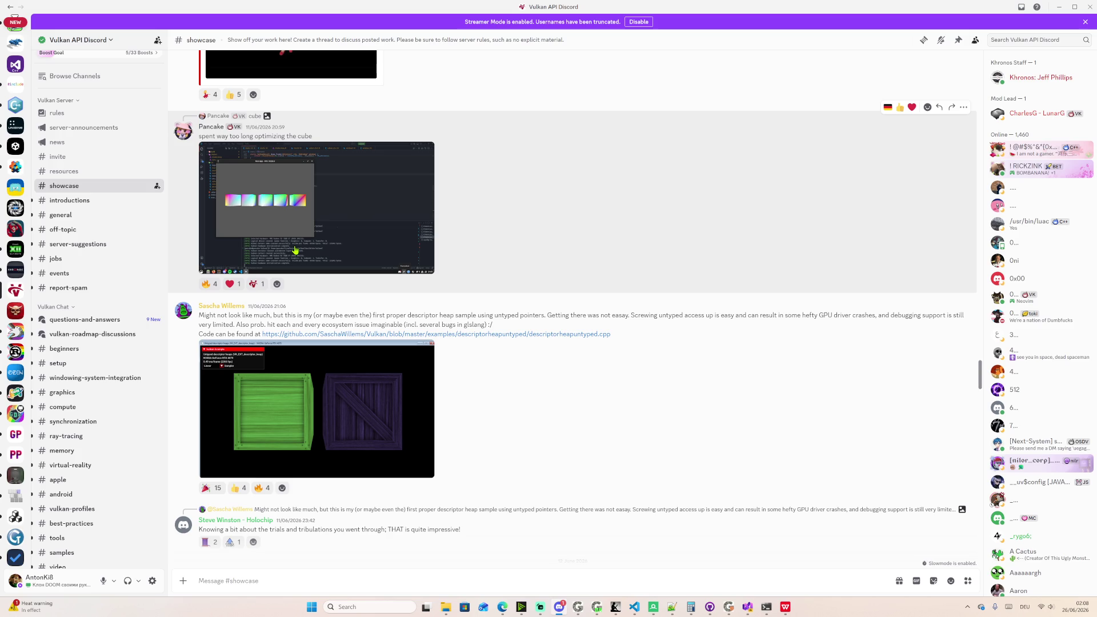
left_click(295, 251)
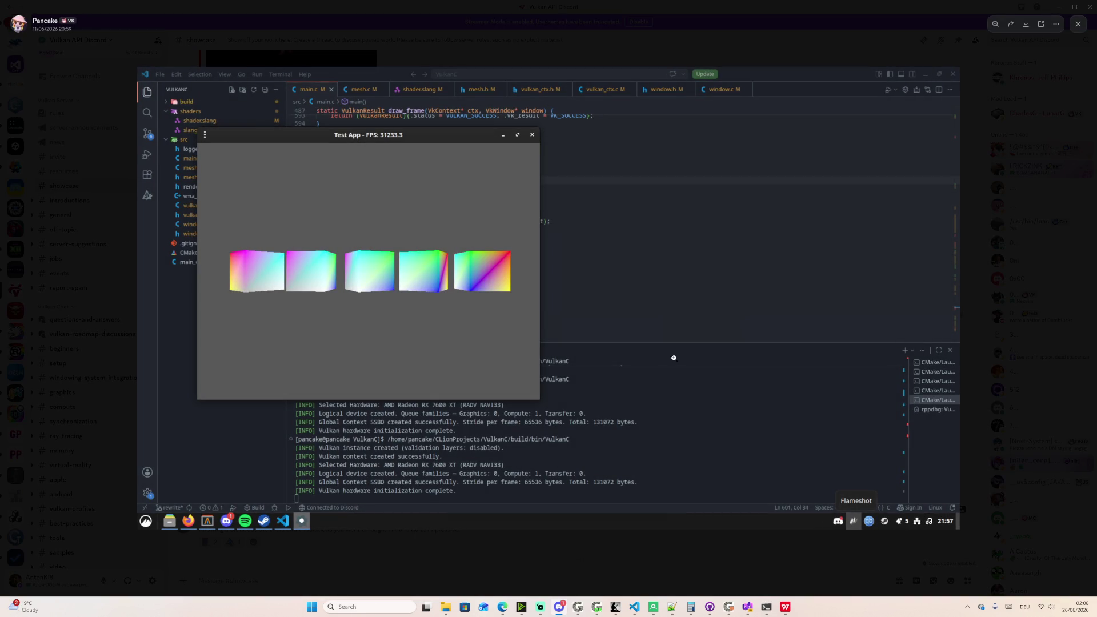
left_click(1000, 281)
scroll(400, 258, "up", 5)
left_click(292, 271)
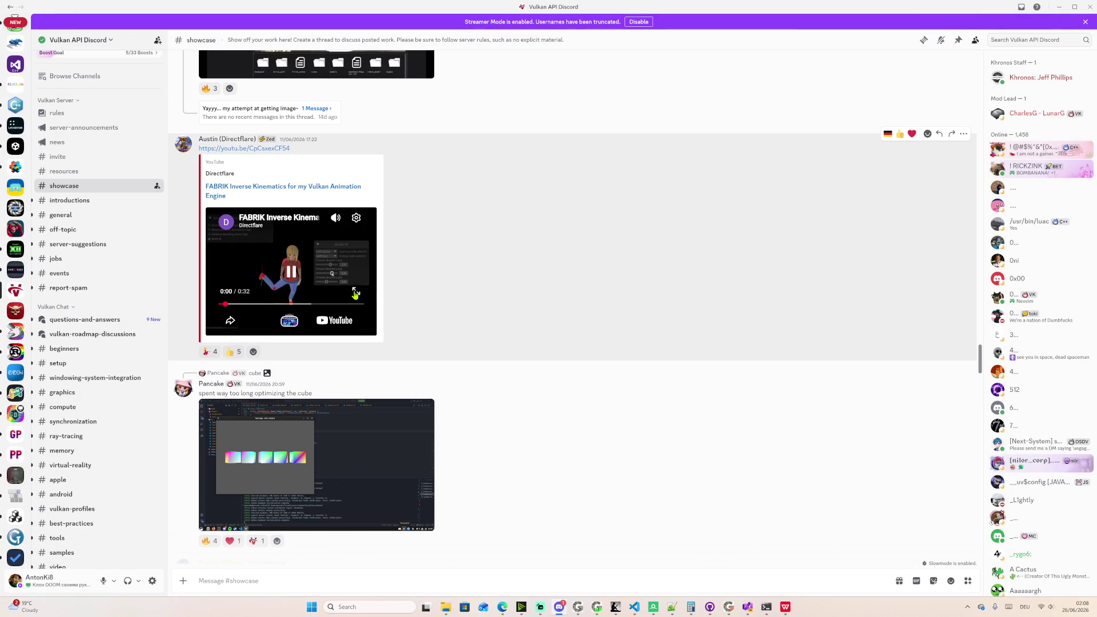
Step: Watch the FABRIK video full screen at 1080p quality, replay it, then exit full screen
left_click(356, 291)
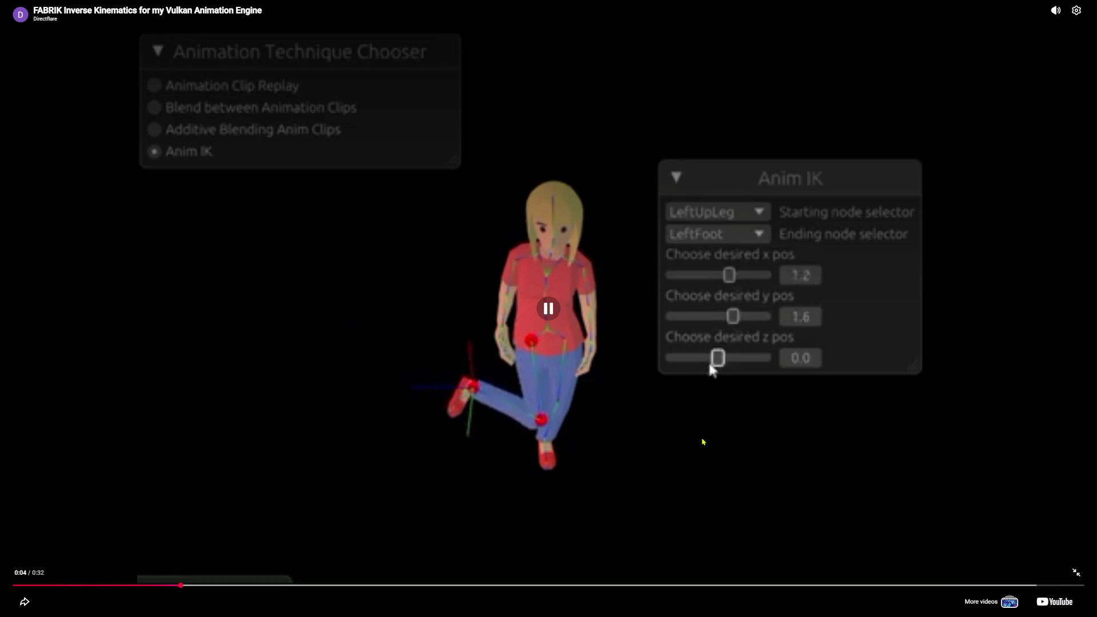
left_click(1076, 11)
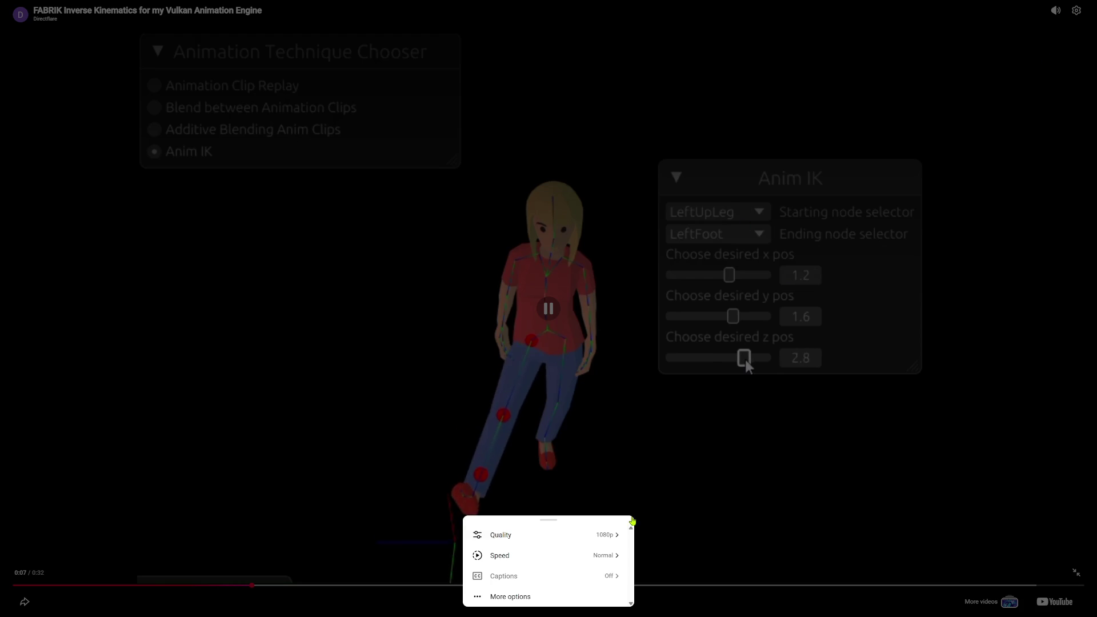
left_click(602, 534)
left_click(502, 520)
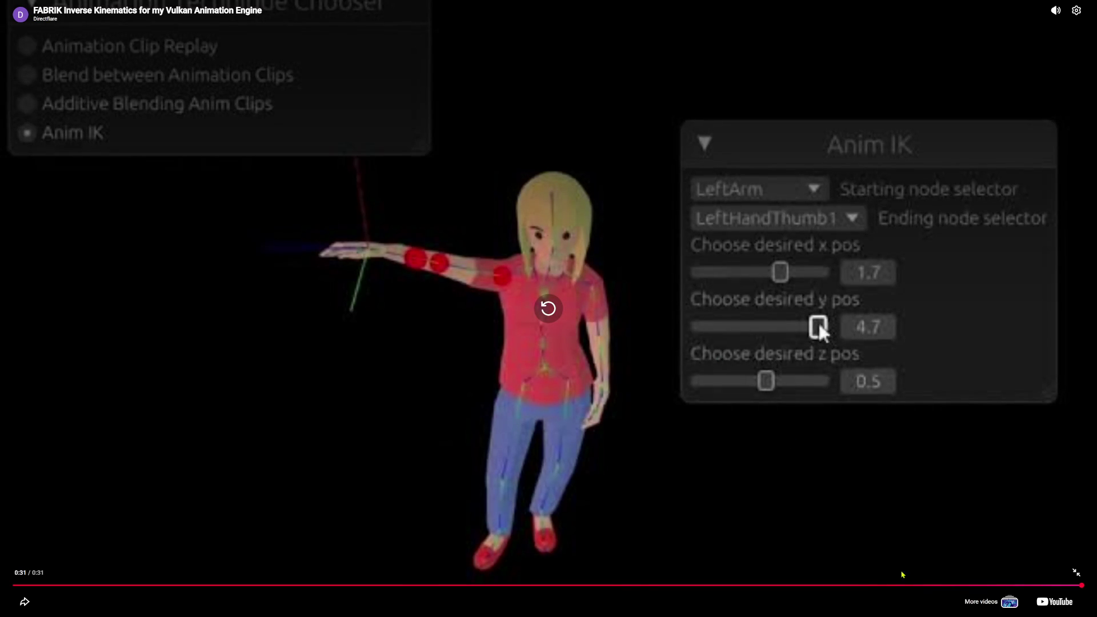
left_click(855, 542)
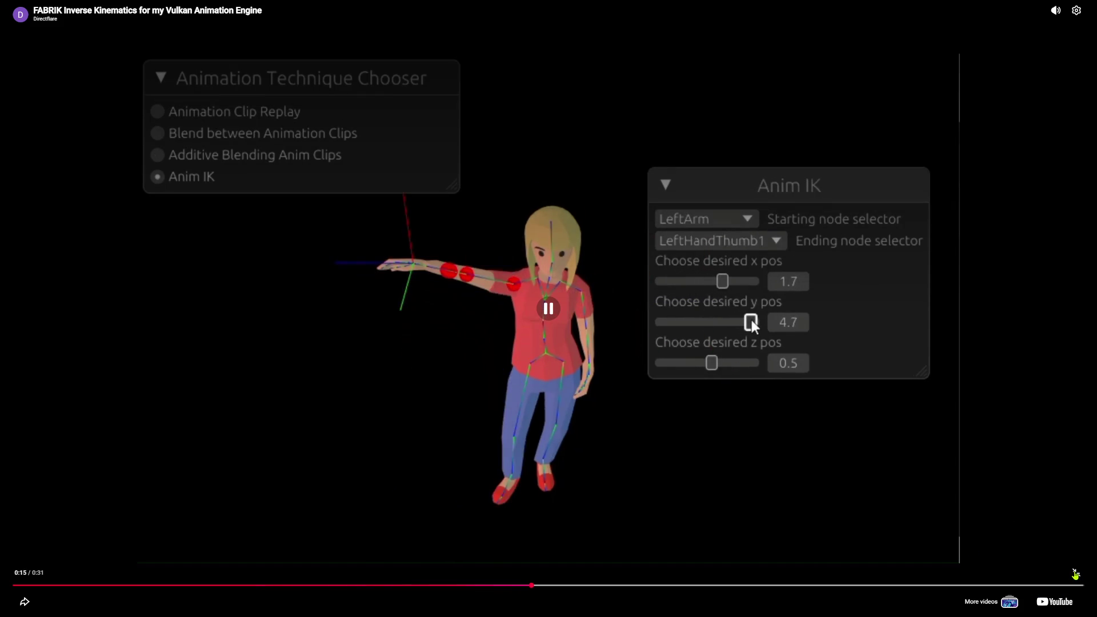
left_click(1074, 573)
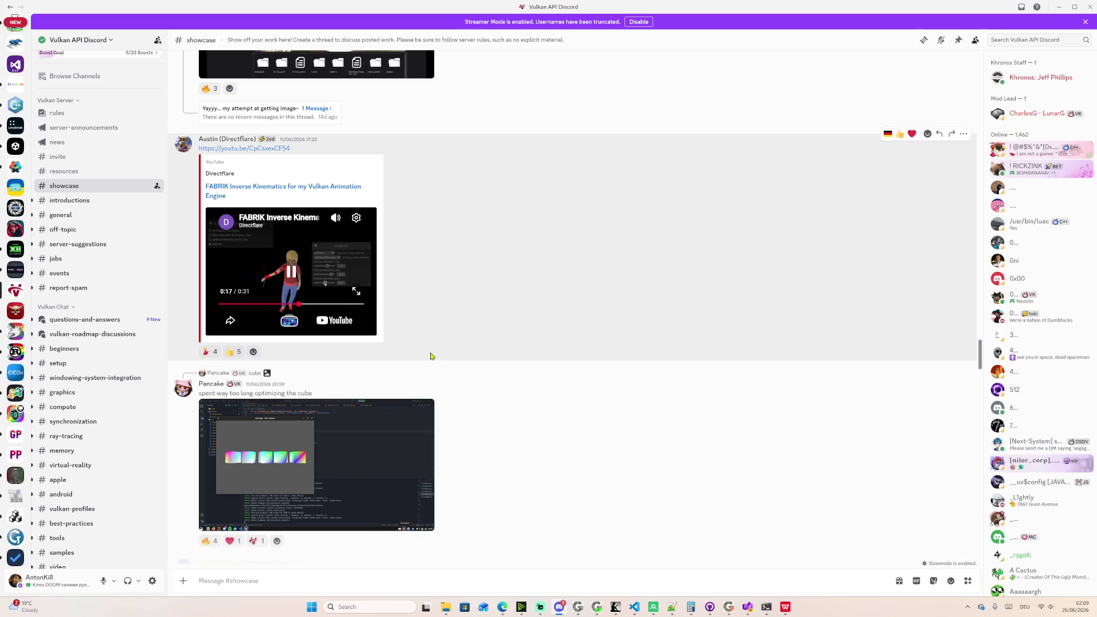
Step: Play the Image-Based Lighting video full screen, replay it, then exit with Esc
scroll(409, 350, "up", 5)
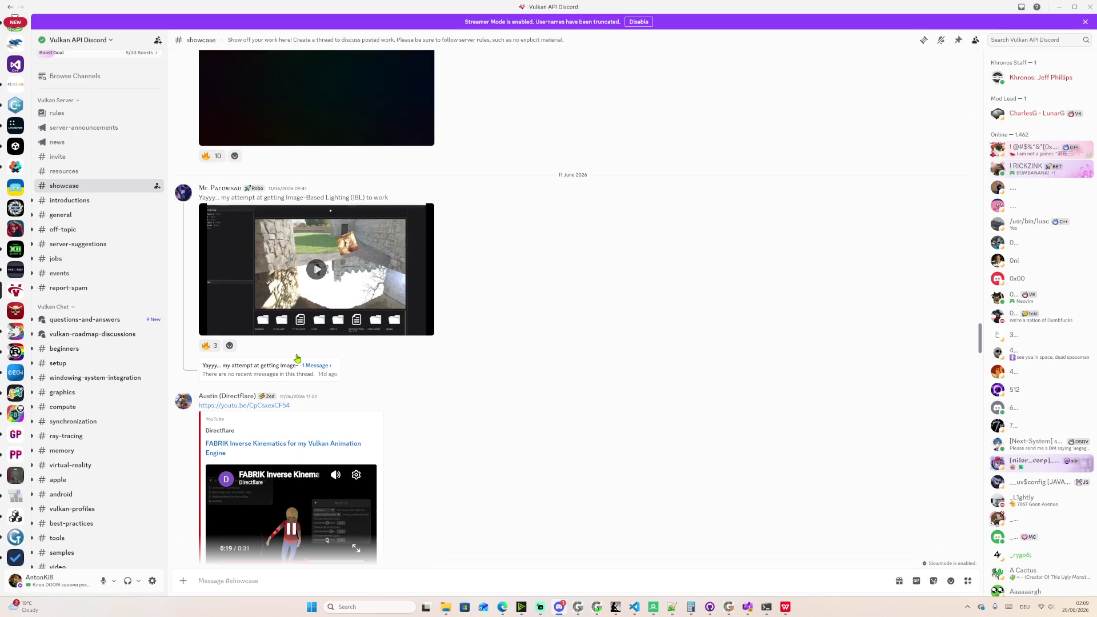
left_click(315, 269)
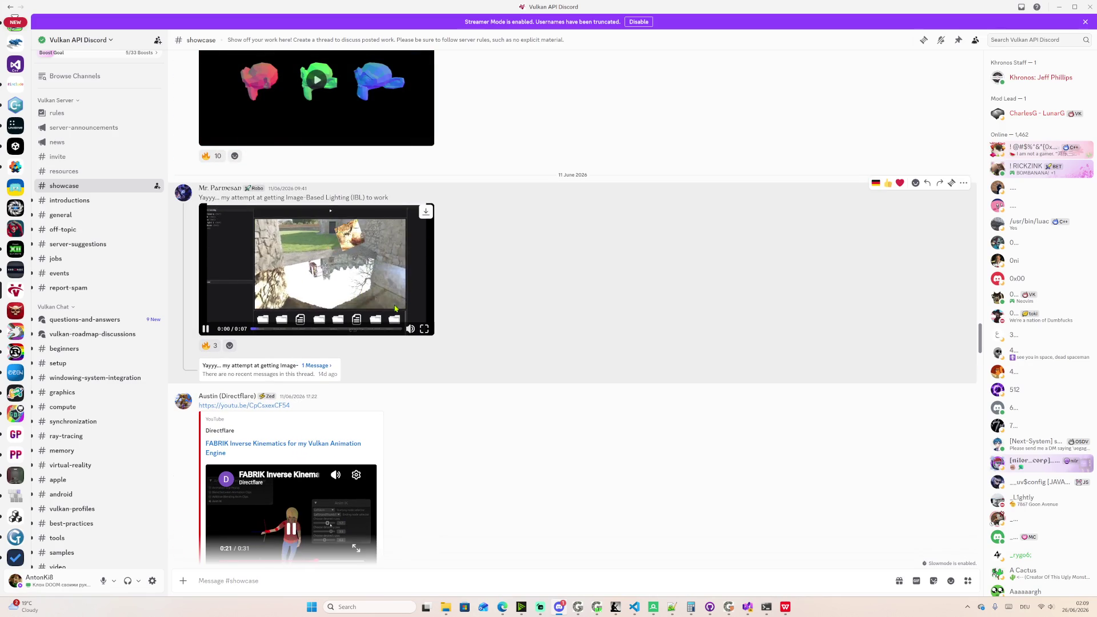
left_click(427, 330)
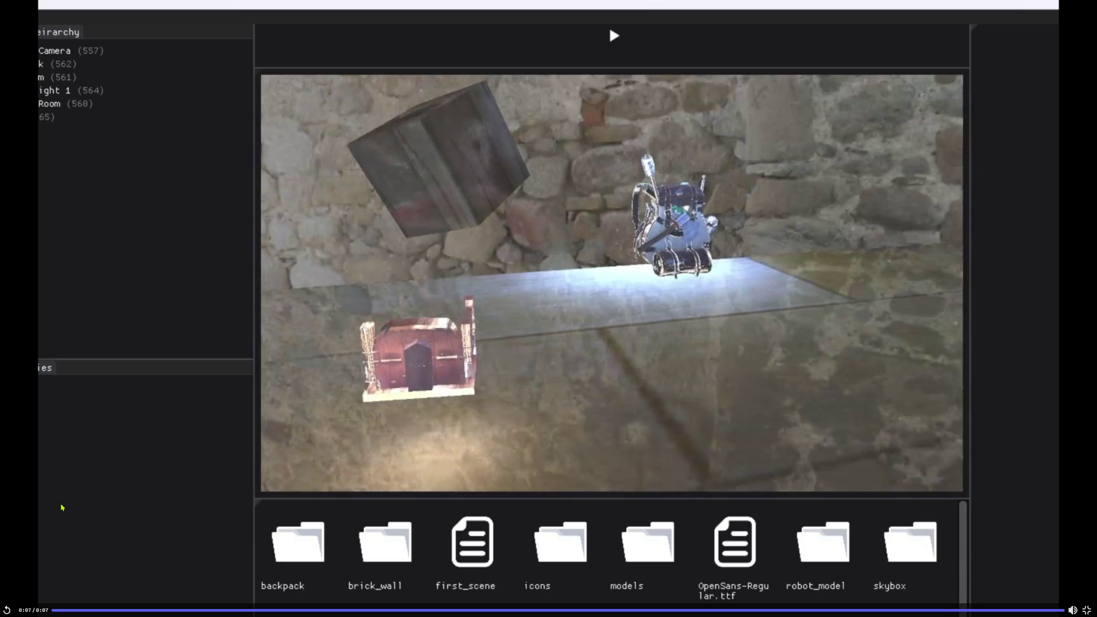
left_click(6, 612)
key("Escape")
Step: Watch the three coloured monkey heads video full screen, then exit full screen
scroll(314, 263, "up", 4)
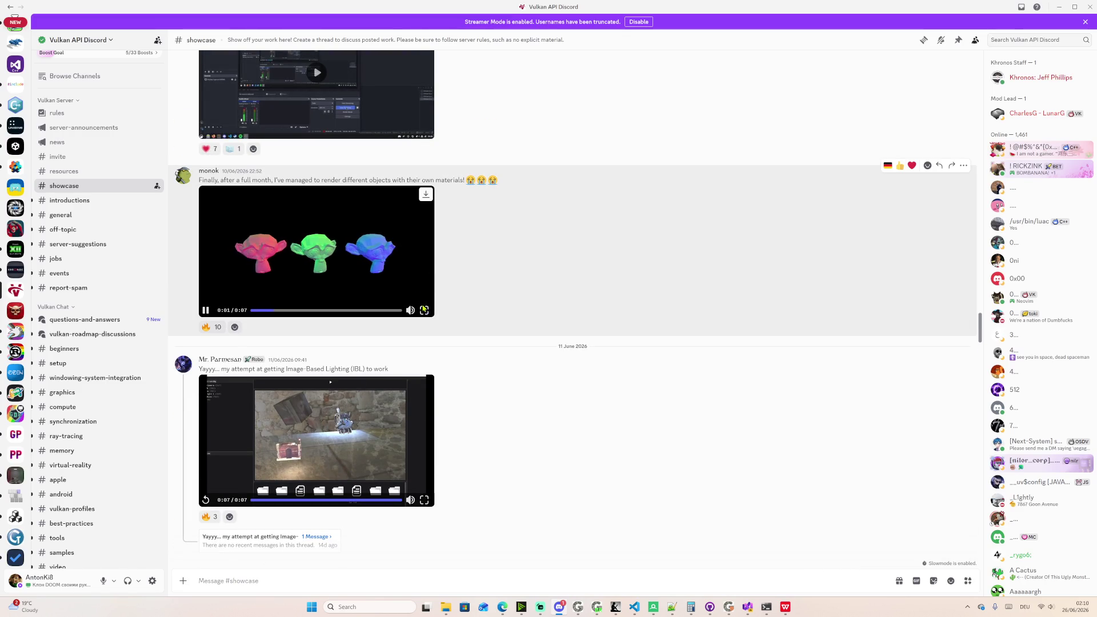
left_click(424, 310)
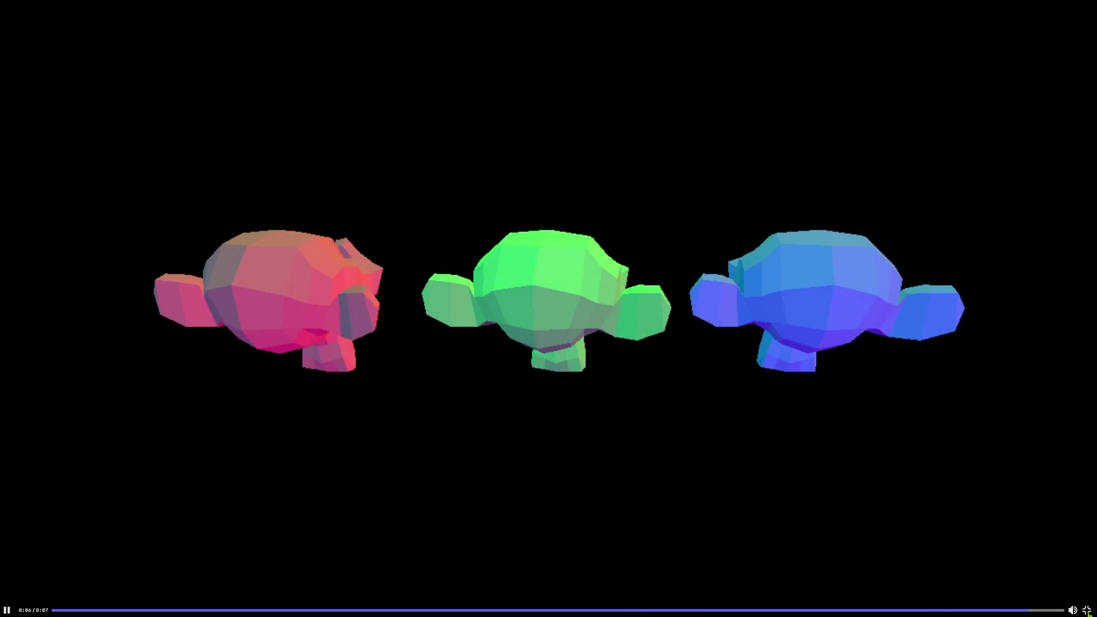
left_click(1087, 611)
scroll(368, 355, "up", 5)
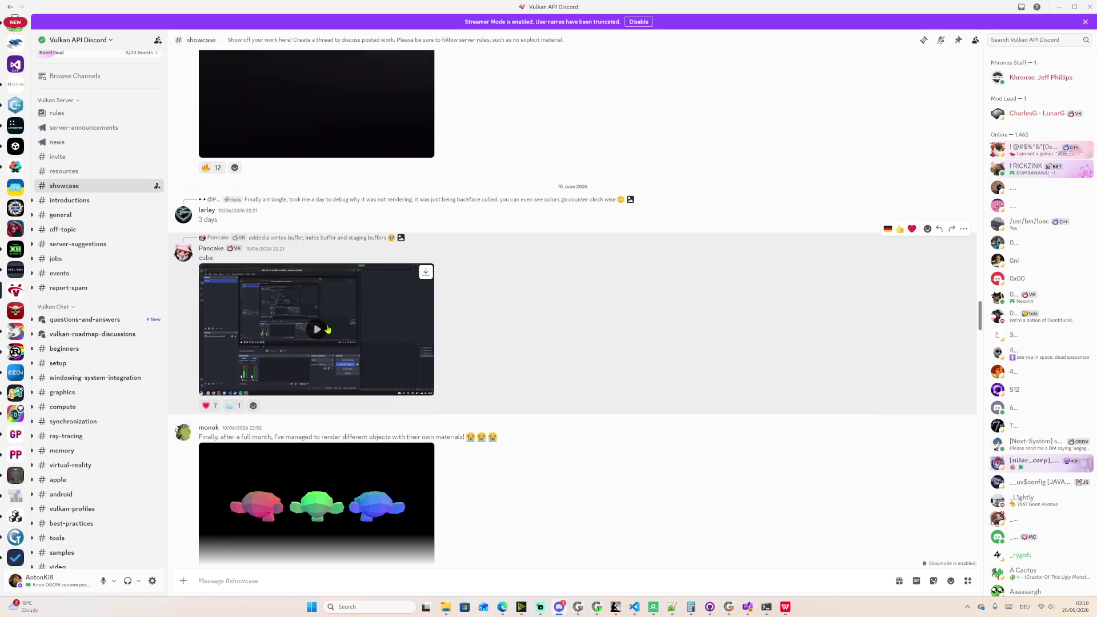
Step: Watch the cube video full screen, then view the engine editor screenshot enlarged
left_click(425, 389)
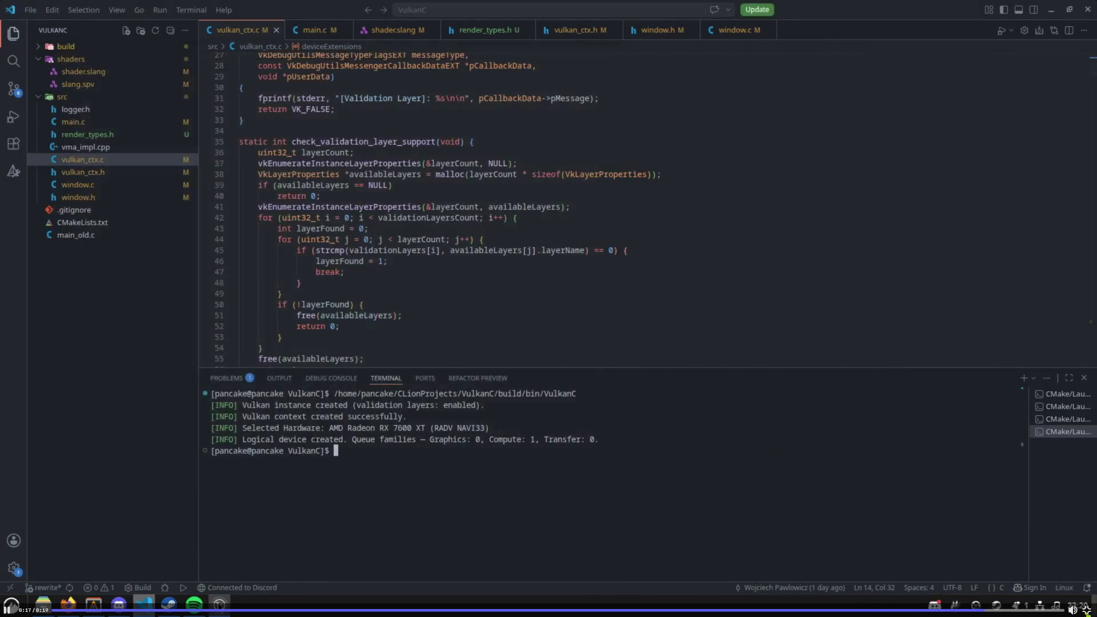
left_click(1085, 610)
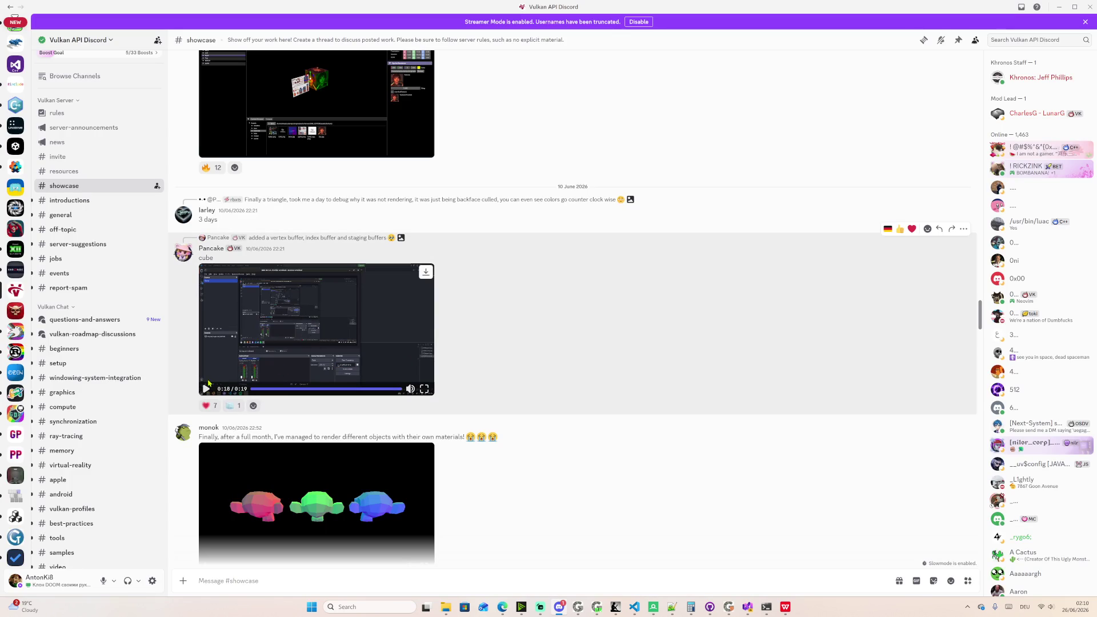
scroll(375, 345, "up", 3)
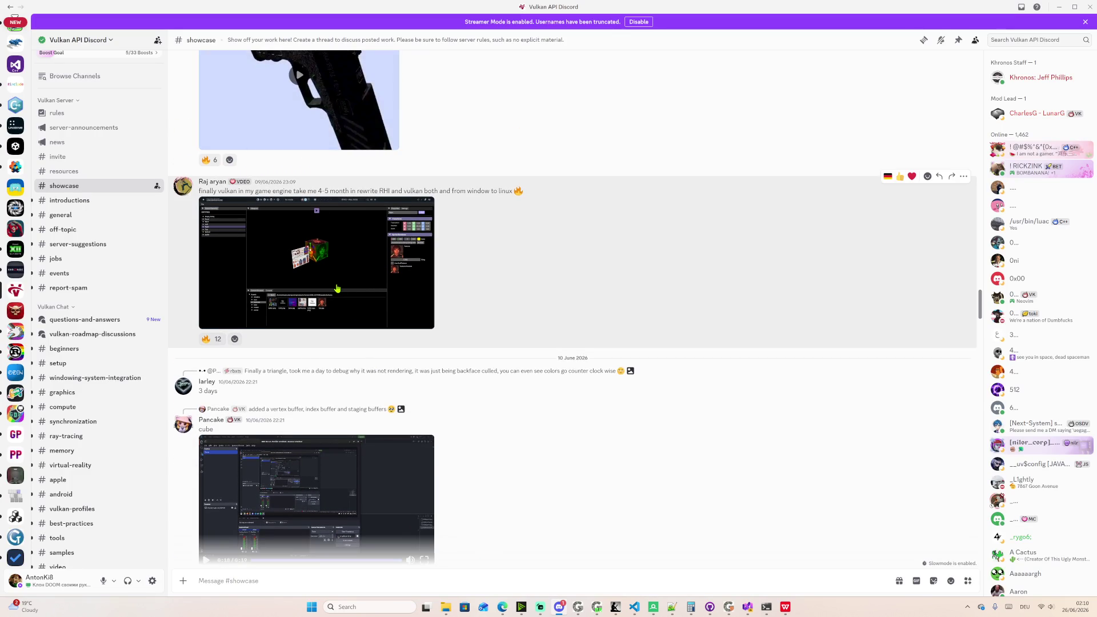
left_click(336, 284)
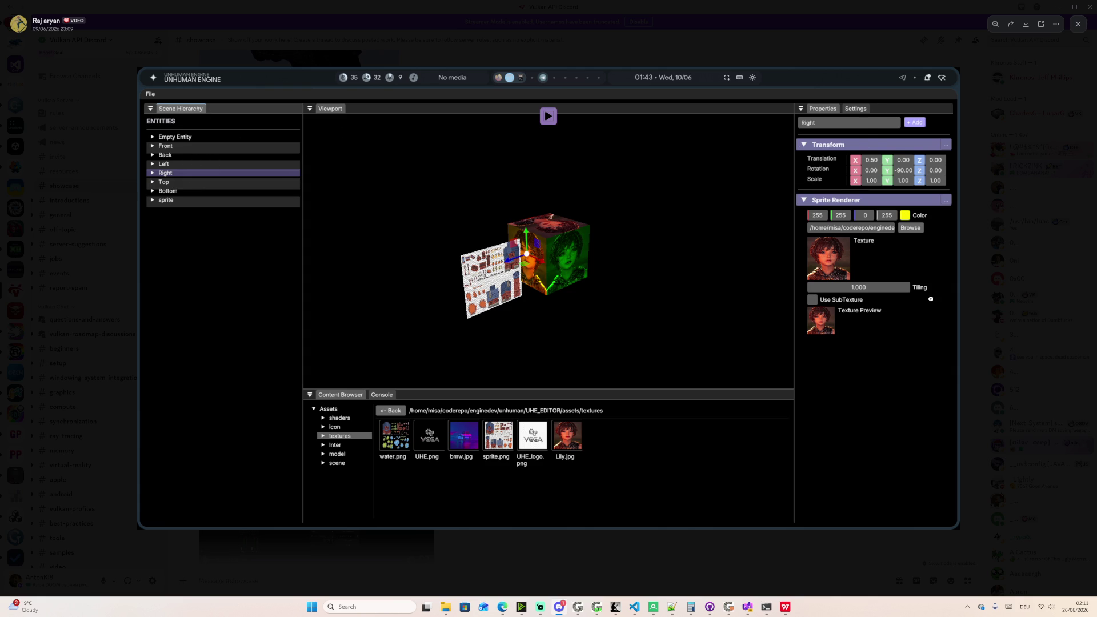
left_click(986, 268)
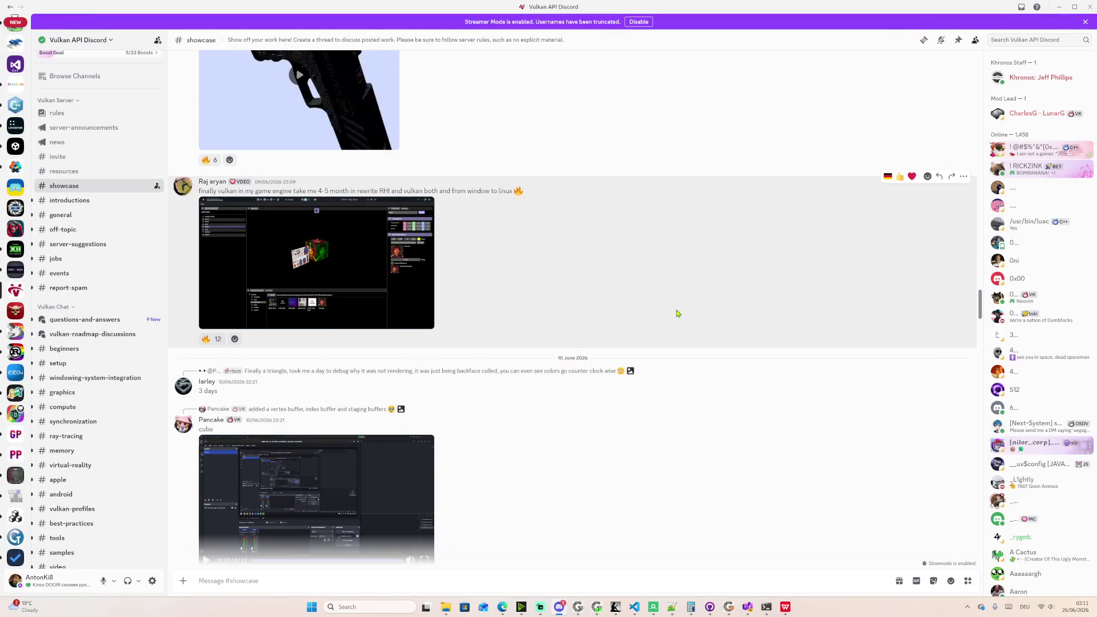
Step: Play the ray-traced pistol model video full screen, then exit full screen
scroll(274, 315, "up", 3)
left_click(274, 315)
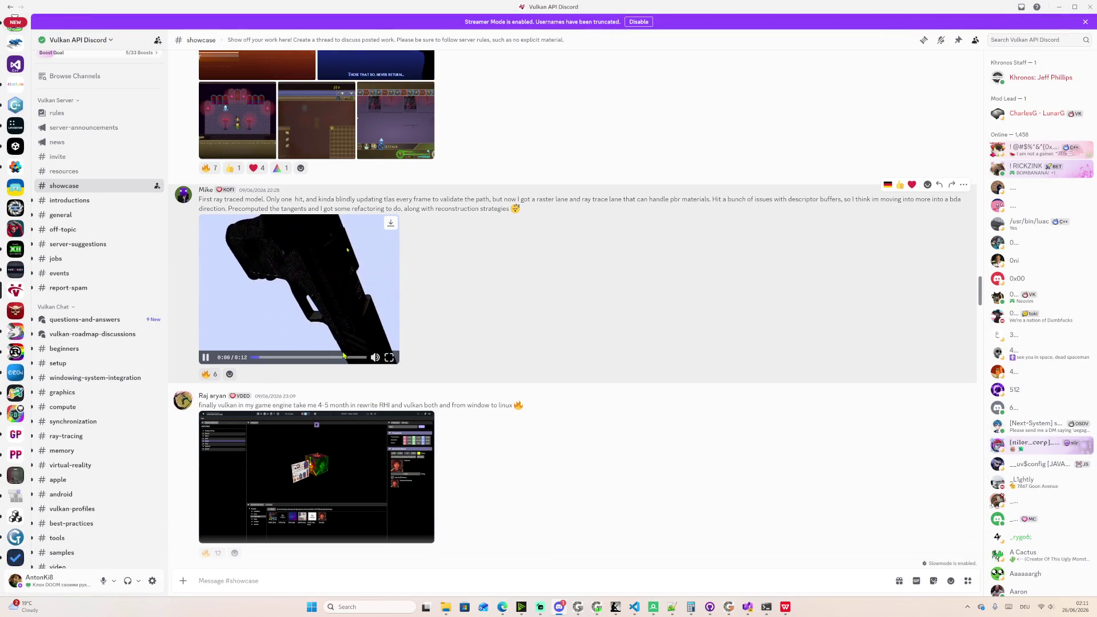
left_click(389, 357)
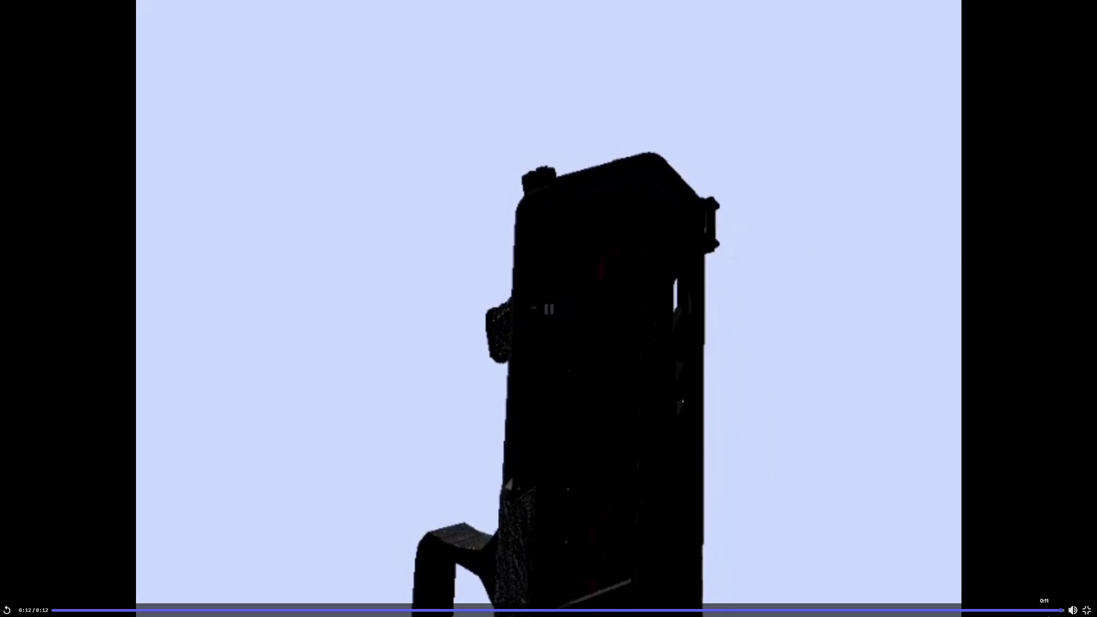
left_click(1087, 610)
Step: Switch to the Graphics Programming server
scroll(320, 308, "up", 5)
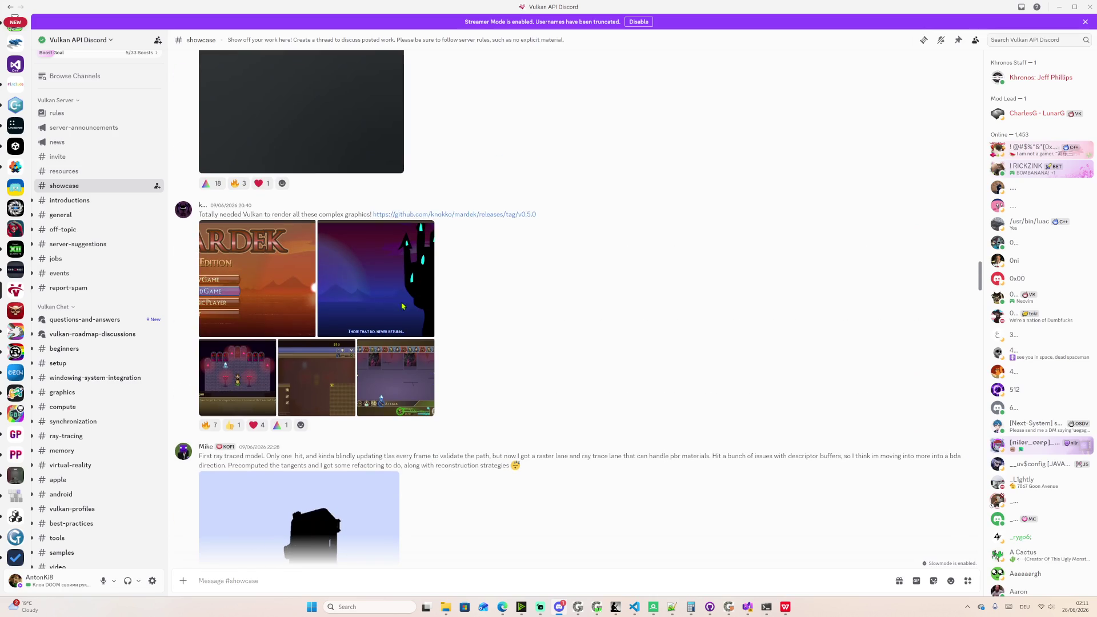
scroll(262, 276, "up", 3)
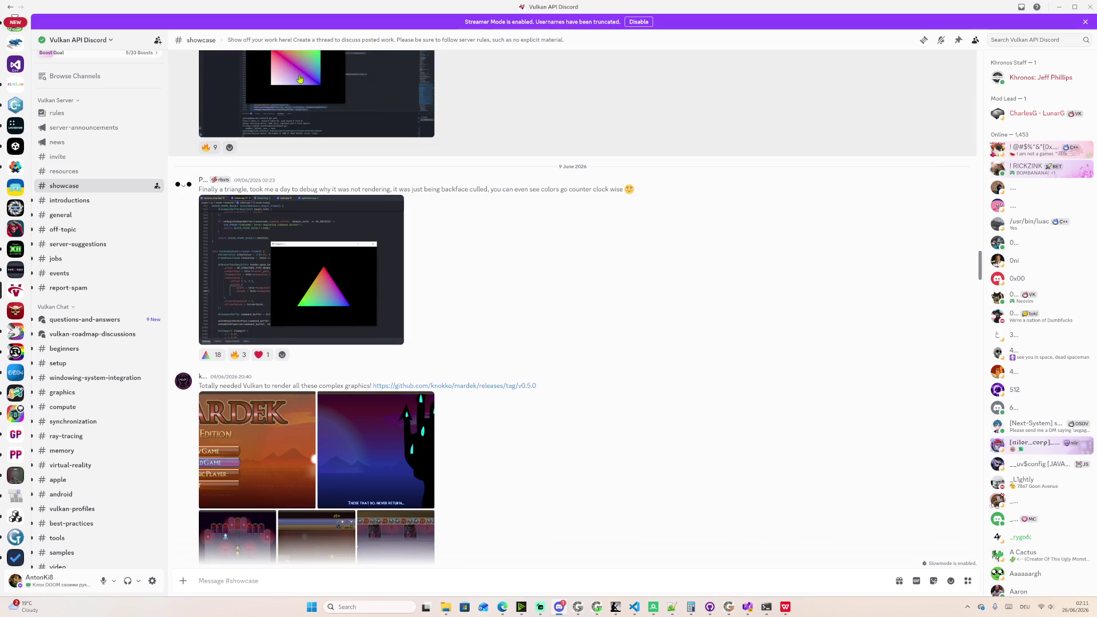
scroll(16, 352, "down", 3)
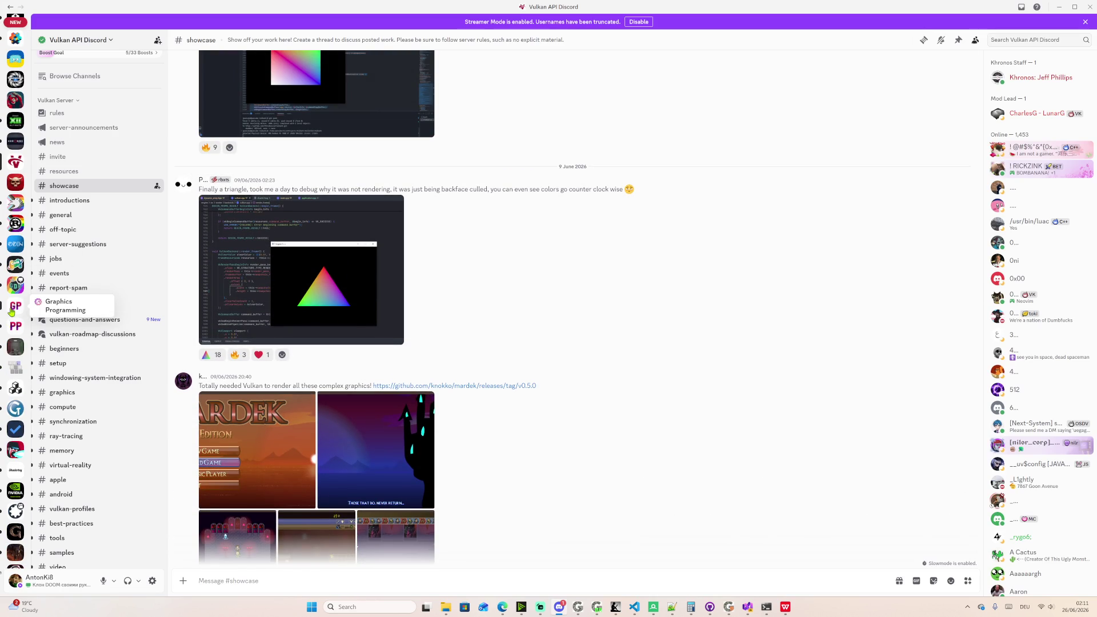
left_click(15, 307)
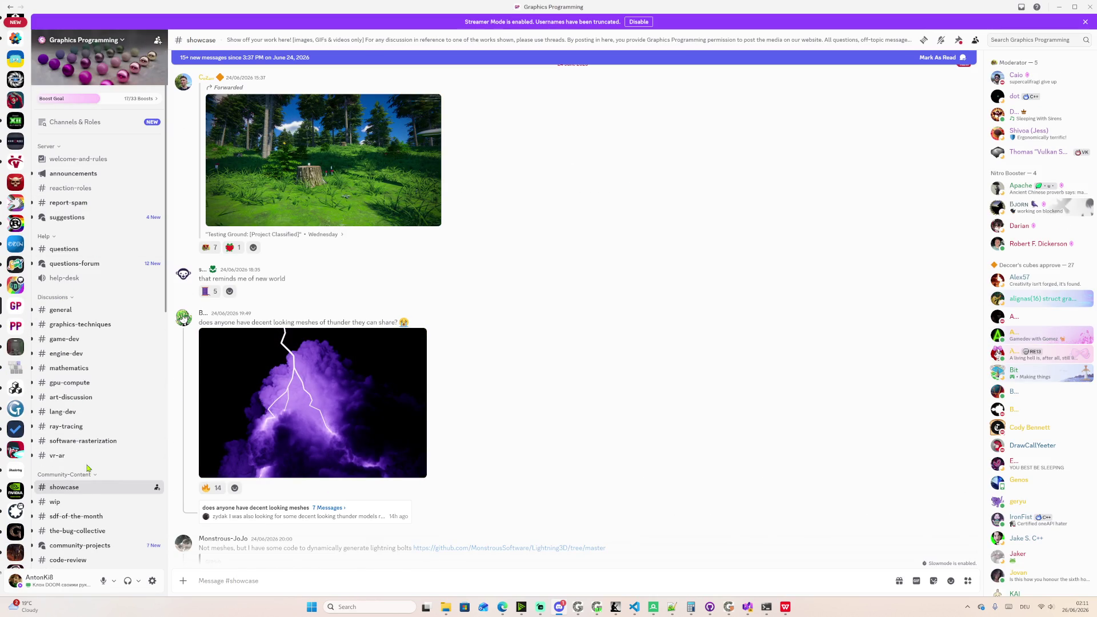
Step: Open the forwarded airplane screenshot full size, then close it
scroll(528, 372, "down", 12)
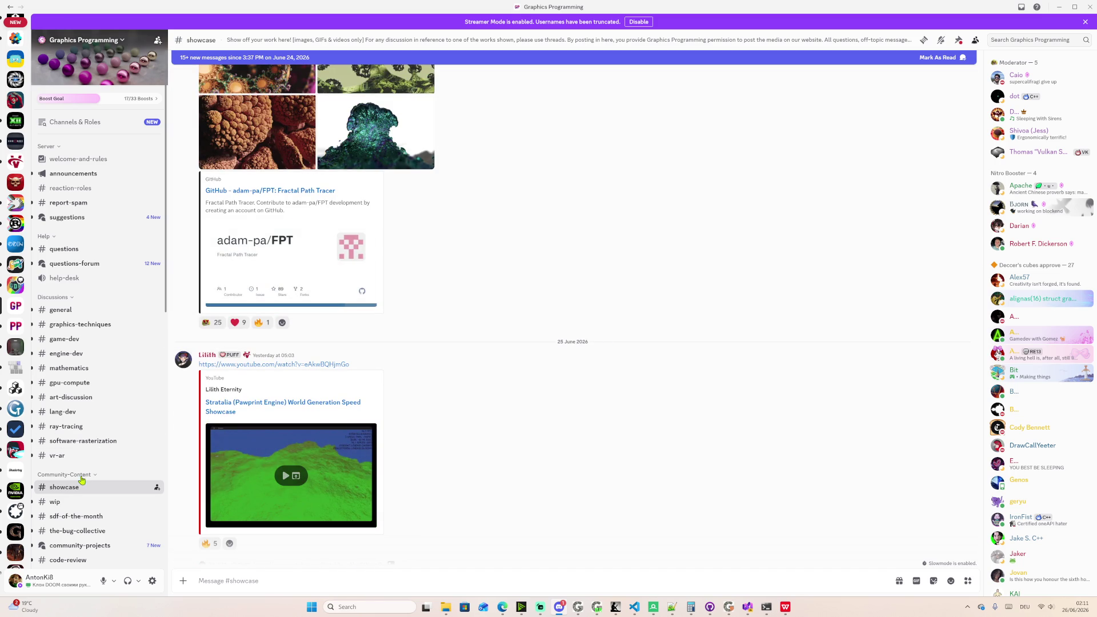
scroll(2, 272, "up", 2)
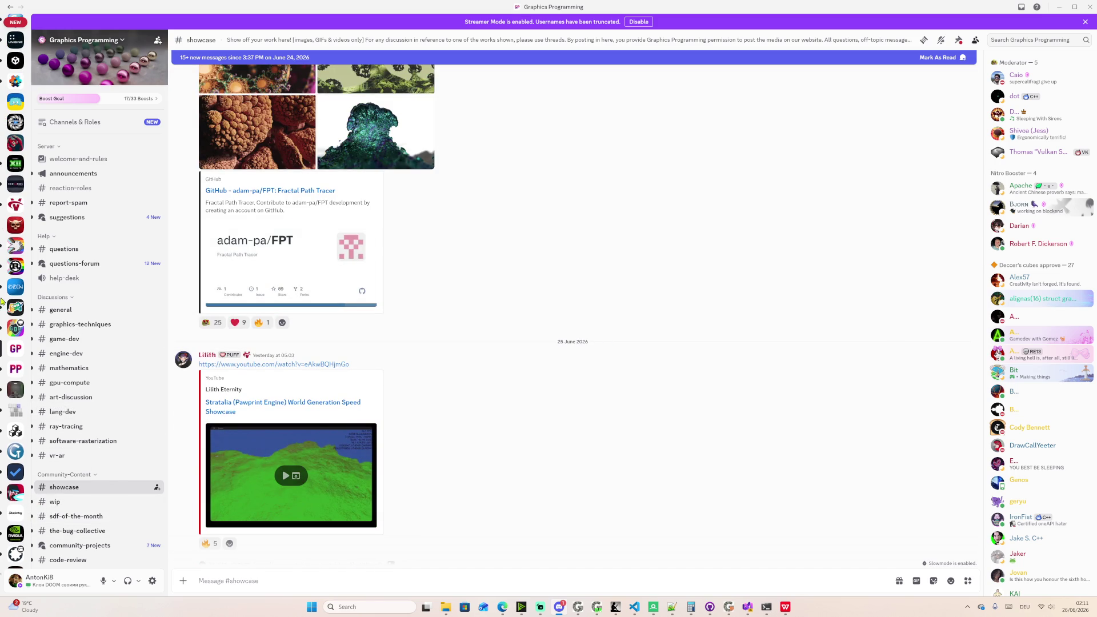
mouse_move(83, 493)
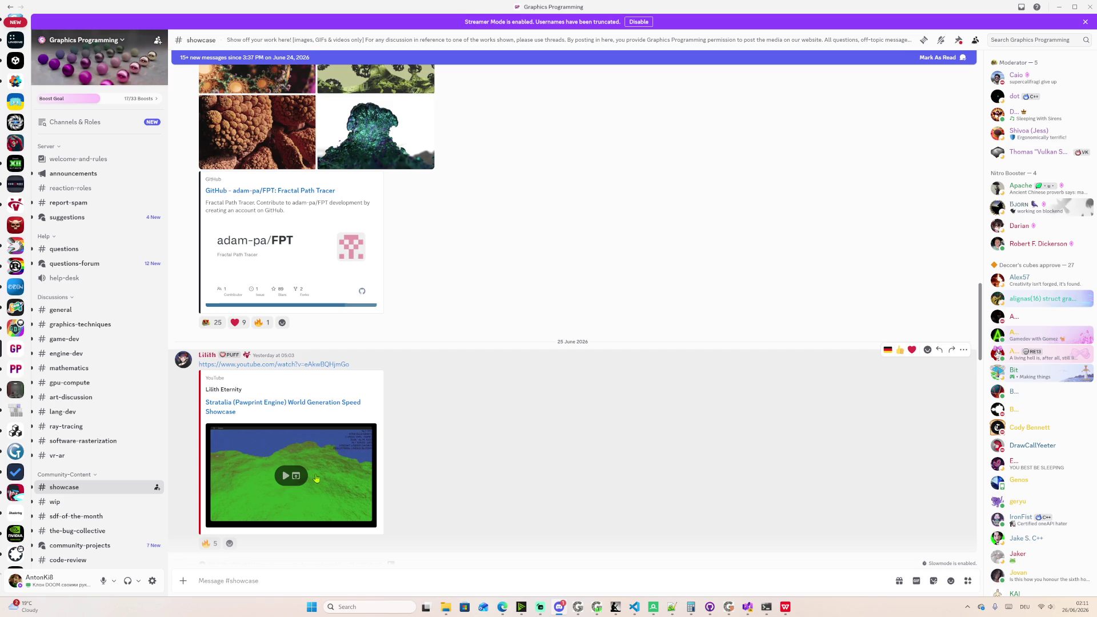
scroll(853, 264, "down", 15)
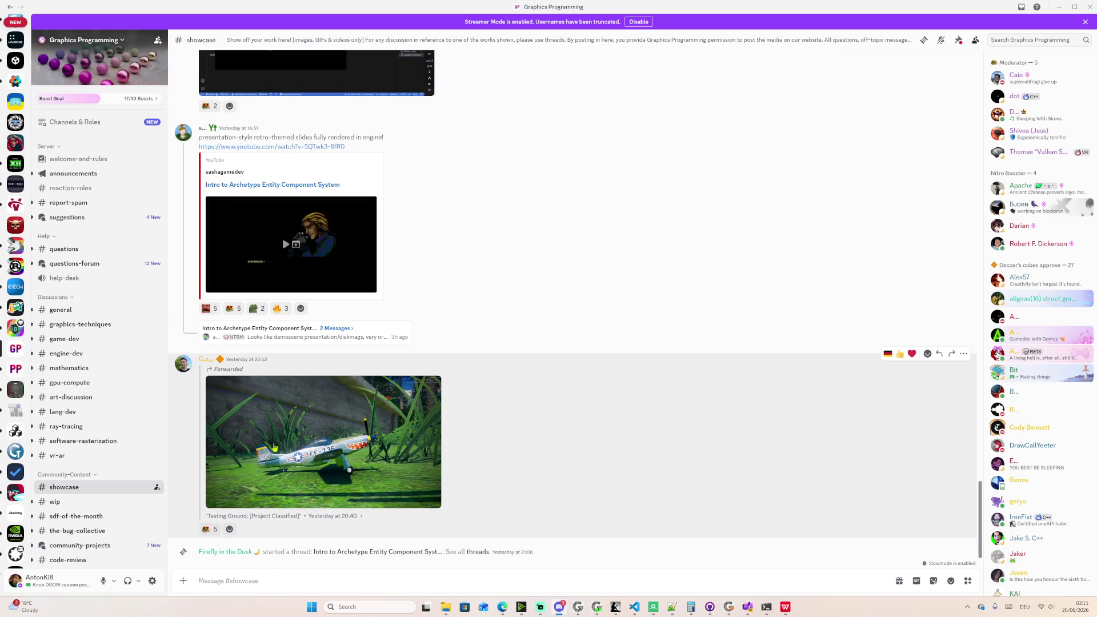
left_click(343, 451)
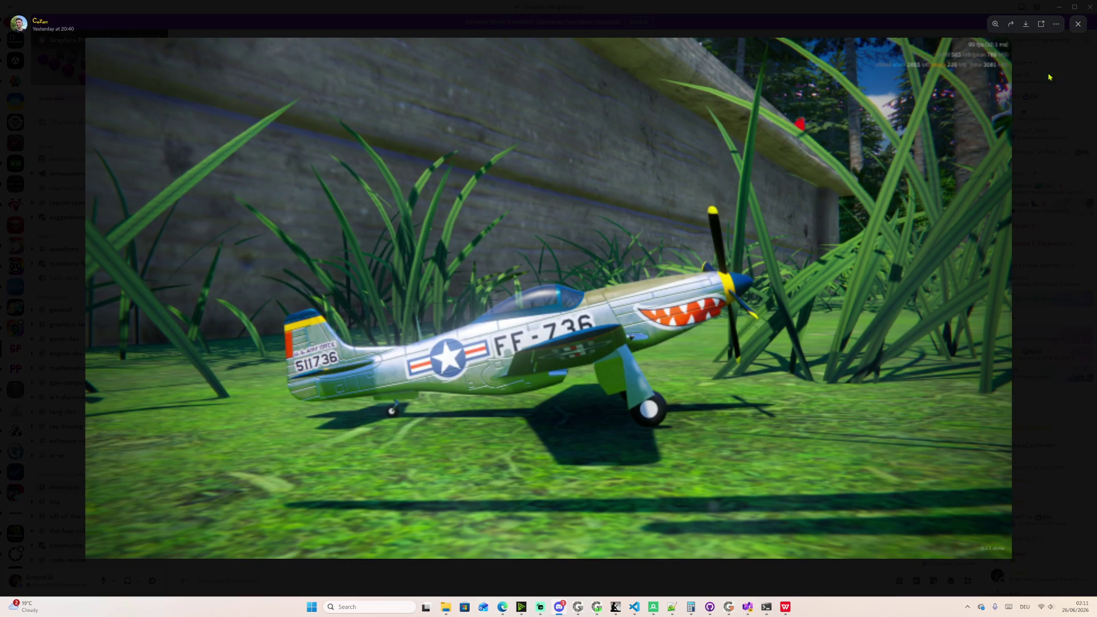
left_click(1076, 25)
Step: Play the Archetype ECS video full screen, seeking to about 1:26 then 3:50, and exit
scroll(298, 296, "up", 1)
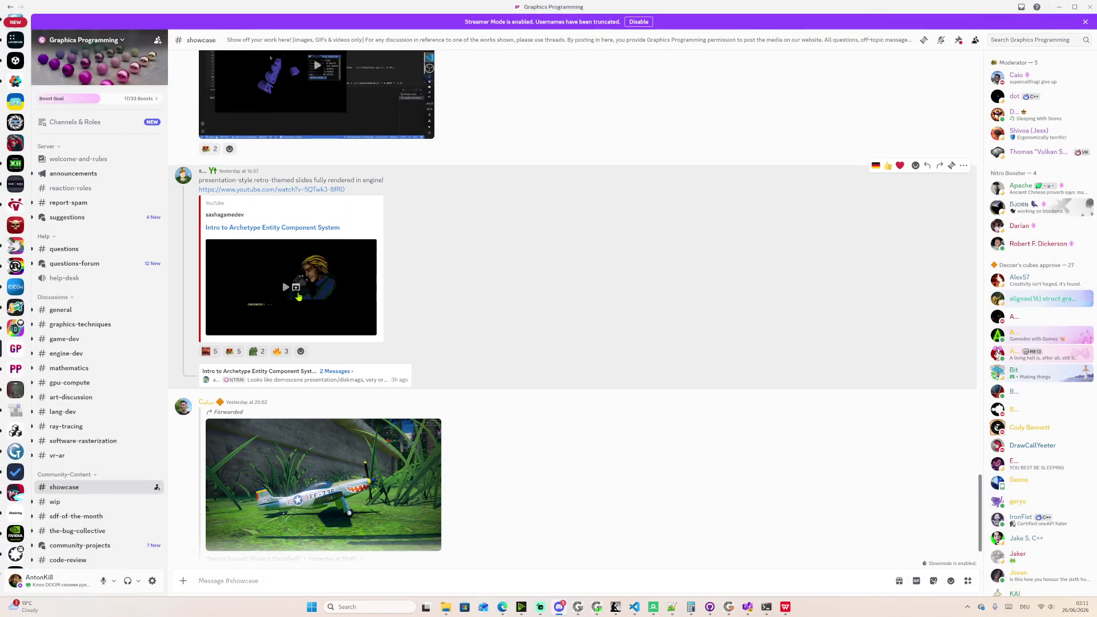
left_click(285, 289)
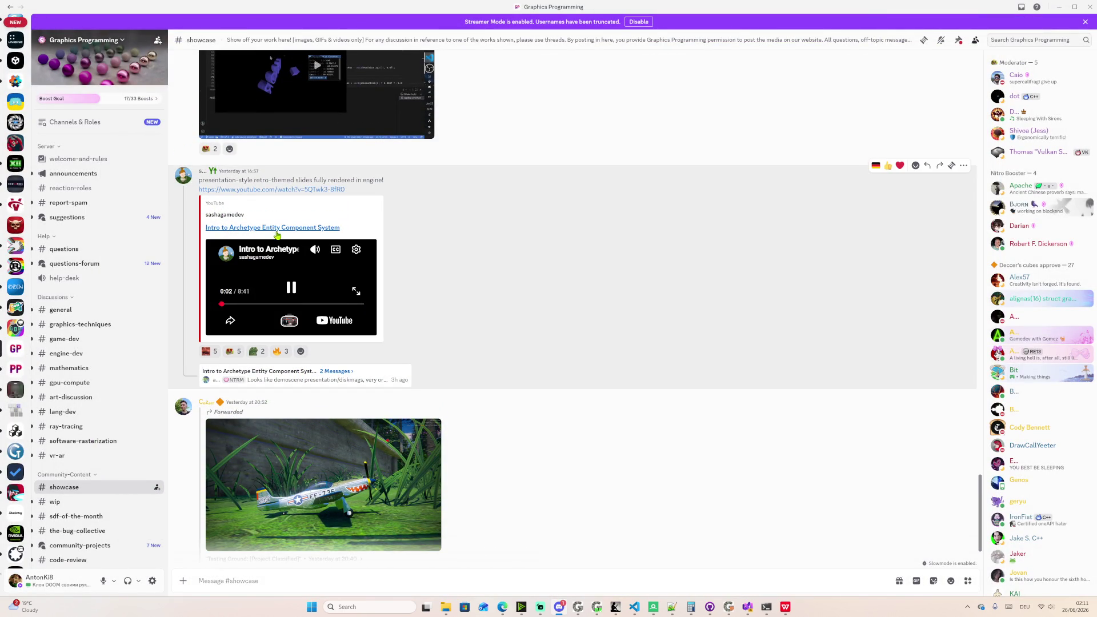
left_click(357, 291)
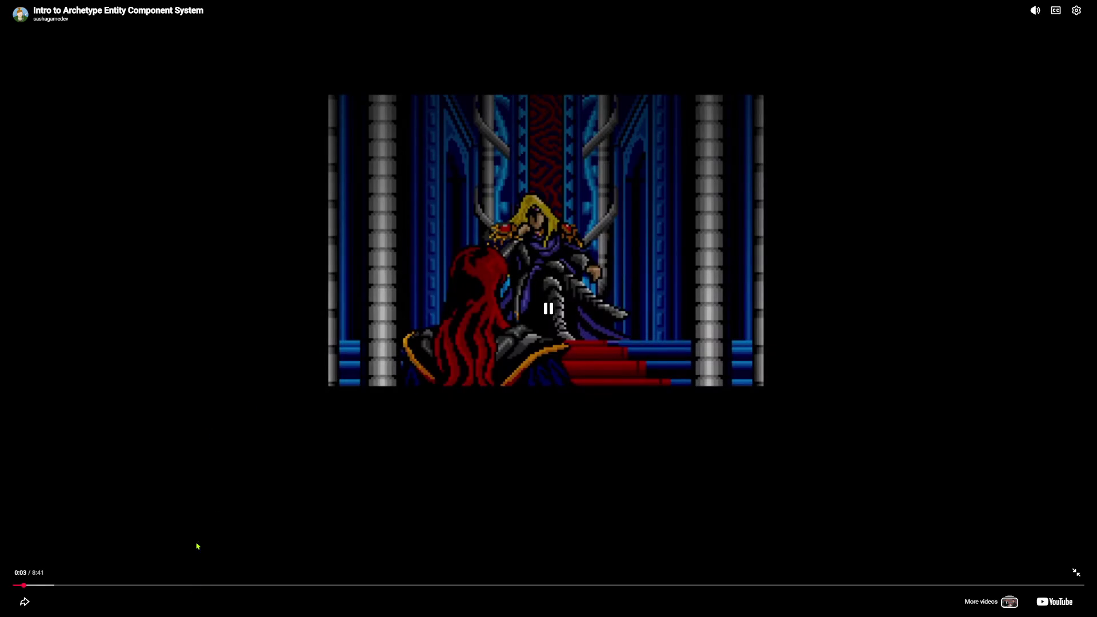
left_click(191, 593)
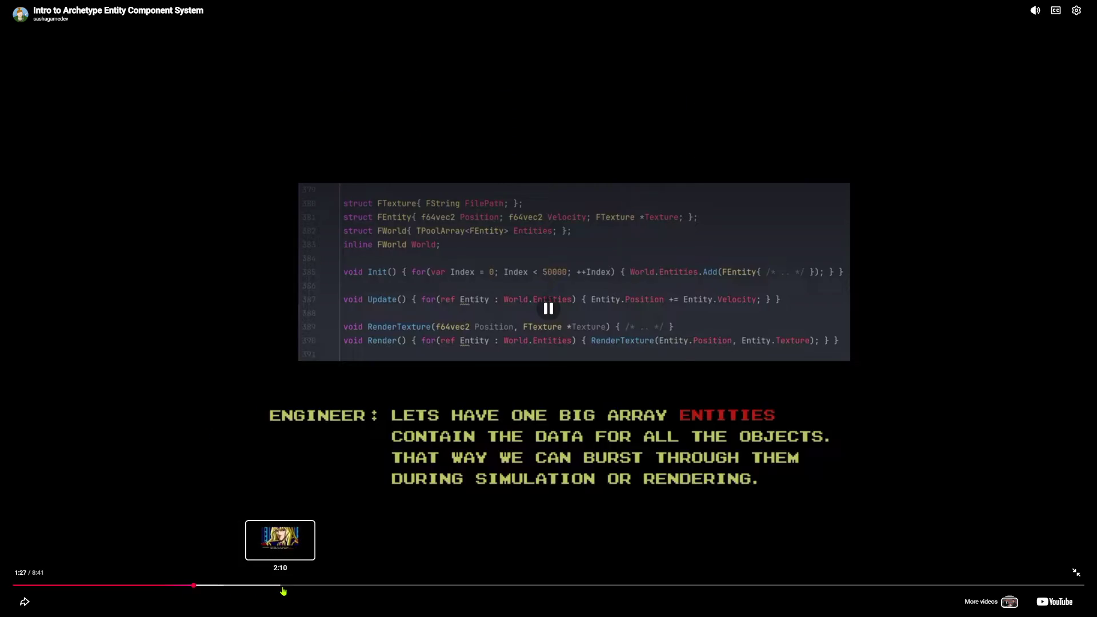
left_click(487, 586)
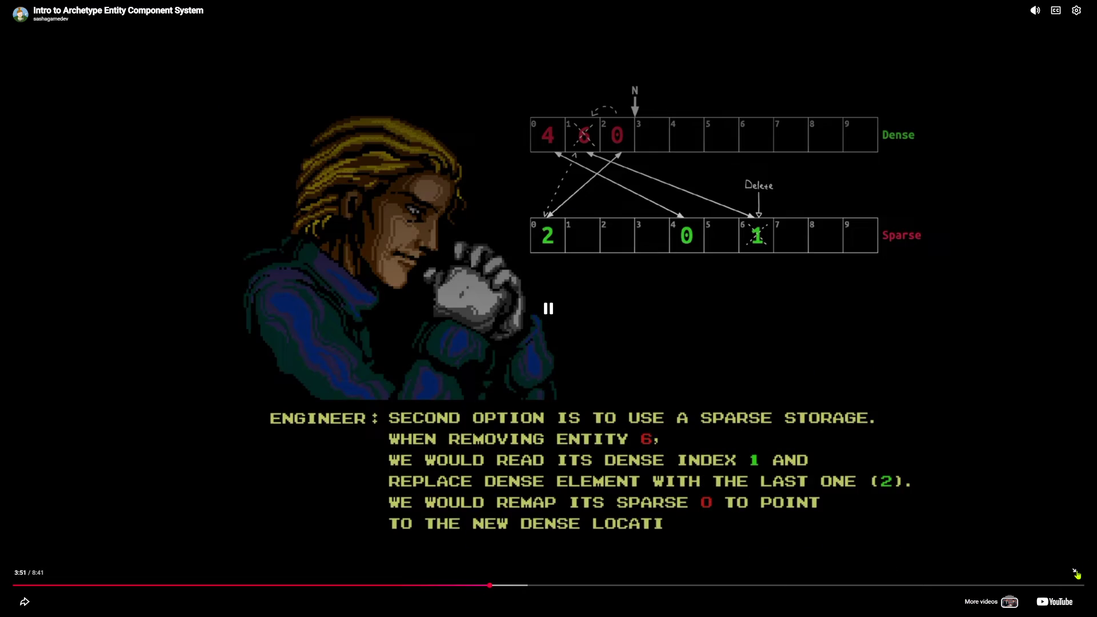
left_click(1076, 573)
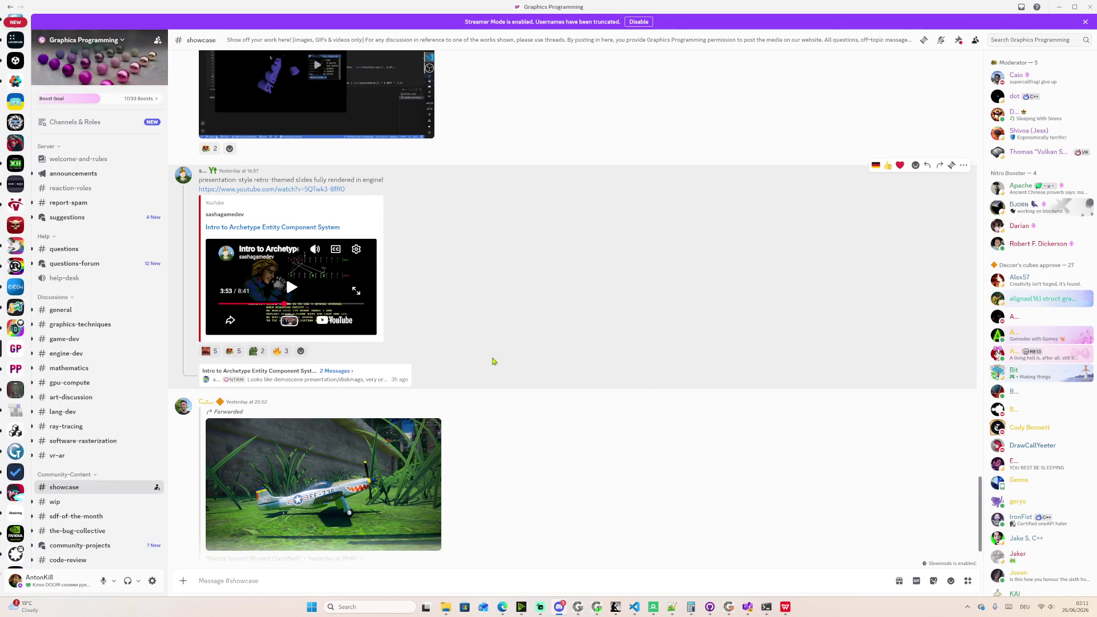
scroll(484, 347, "up", 3)
Step: Watch the 'done some shadows' video full screen, skipping to about 0:22, then exit
scroll(512, 354, "up", 3)
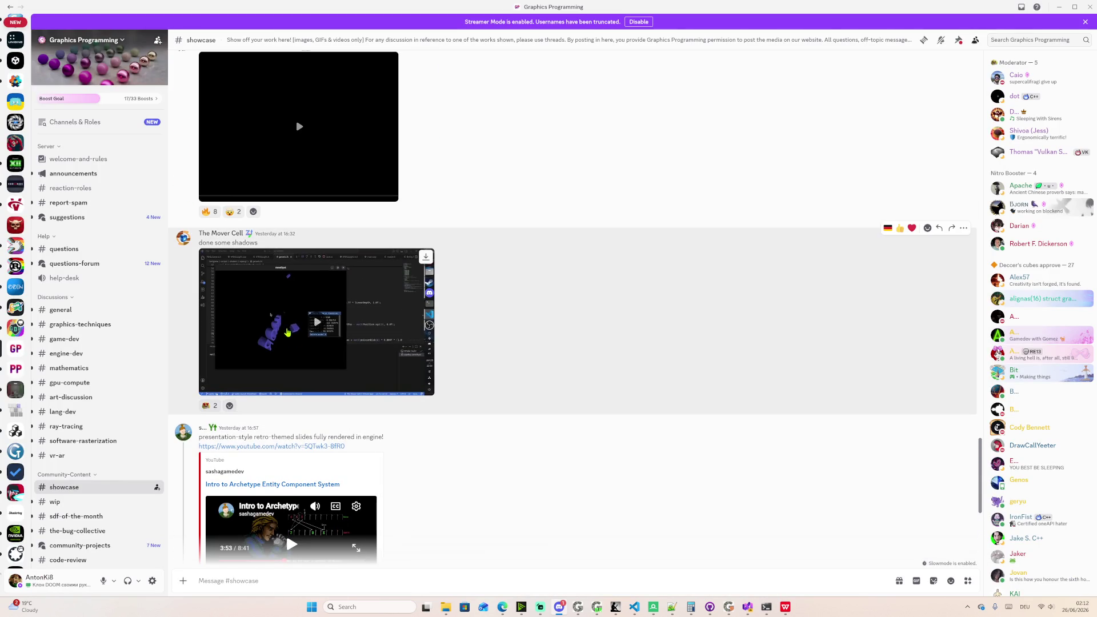
left_click(321, 325)
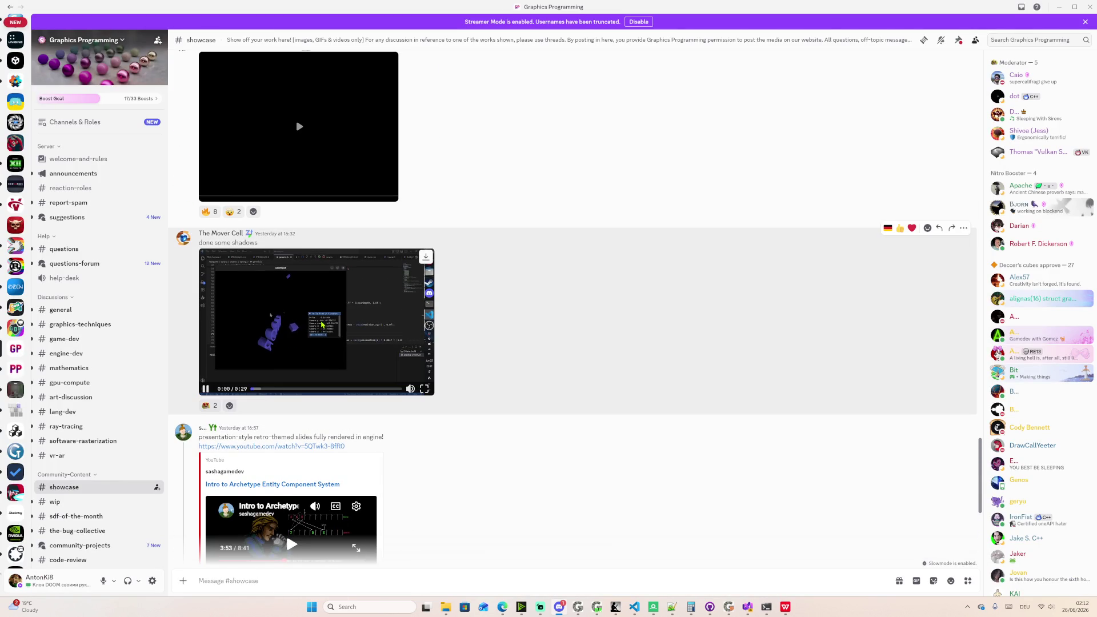
left_click(424, 389)
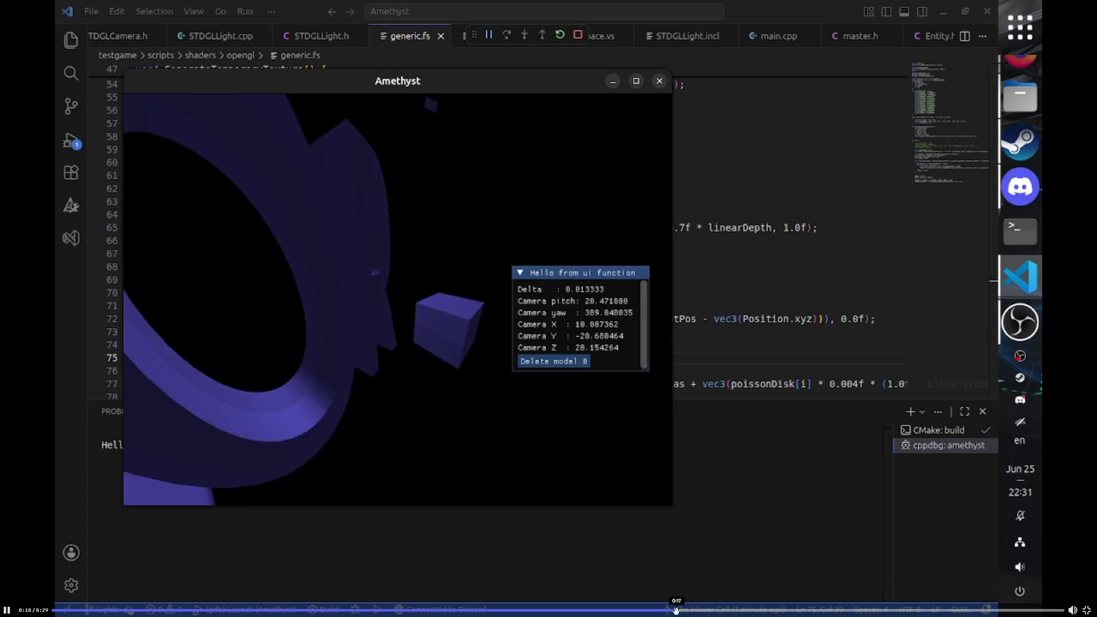
left_click(827, 610)
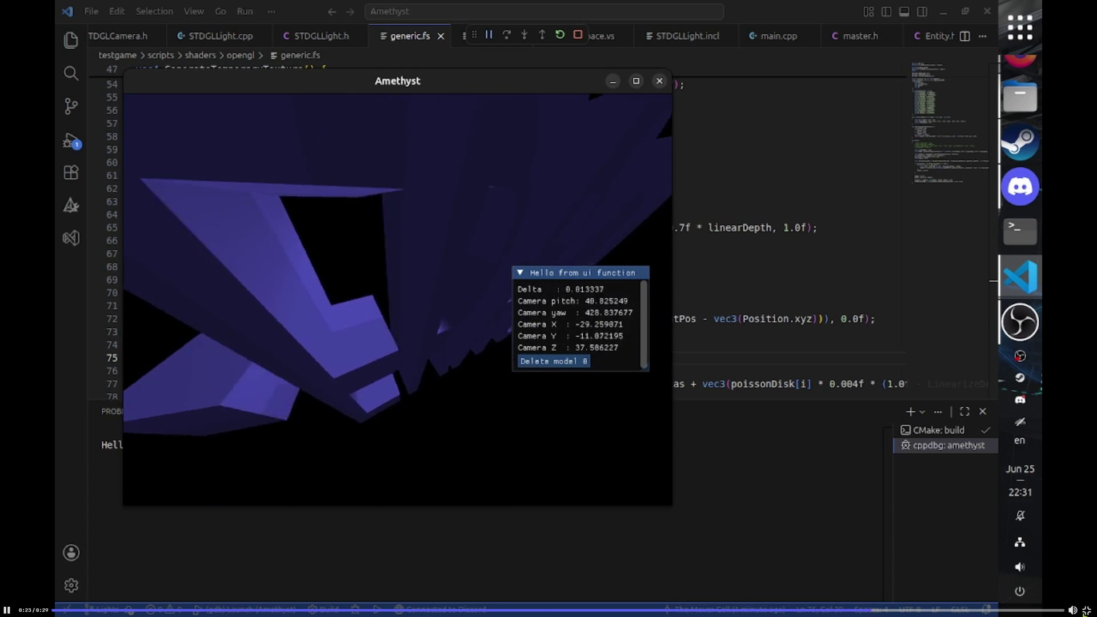
left_click(1086, 610)
Step: Watch the snake video full screen, then pause it inline in the channel
mouse_move(206, 389)
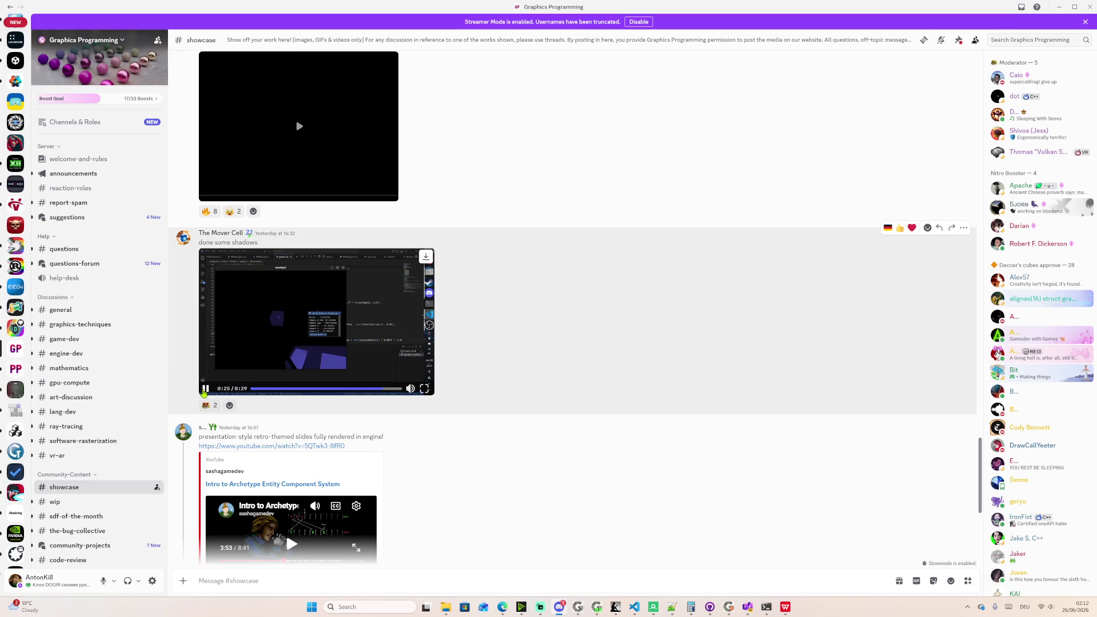
scroll(306, 349, "up", 4)
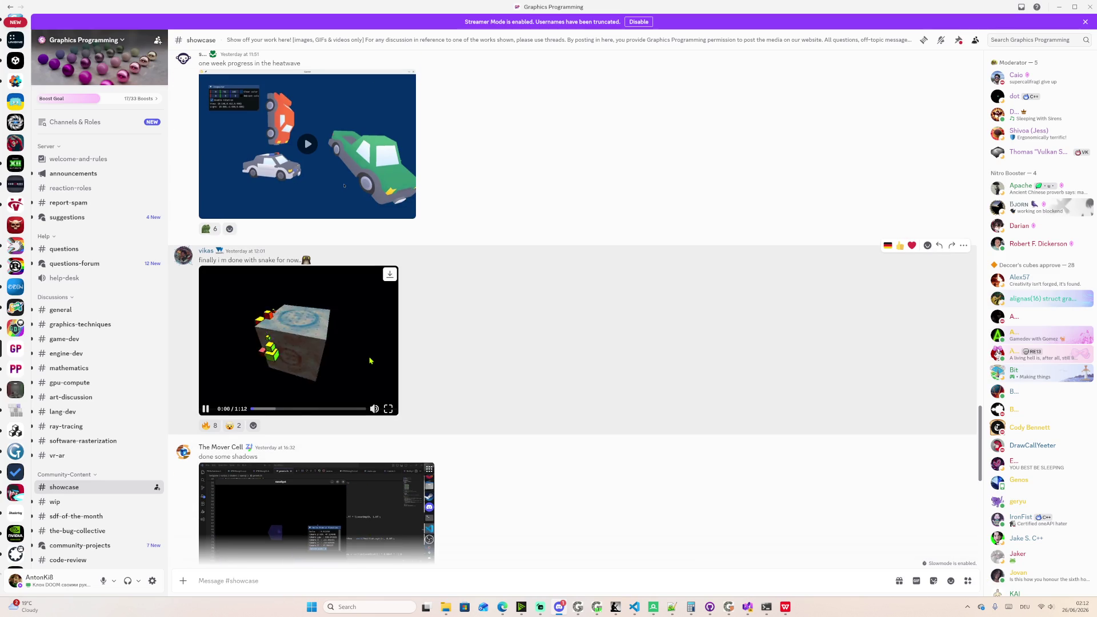
left_click(388, 408)
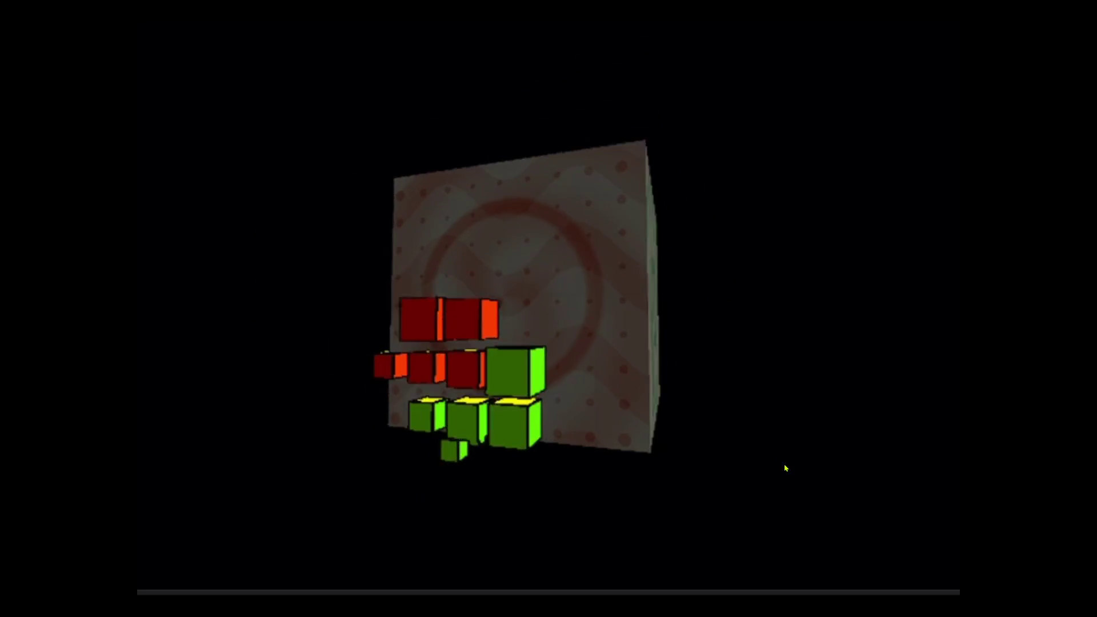
mouse_move(1040, 596)
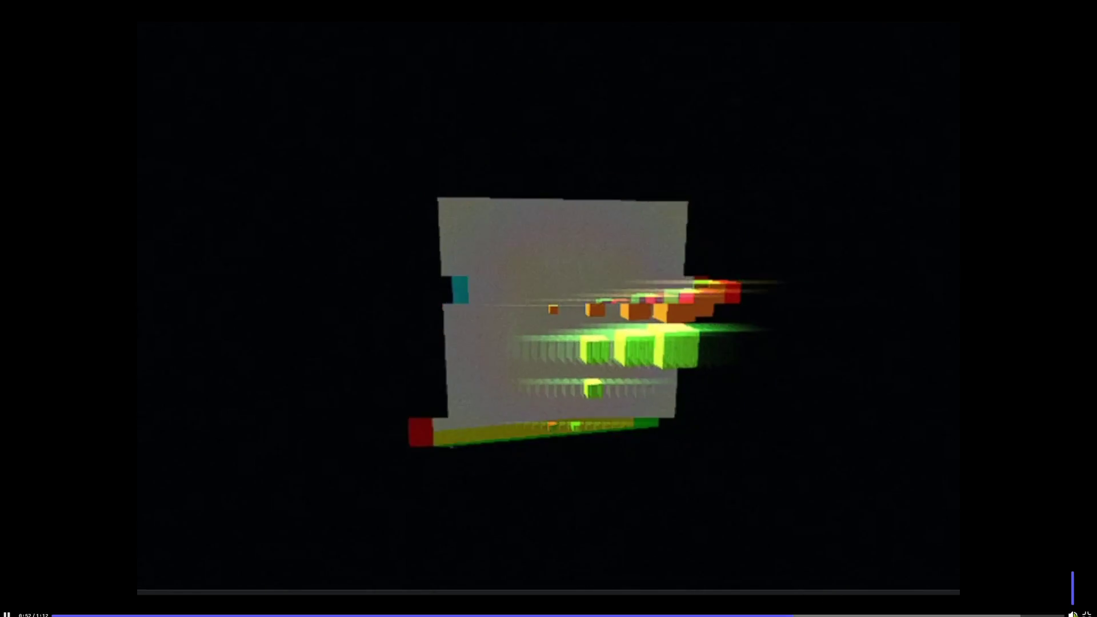
left_click(1082, 610)
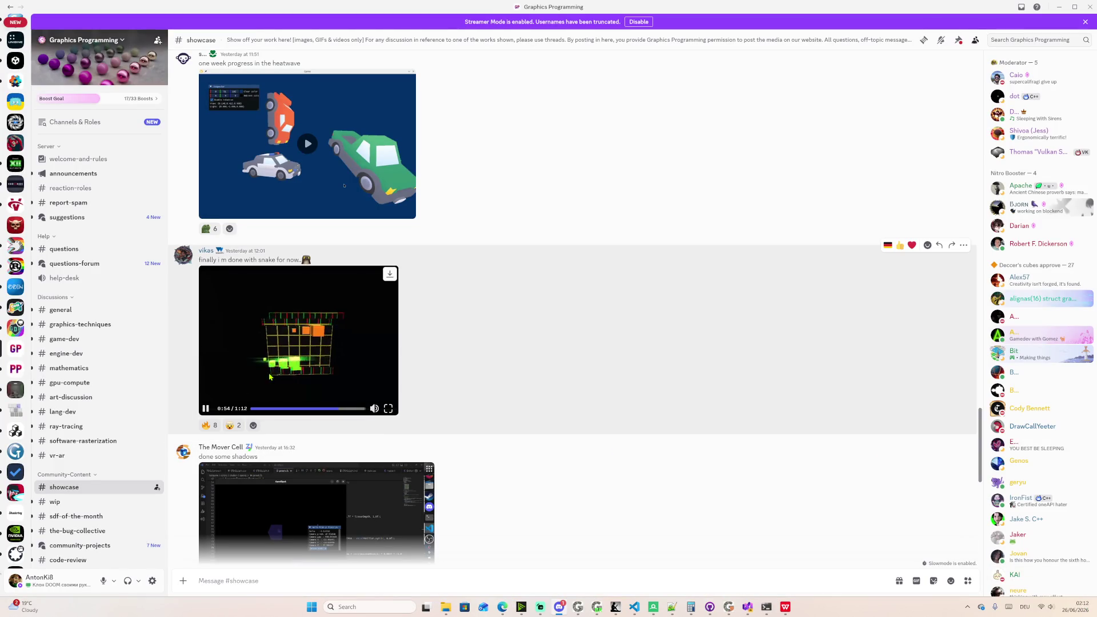
left_click(207, 409)
Step: Watch the car video full screen, then enlarge the forest-dome airplane screenshot
scroll(297, 357, "up", 3)
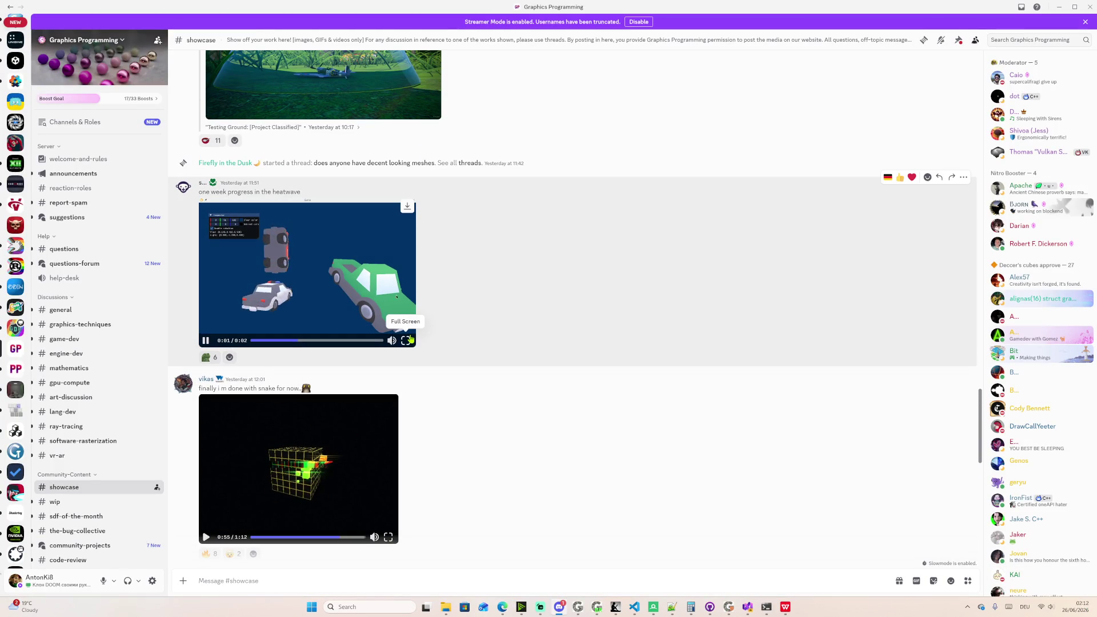
left_click(407, 340)
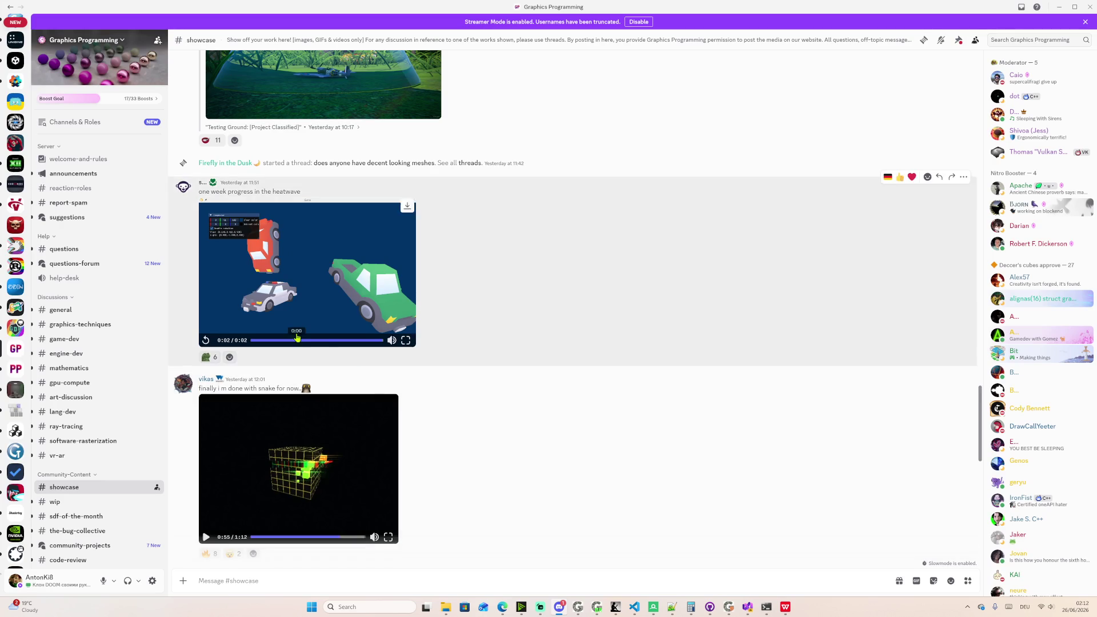
scroll(312, 334, "up", 5)
left_click(312, 334)
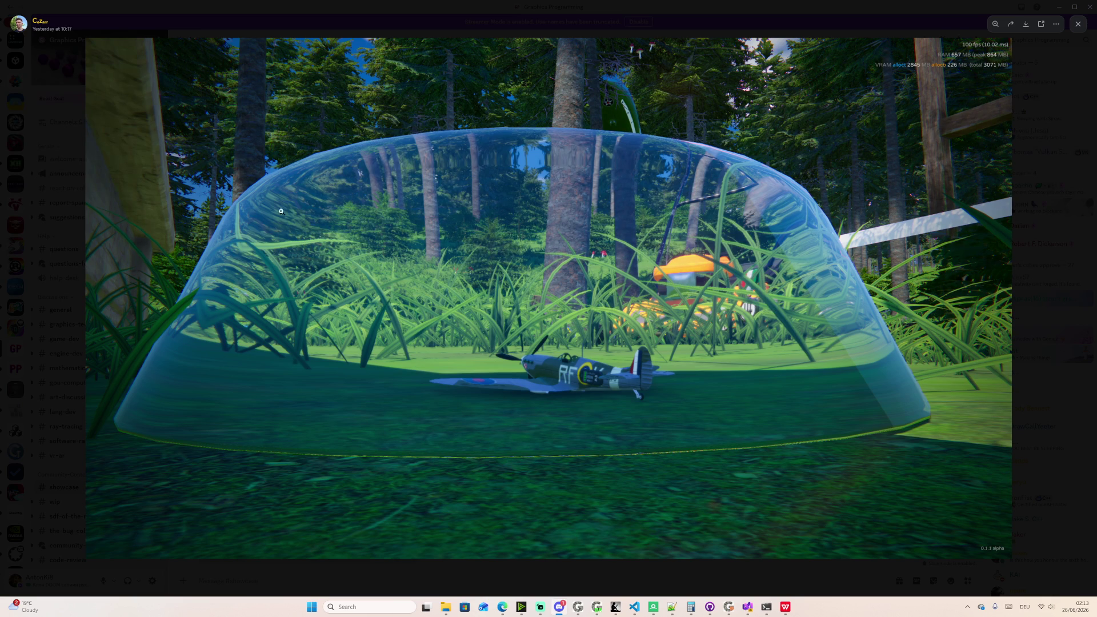
Step: Close the forest-dome screenshot and play the Stratalia world generation video full screen
left_click(1077, 26)
scroll(560, 236, "up", 4)
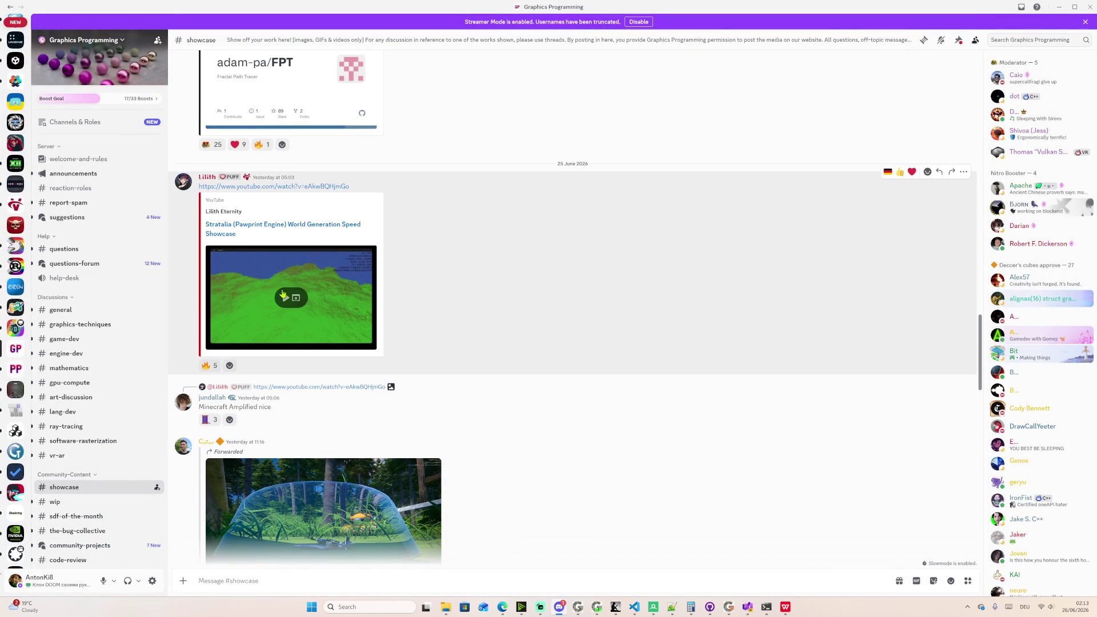
left_click(284, 298)
left_click(356, 306)
Step: Skim the Stratalia video through 0:23, 1:09, 1:31 and 2:18 to about 3:13, then exit full screen
key("space")
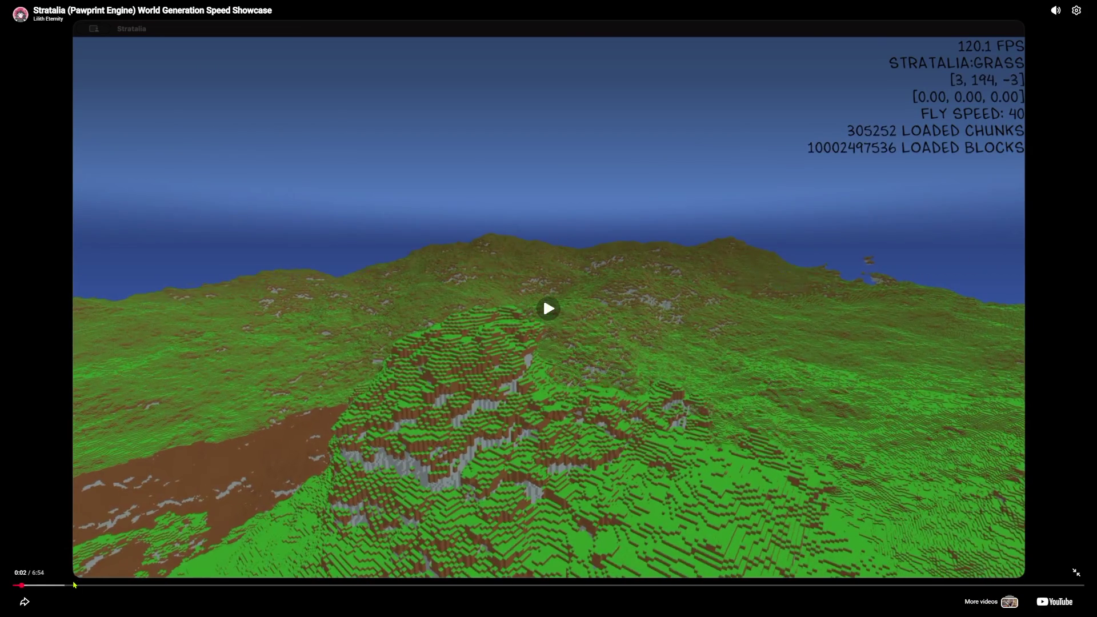
left_click(75, 585)
left_click(172, 586)
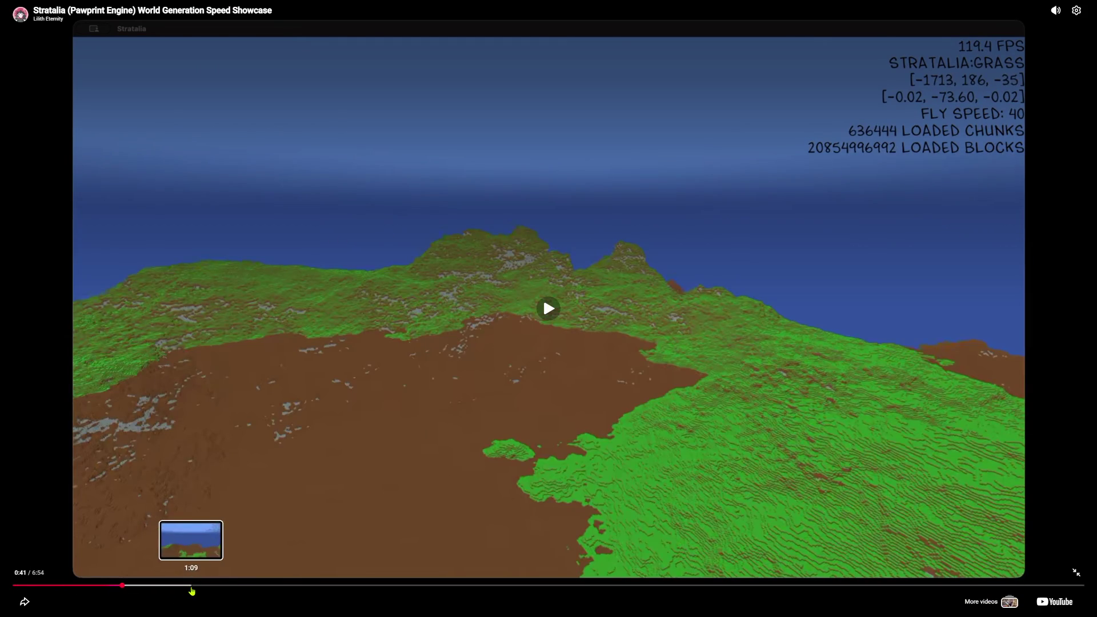
left_click(193, 586)
left_click(250, 586)
left_click(541, 440)
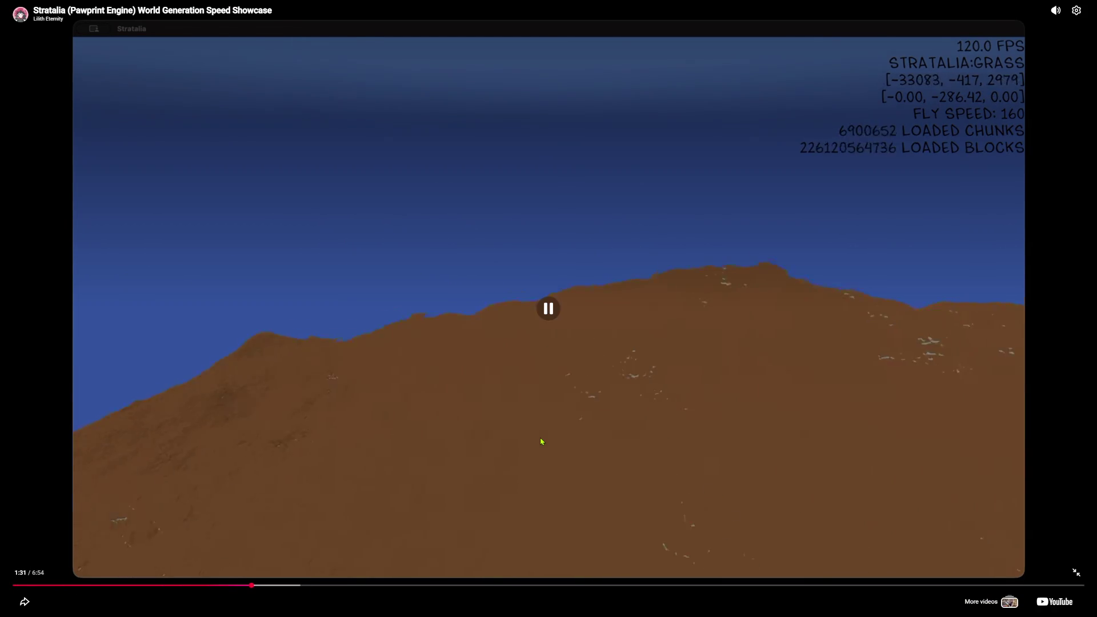
left_click(371, 586)
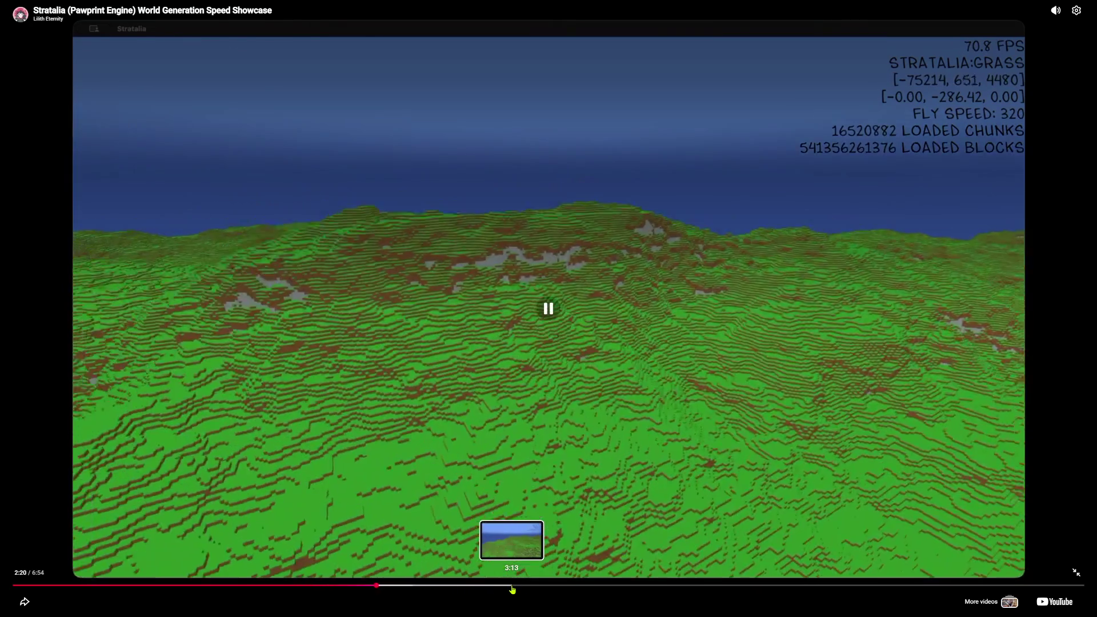
left_click(512, 587)
left_click(1074, 575)
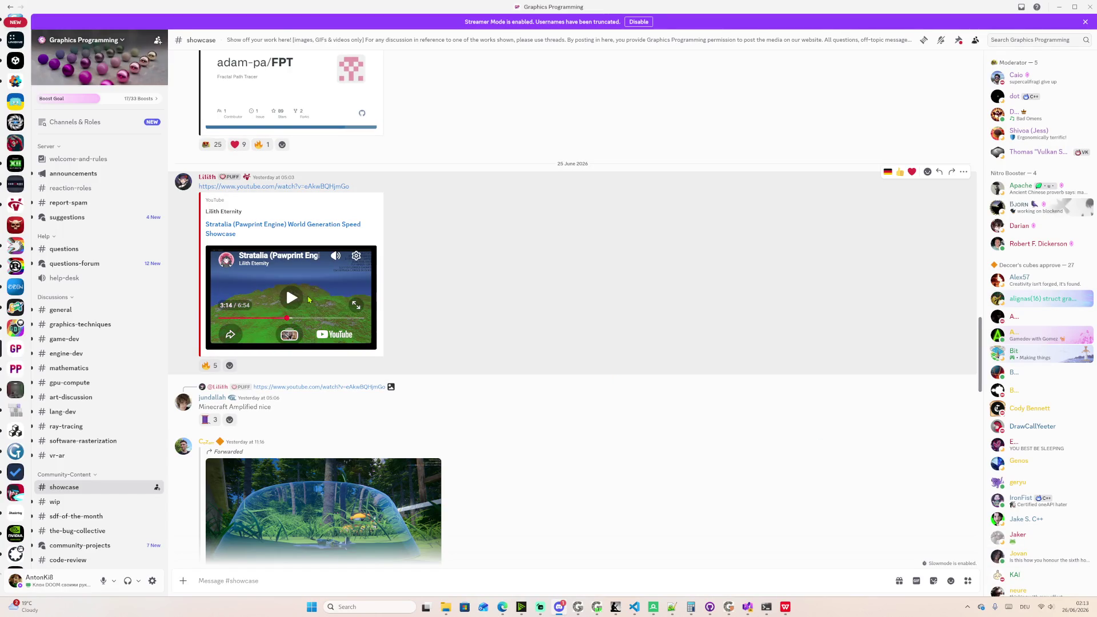
scroll(286, 303, "up", 6)
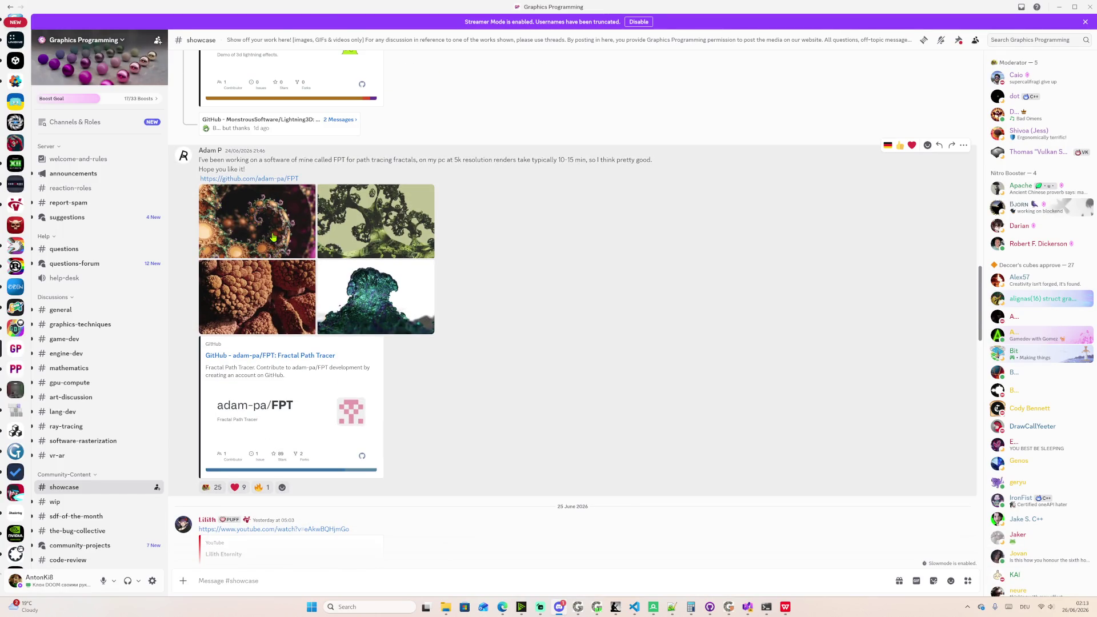
Step: Browse the three fractal renders enlarged, then close the image viewer
left_click(274, 238)
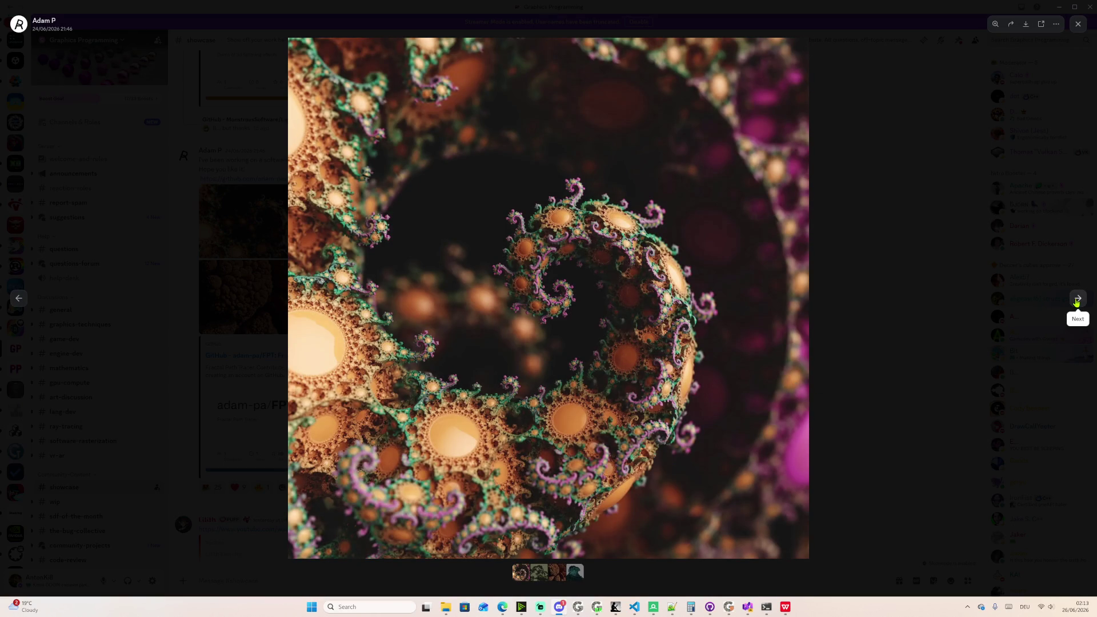
left_click(1076, 303)
left_click(1077, 303)
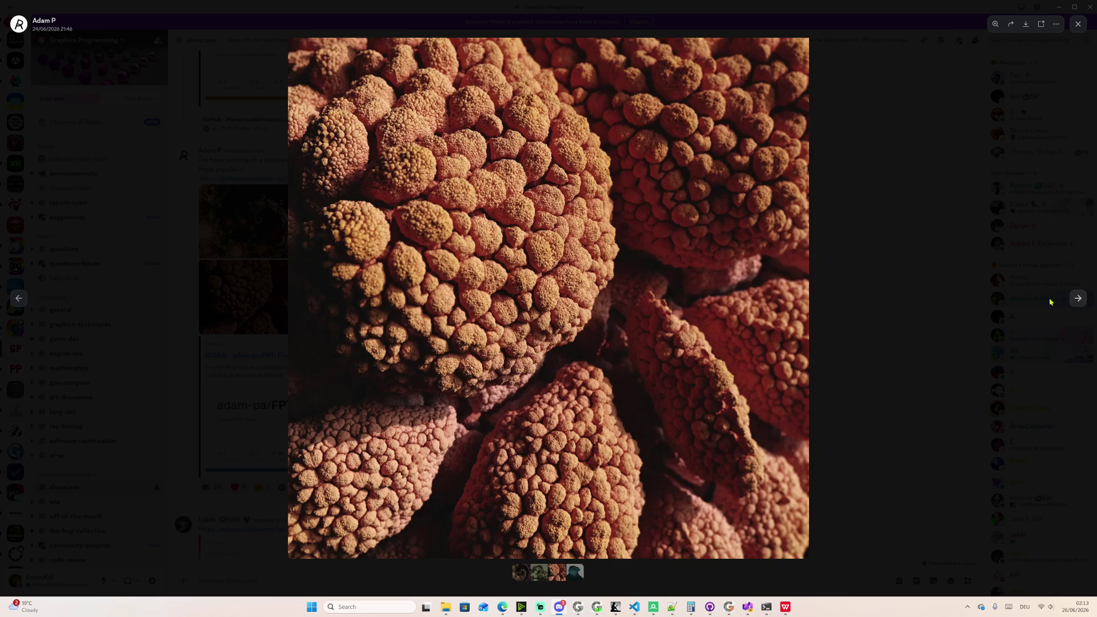
left_click(894, 243)
Step: Scroll up #showcase and play the 5 Snakes Battle for food video
scroll(328, 294, "up", 5)
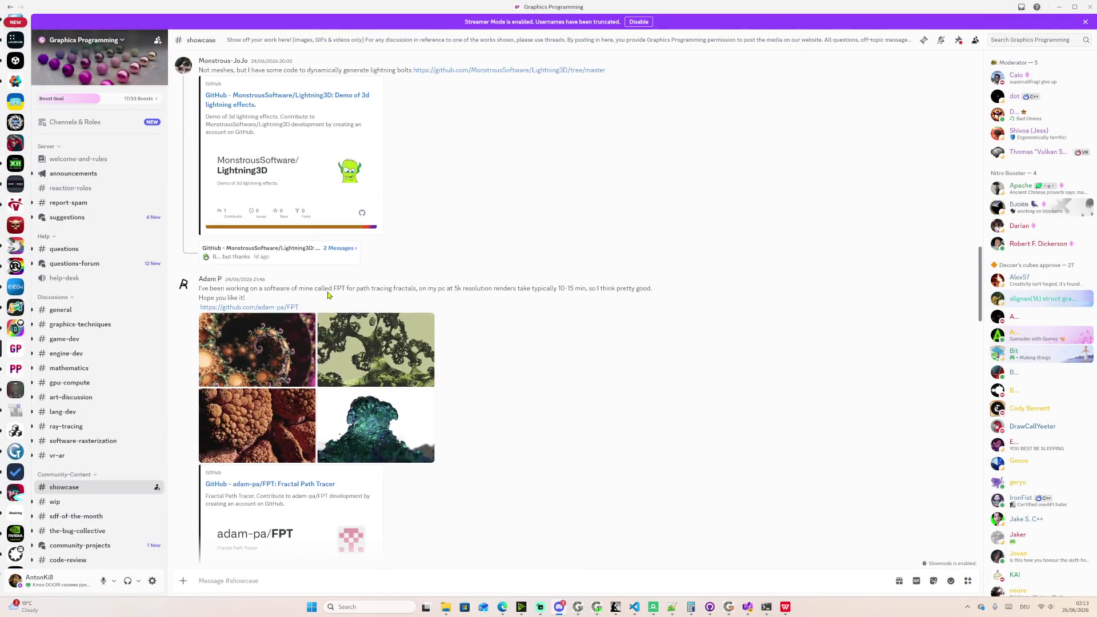
scroll(329, 295, "up", 4)
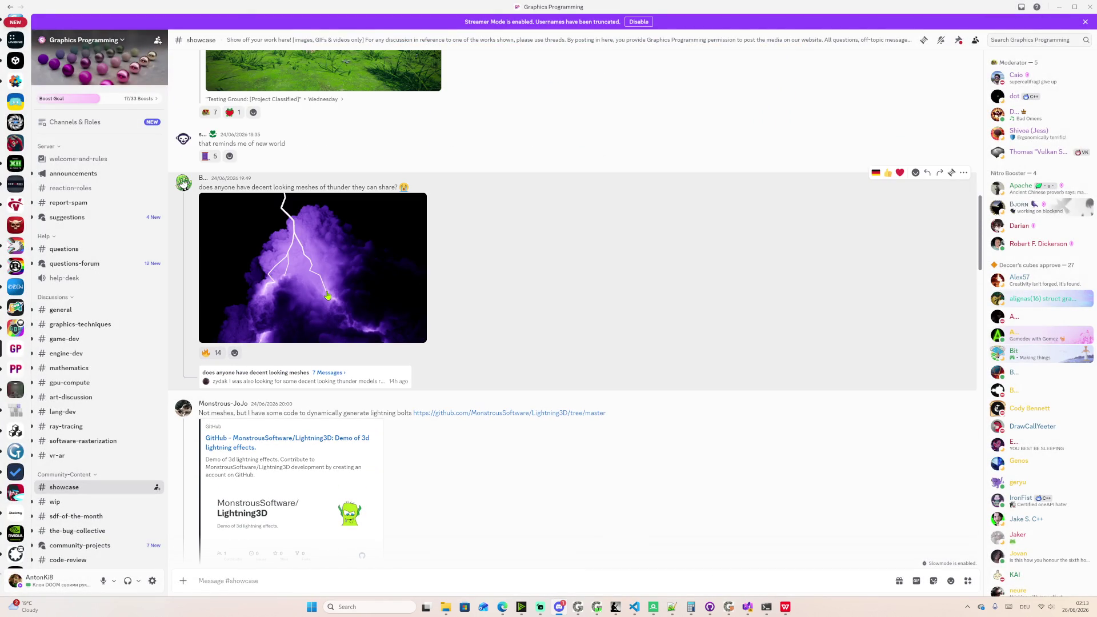
scroll(273, 223, "up", 1)
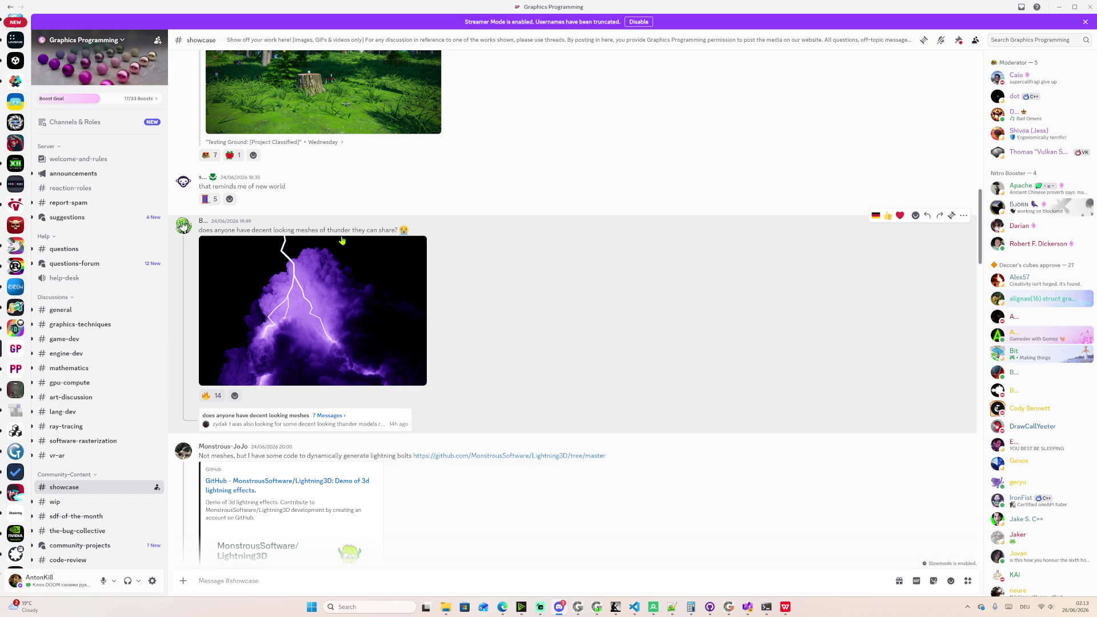
scroll(341, 240, "up", 4)
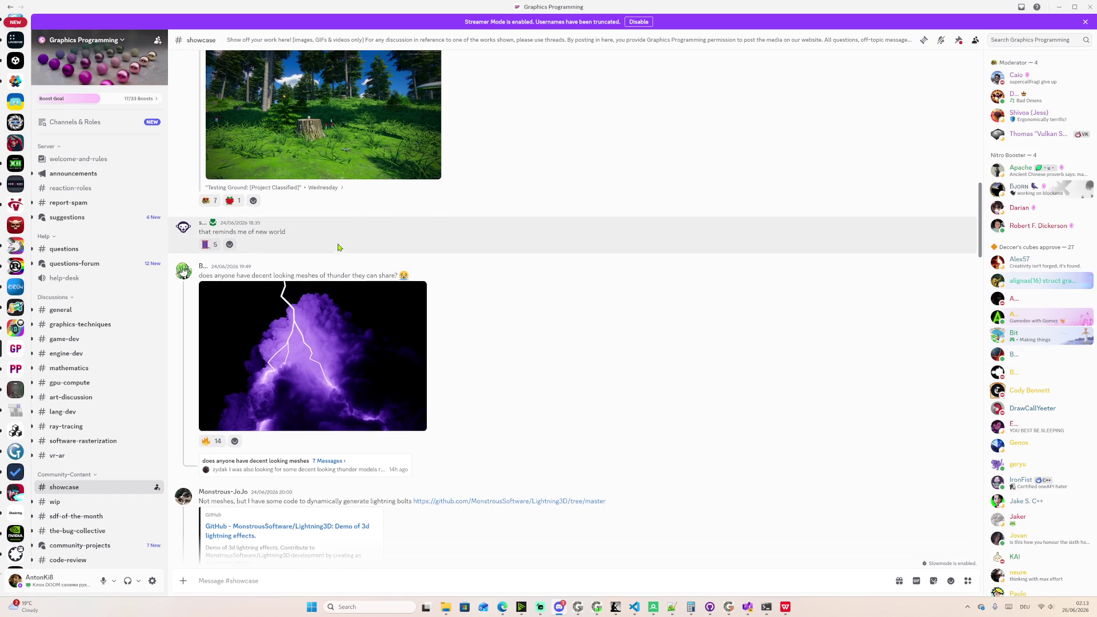
scroll(339, 248, "up", 3)
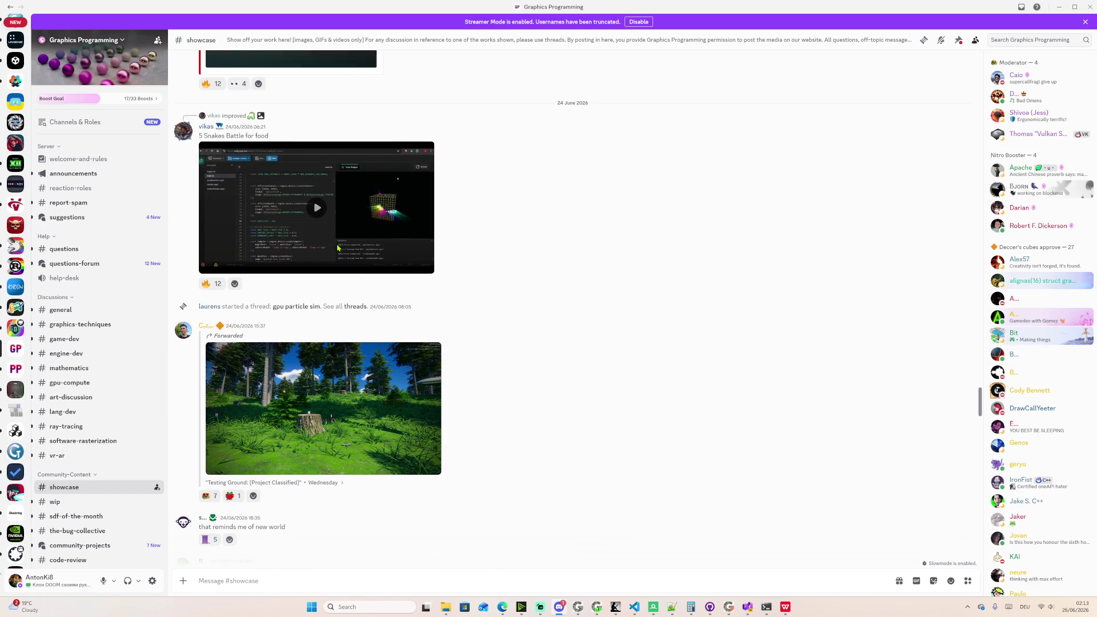
left_click(324, 235)
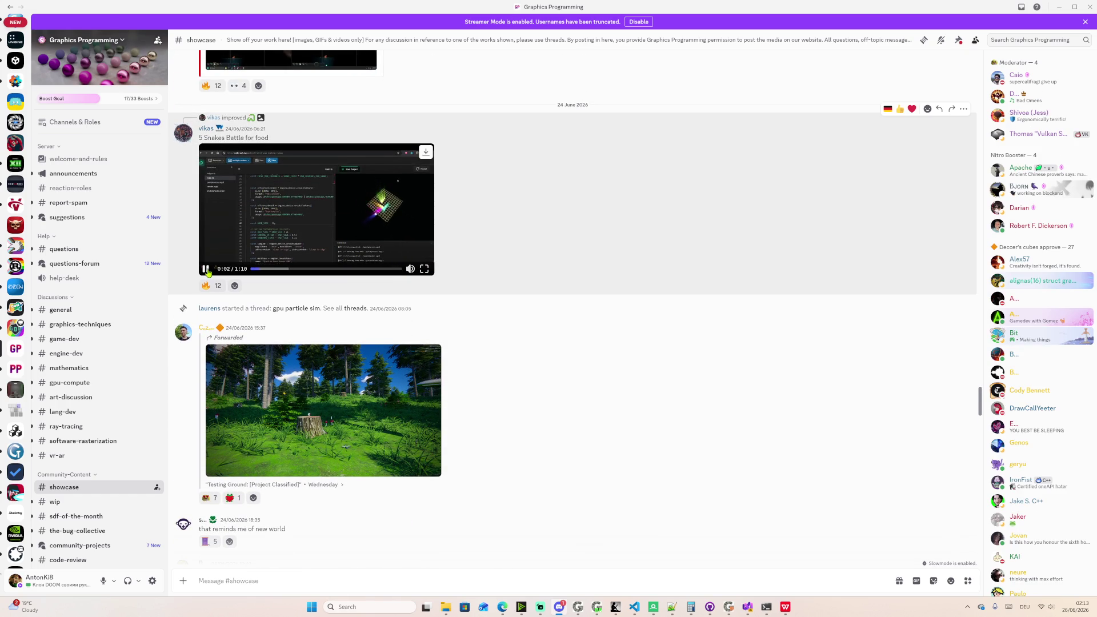
Step: Start the YouTube fluid-simulation embed in the Vitality post
scroll(284, 259, "up", 3)
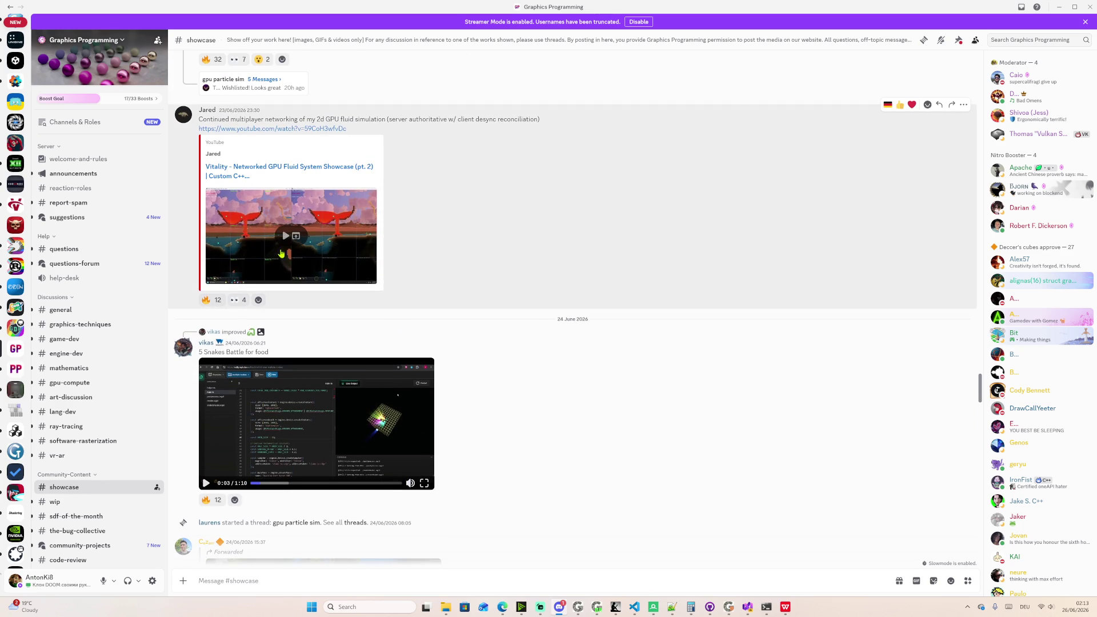
left_click(282, 242)
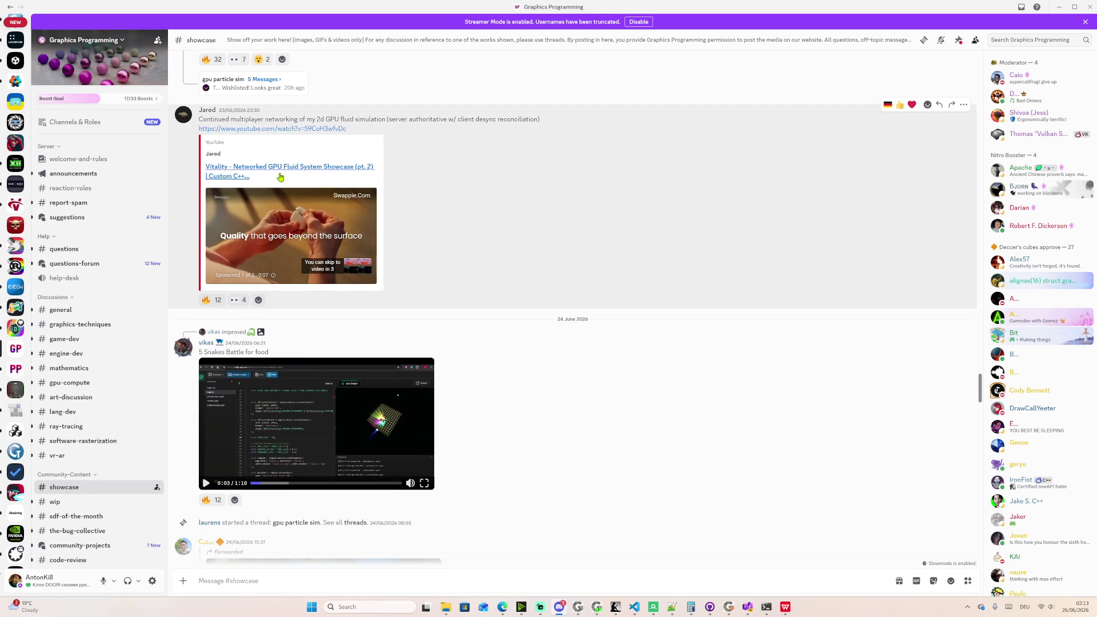
scroll(281, 229, "up", 2)
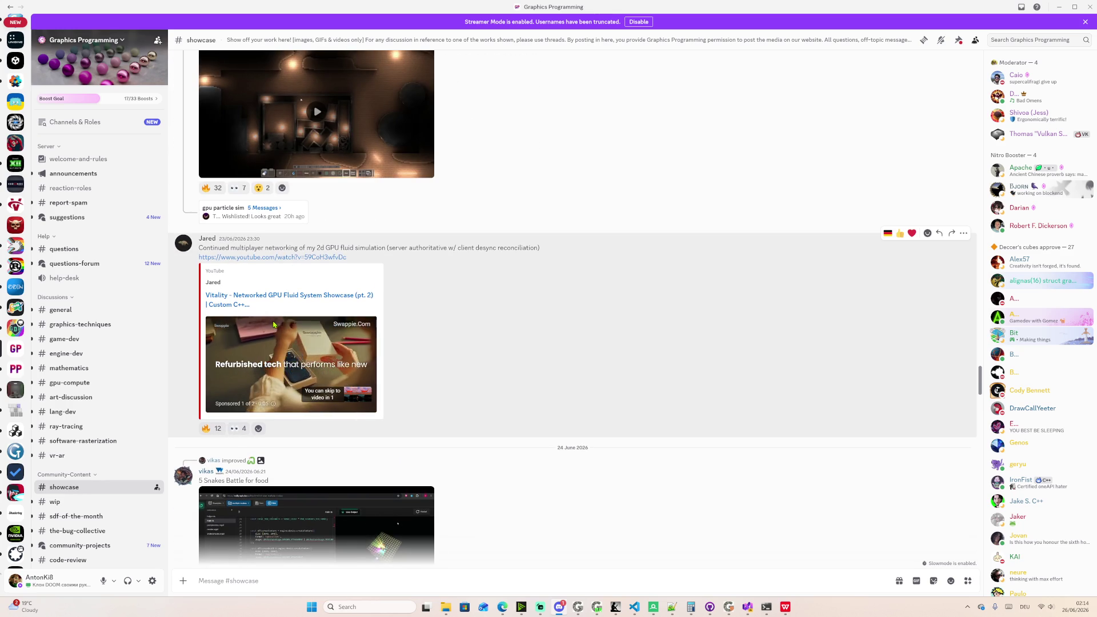
Step: Skip the sponsored ad and watch the fluid simulation video full screen, jumping ahead
left_click(360, 400)
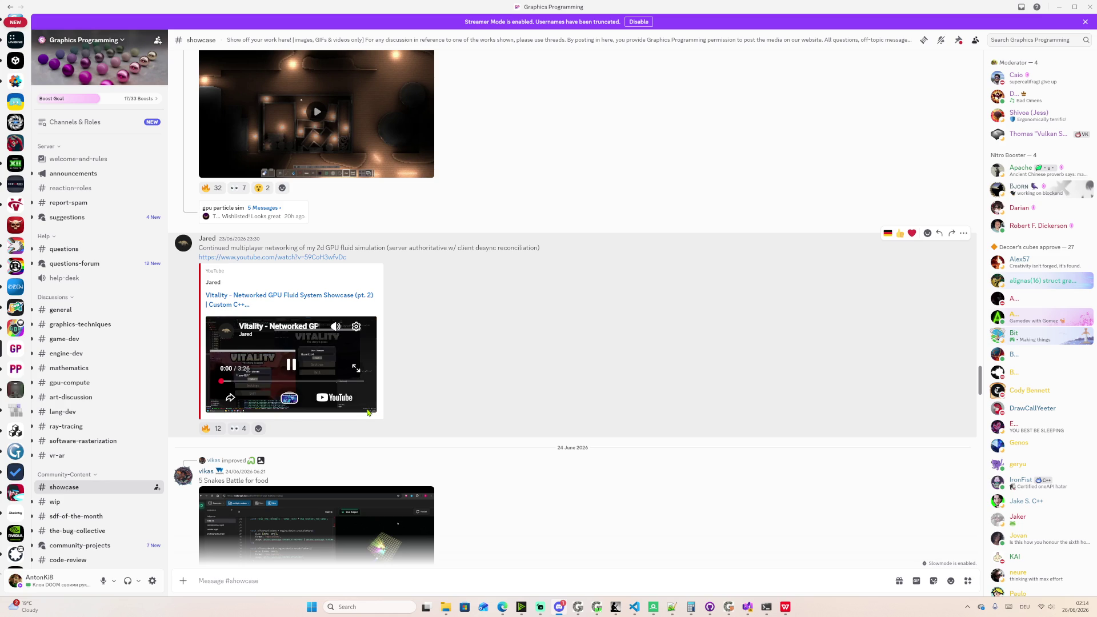
left_click(353, 371)
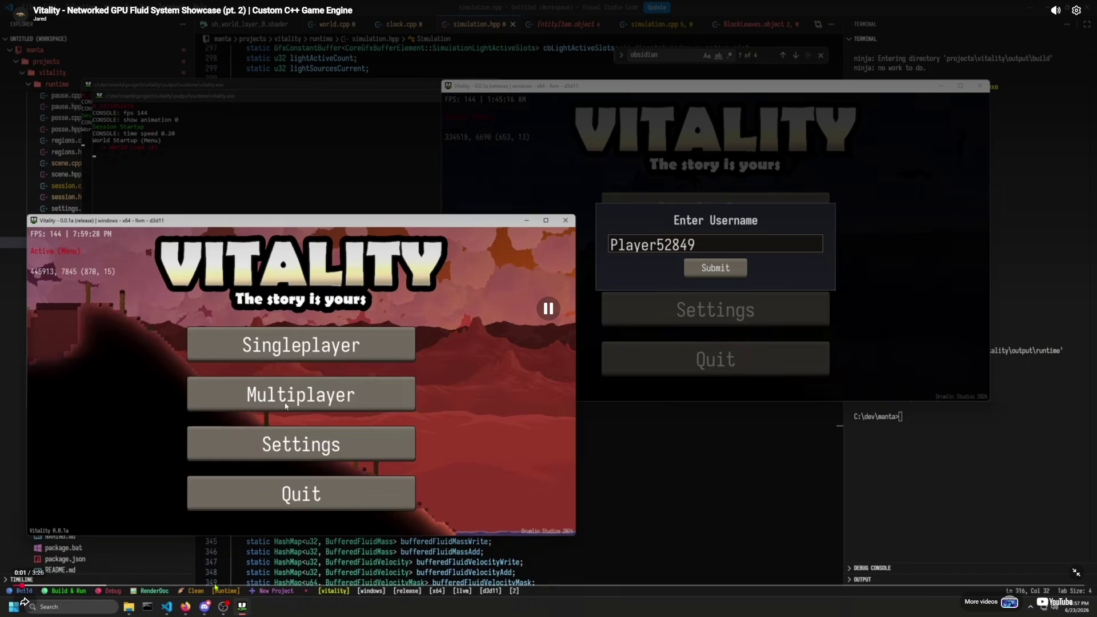
key("Escape")
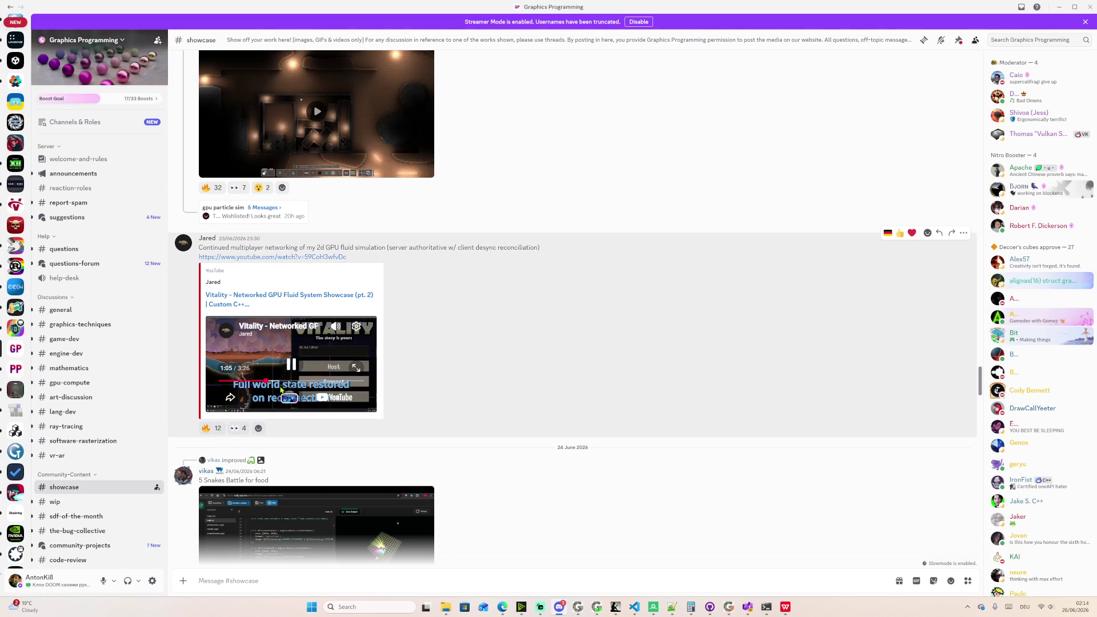
left_click(299, 381)
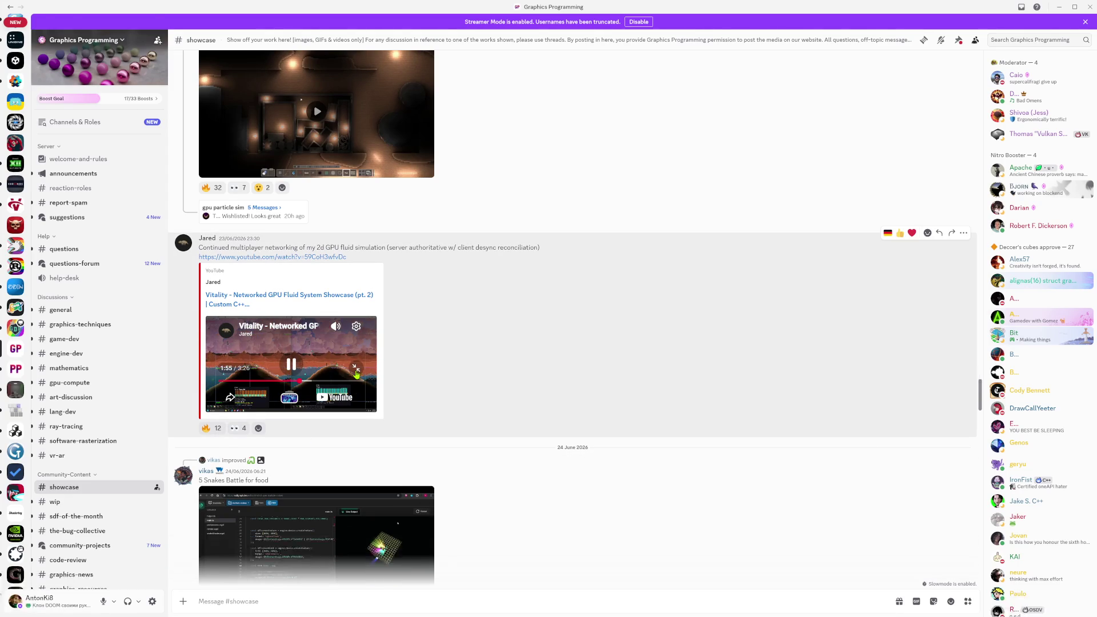
double_click(361, 402)
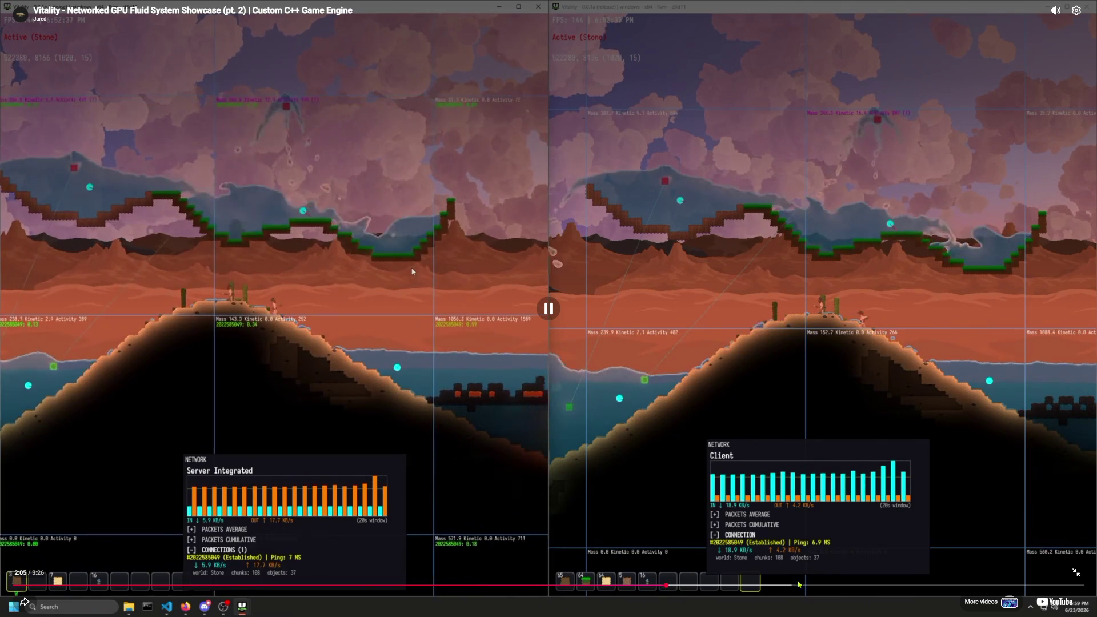
Step: Skip the fluid video ahead to about 2:30 and 2:54, then exit full screen
left_click(789, 592)
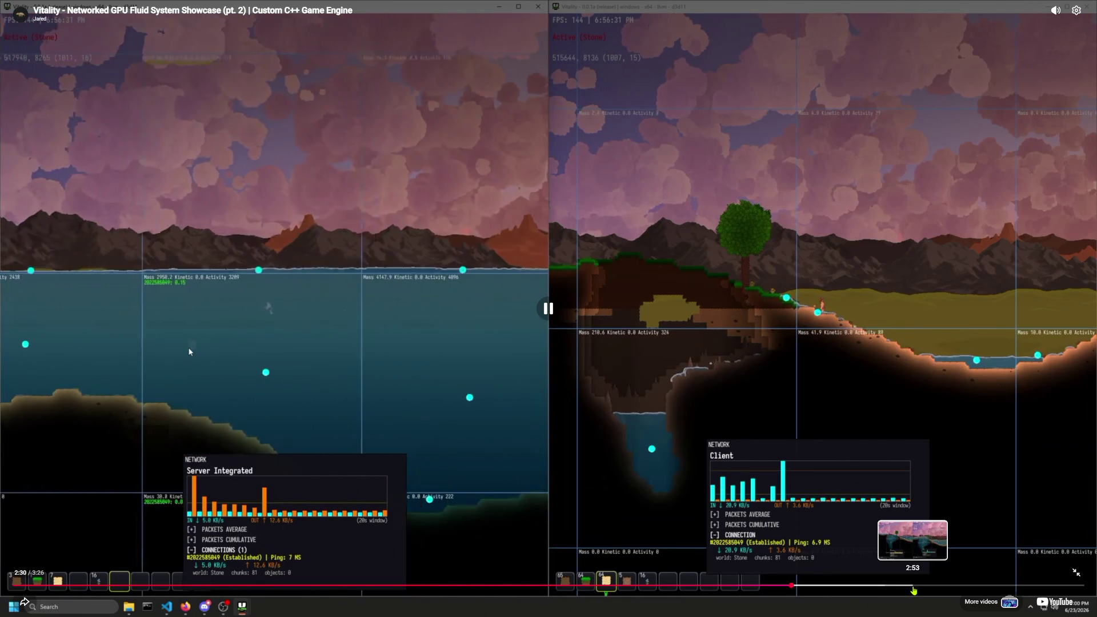
left_click(913, 591)
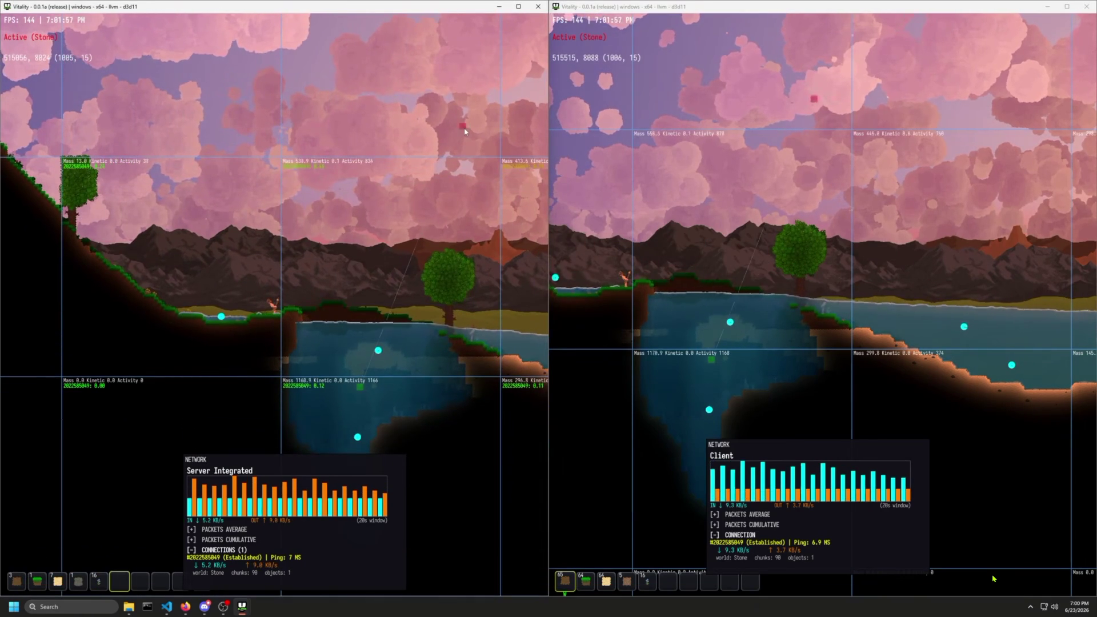
left_click(404, 287)
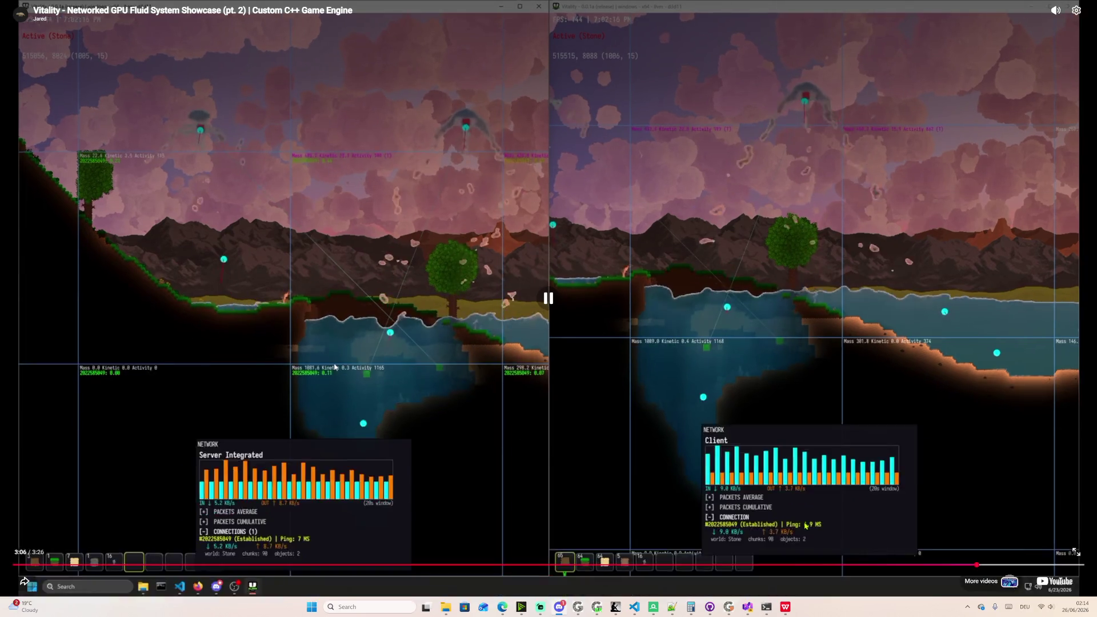
key("Escape")
scroll(369, 335, "up", 5)
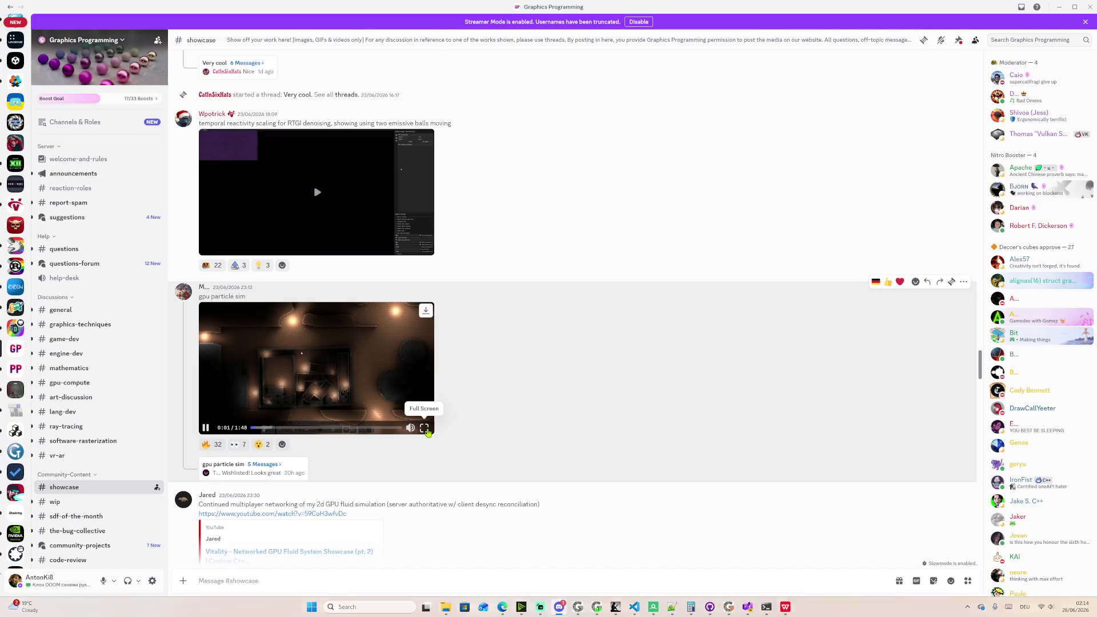
Step: Watch the gpu particle sim video full screen to about 0:32 of 1:48, then exit
left_click(430, 429)
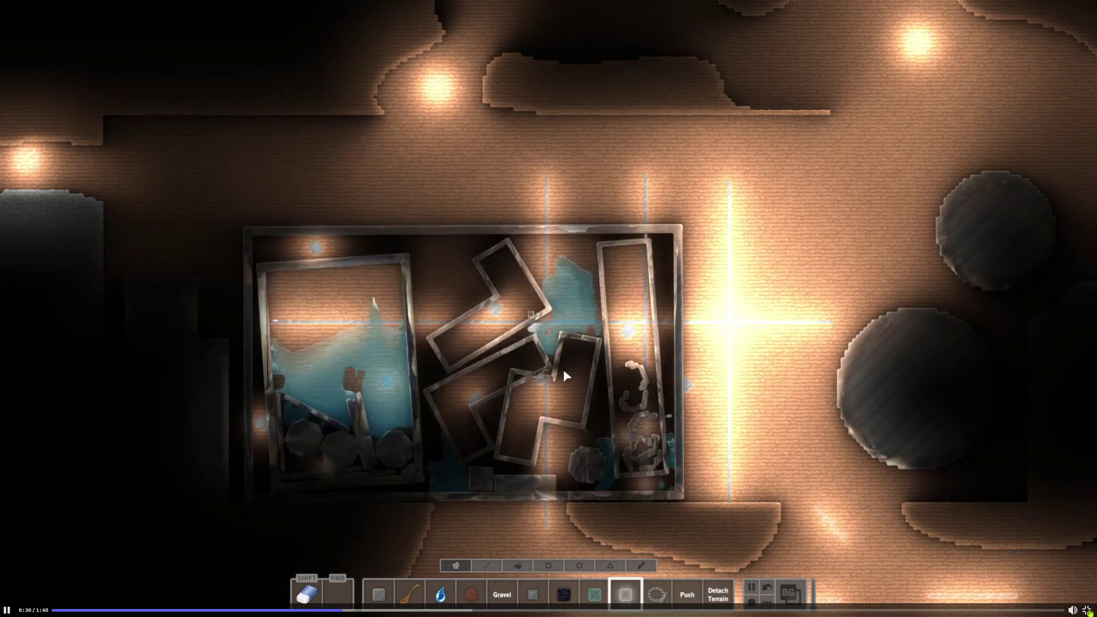
left_click(1088, 610)
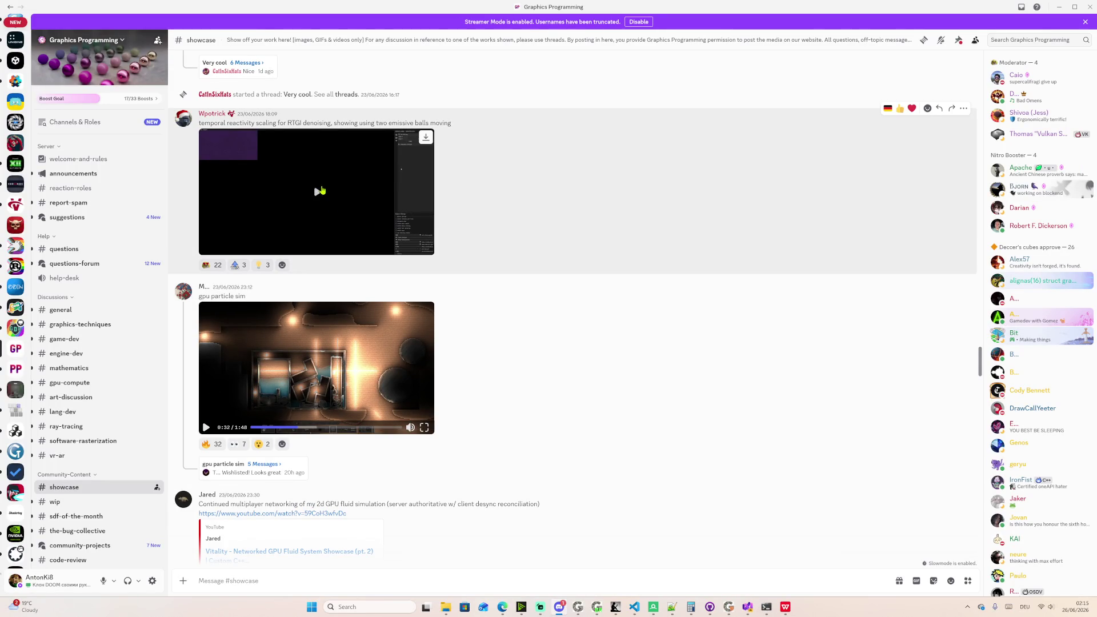
scroll(284, 191, "up", 3)
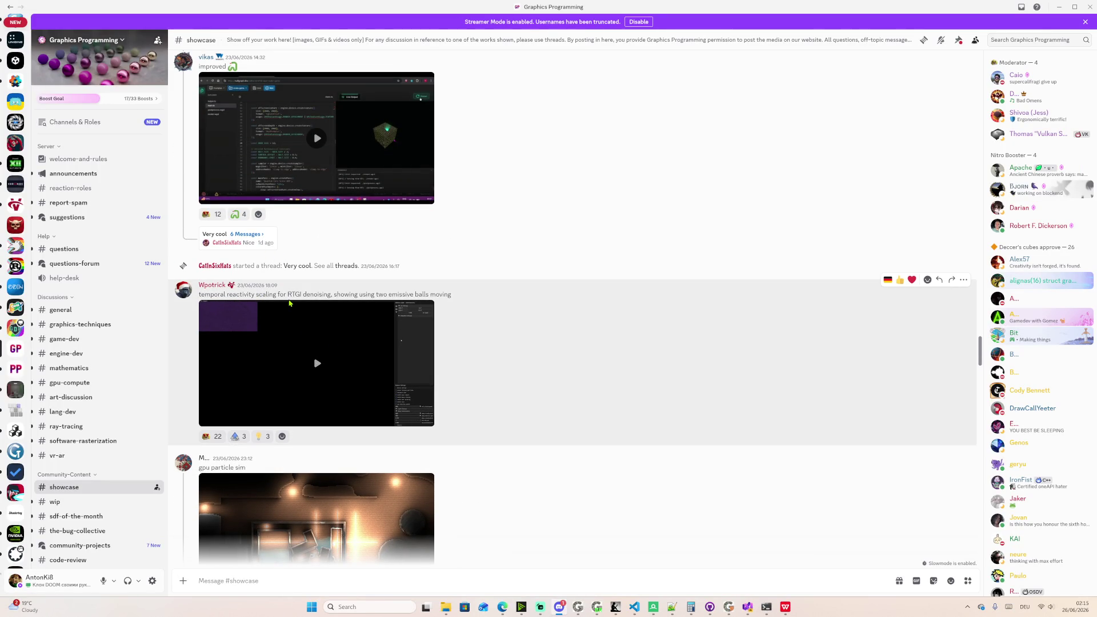
Step: Play the RTGI denoising video full screen, pause and scrub to about 0:08, then exit
left_click(317, 363)
left_click(426, 422)
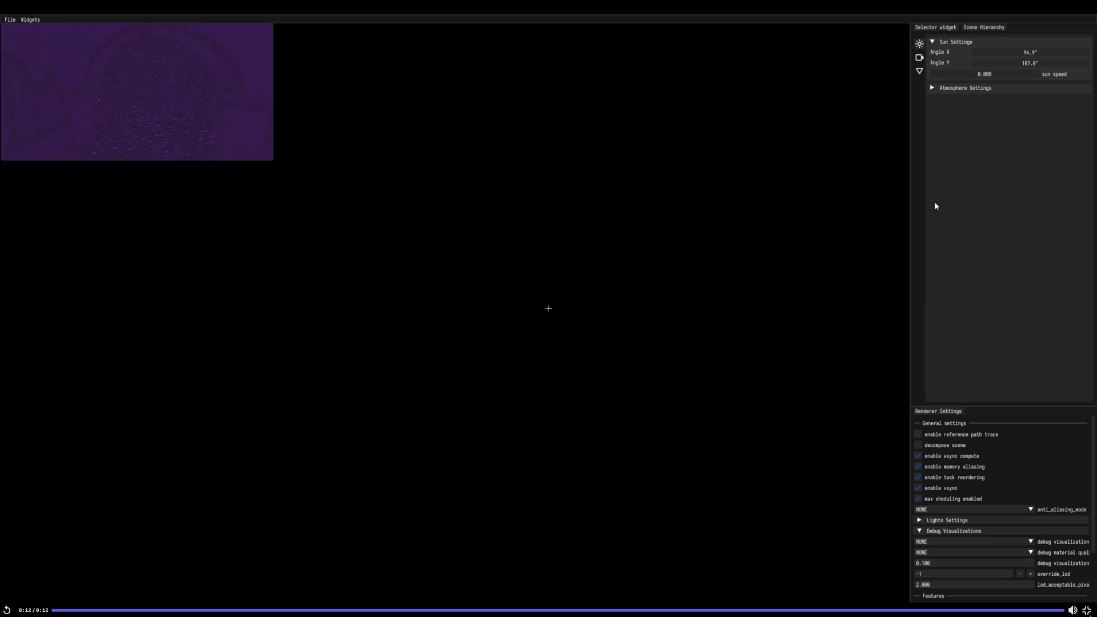
key("Escape")
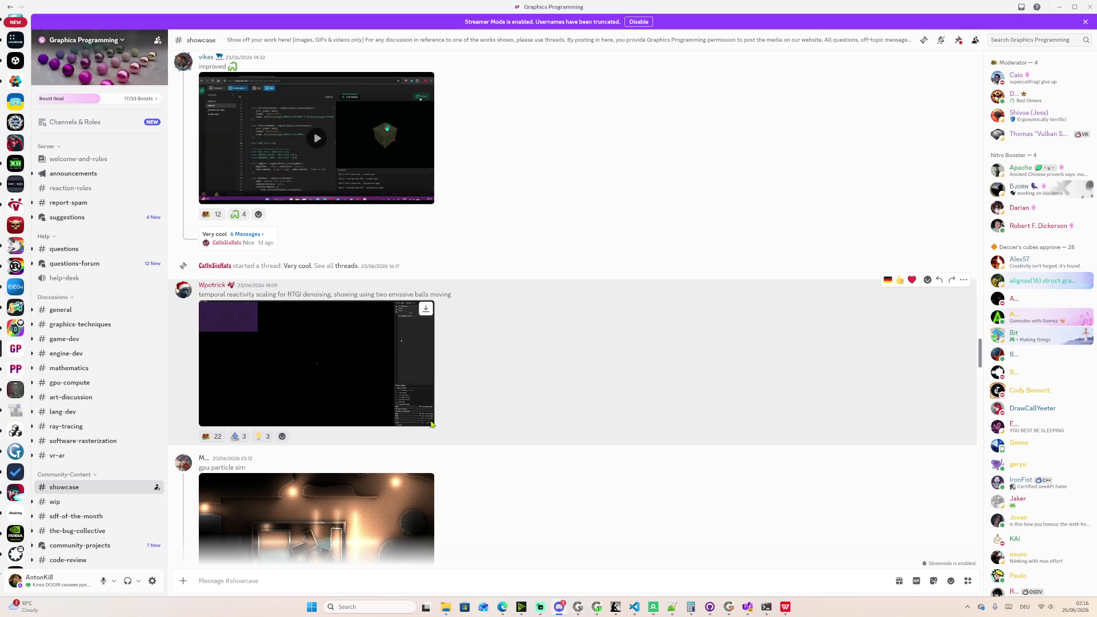
left_click(424, 420)
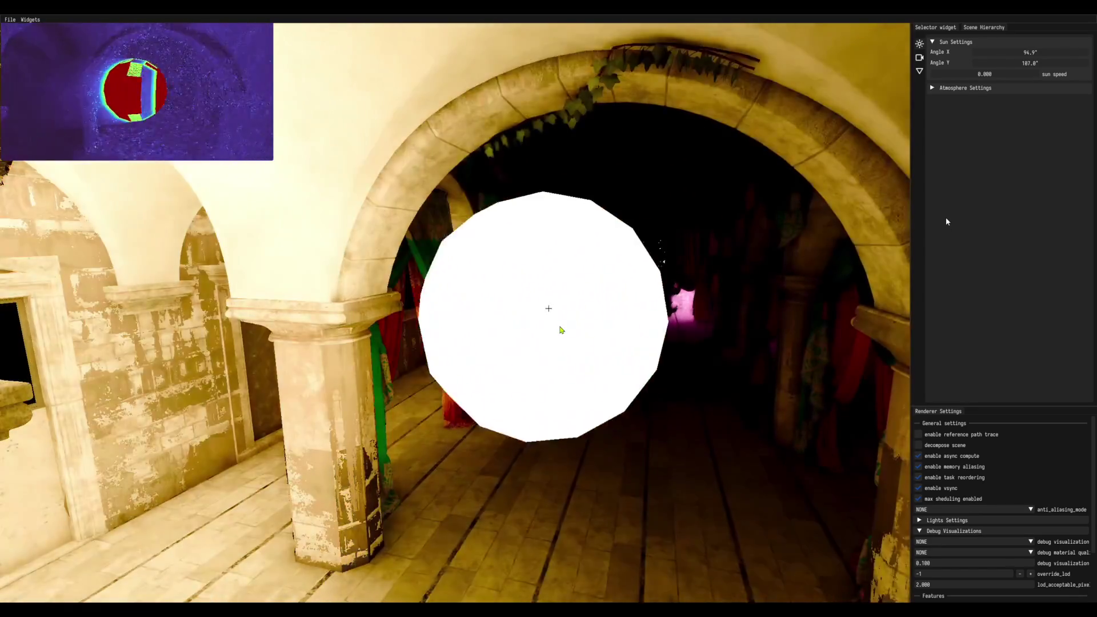
left_click(492, 337)
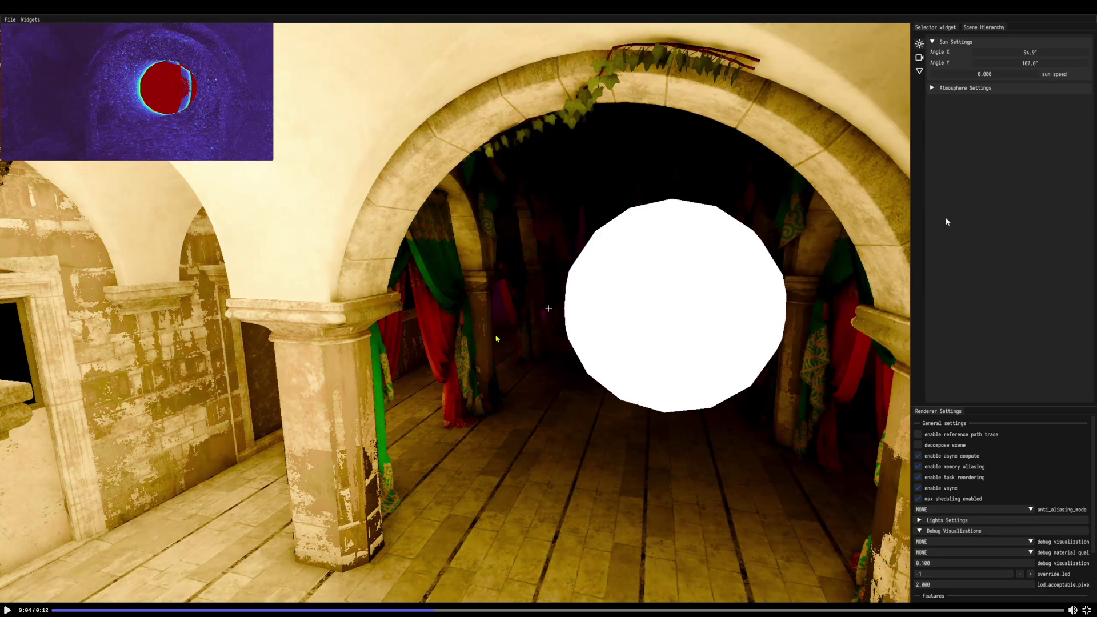
mouse_move(411, 610)
left_mouse_down()
mouse_move(375, 611)
mouse_move(690, 610)
mouse_move(612, 610)
mouse_move(678, 610)
left_mouse_up()
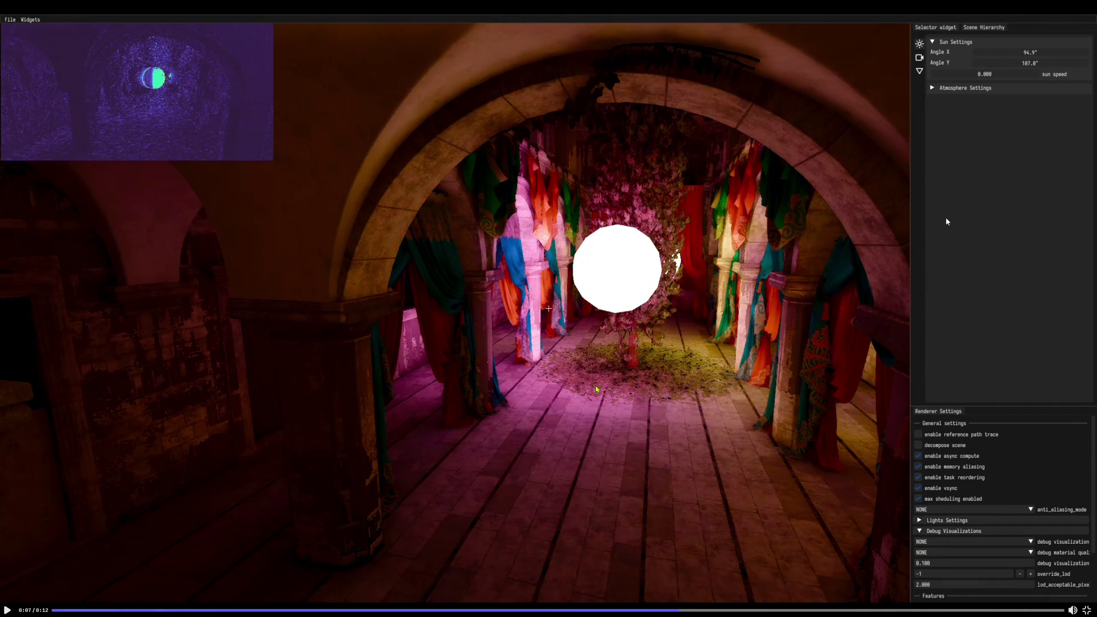
mouse_move(691, 610)
left_mouse_down()
mouse_move(791, 610)
mouse_move(678, 610)
mouse_move(820, 610)
mouse_move(489, 609)
mouse_move(850, 610)
mouse_move(460, 610)
mouse_move(874, 610)
mouse_move(629, 610)
left_mouse_up()
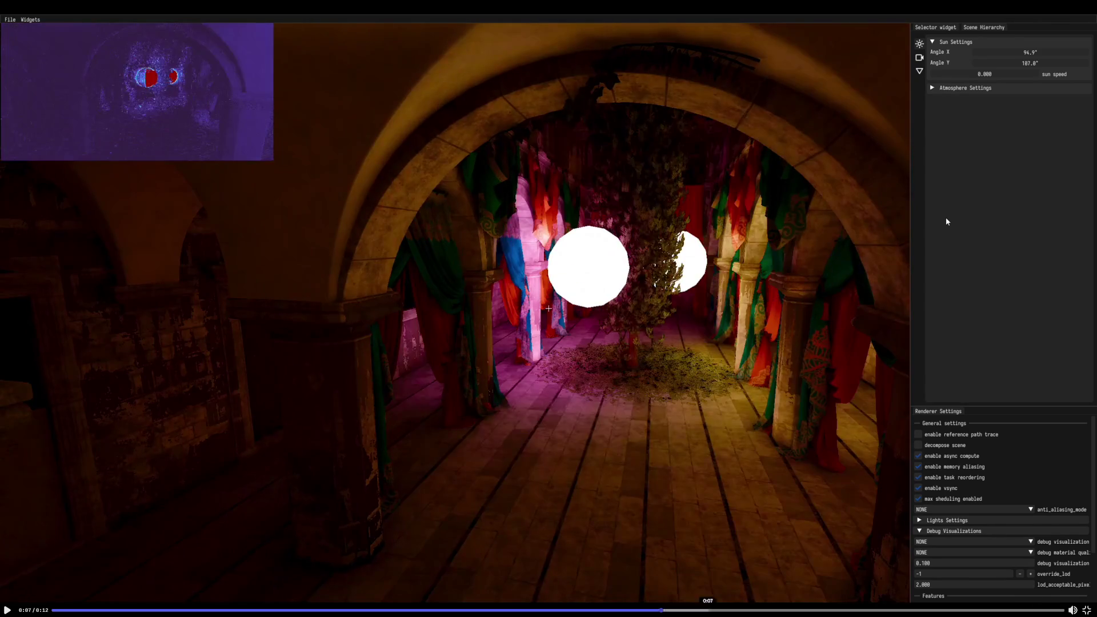
key("Escape")
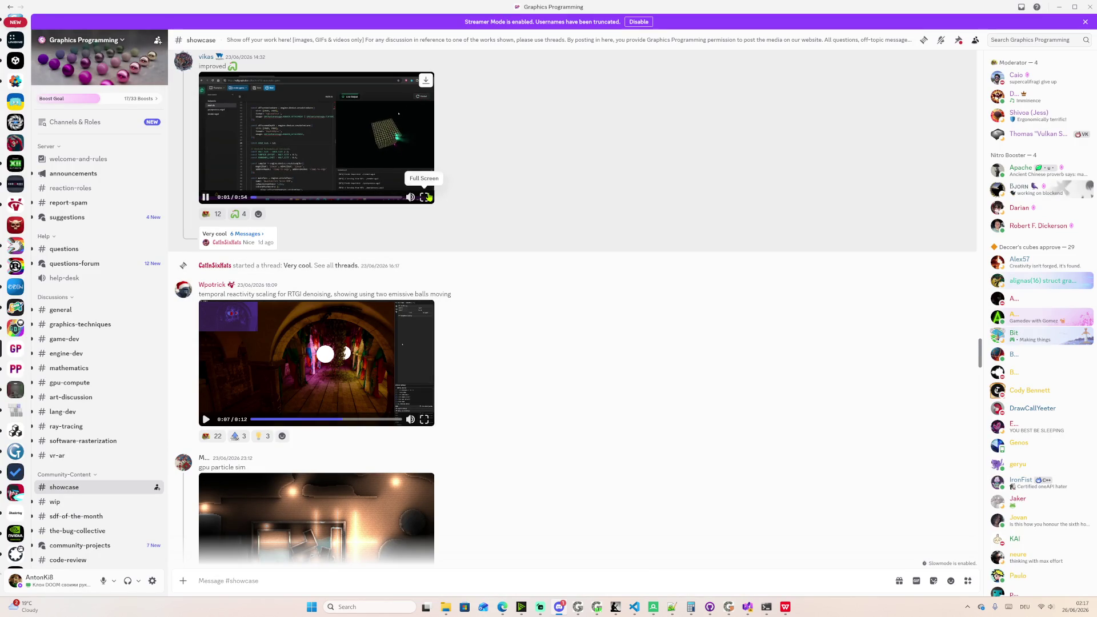
Step: Watch the snake-on-a-cube video full screen, skipping ahead, then exit
left_click(429, 196)
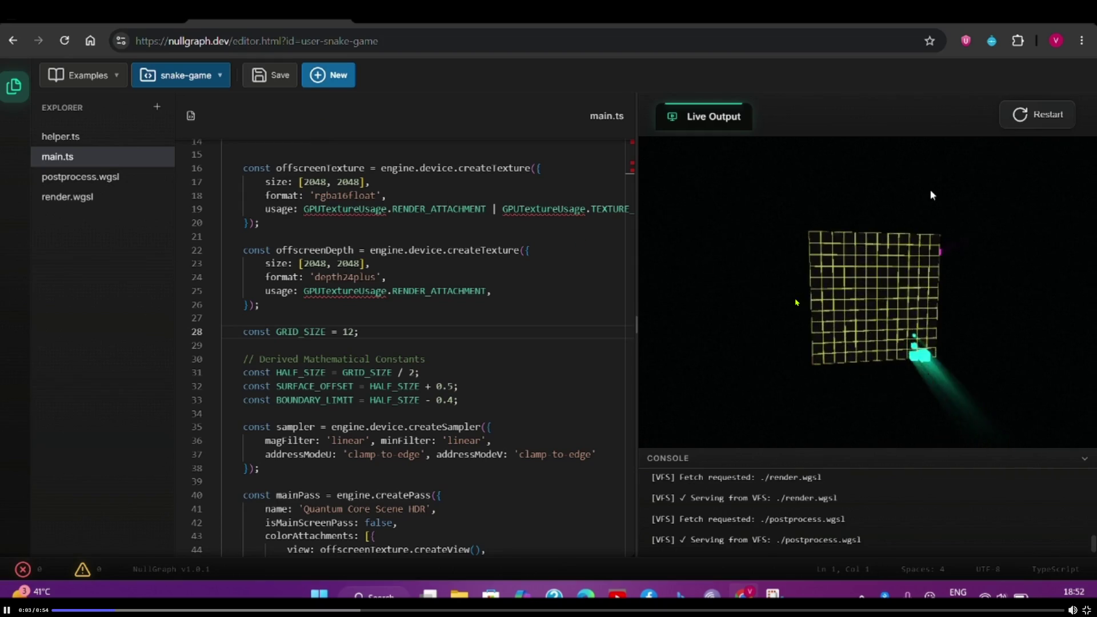
left_click(346, 610)
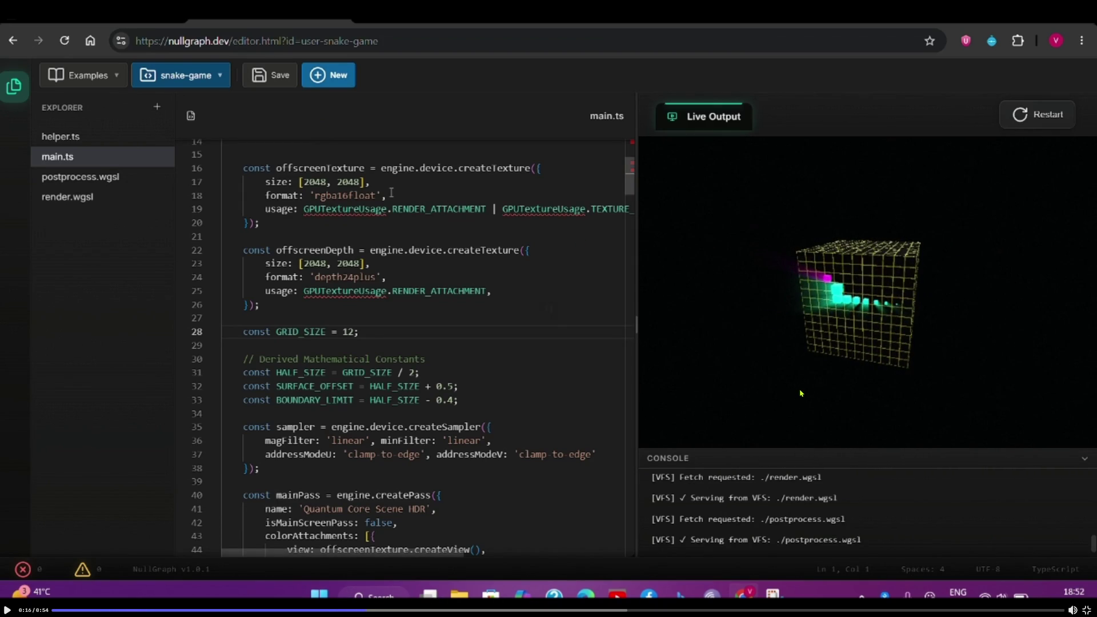
left_click(1085, 610)
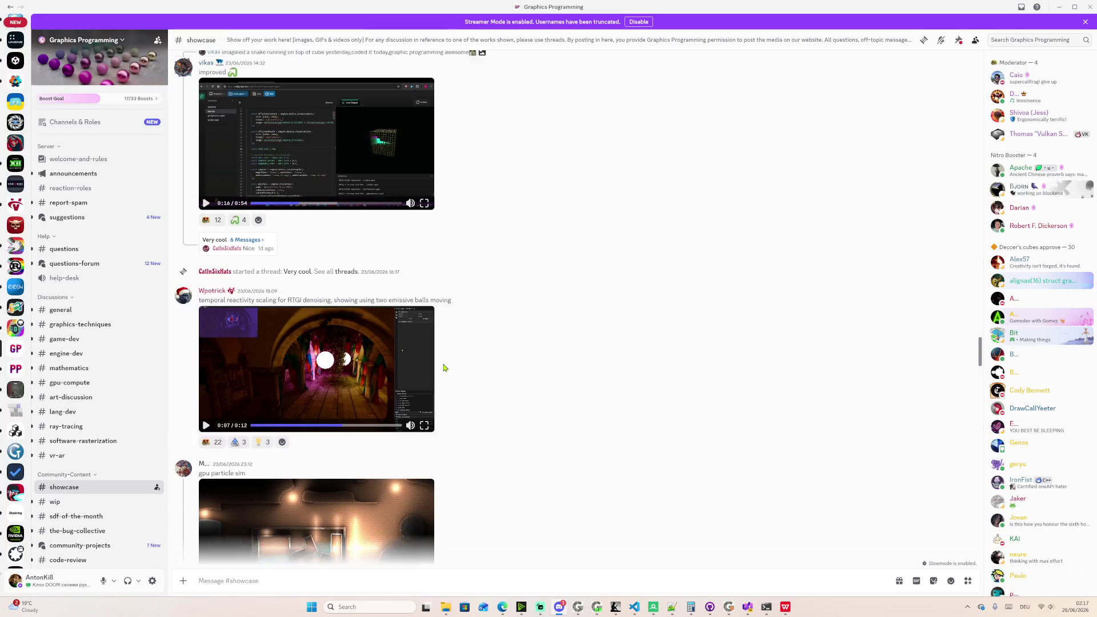
Step: Enlarge the OpenGL ES 3.2 triangle image, then close it
scroll(404, 341, "up", 6)
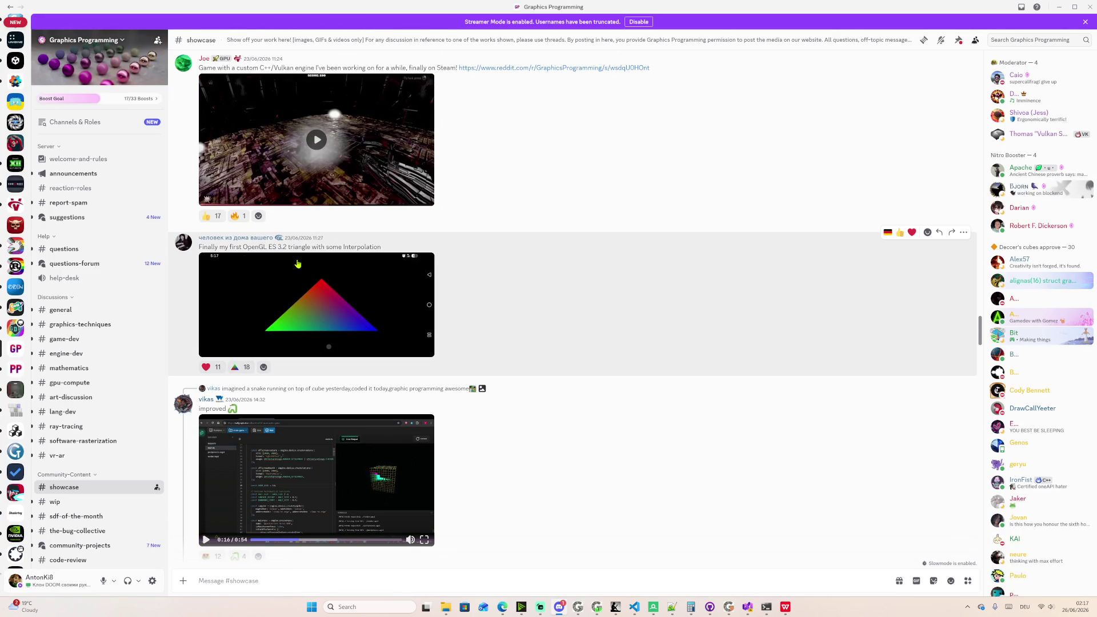
left_click(345, 306)
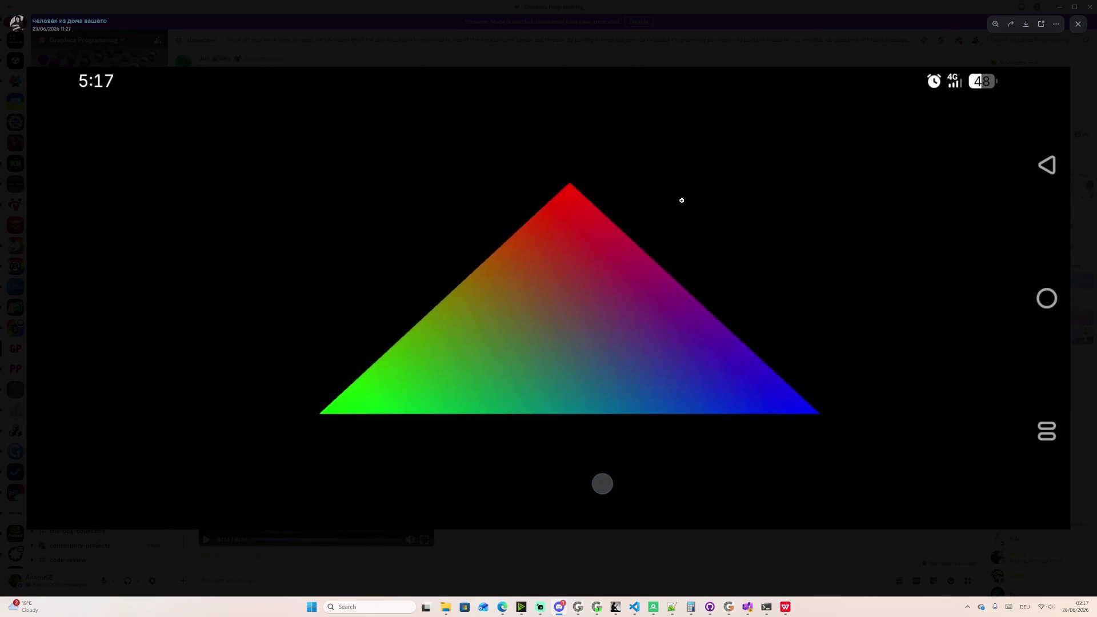
left_click(769, 68)
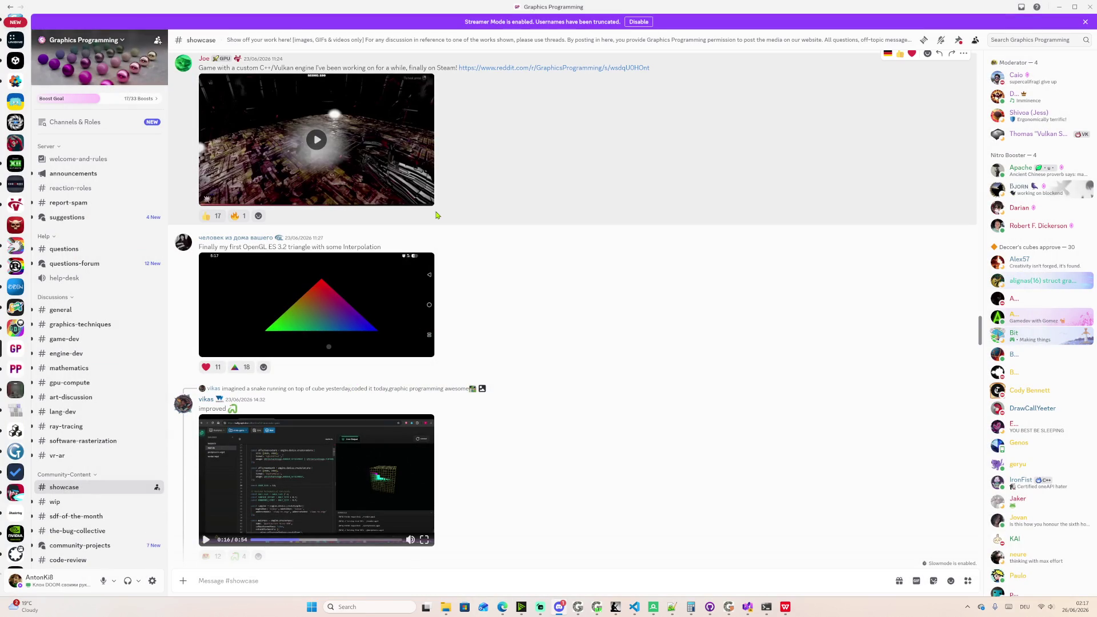
scroll(319, 121, "up", 3)
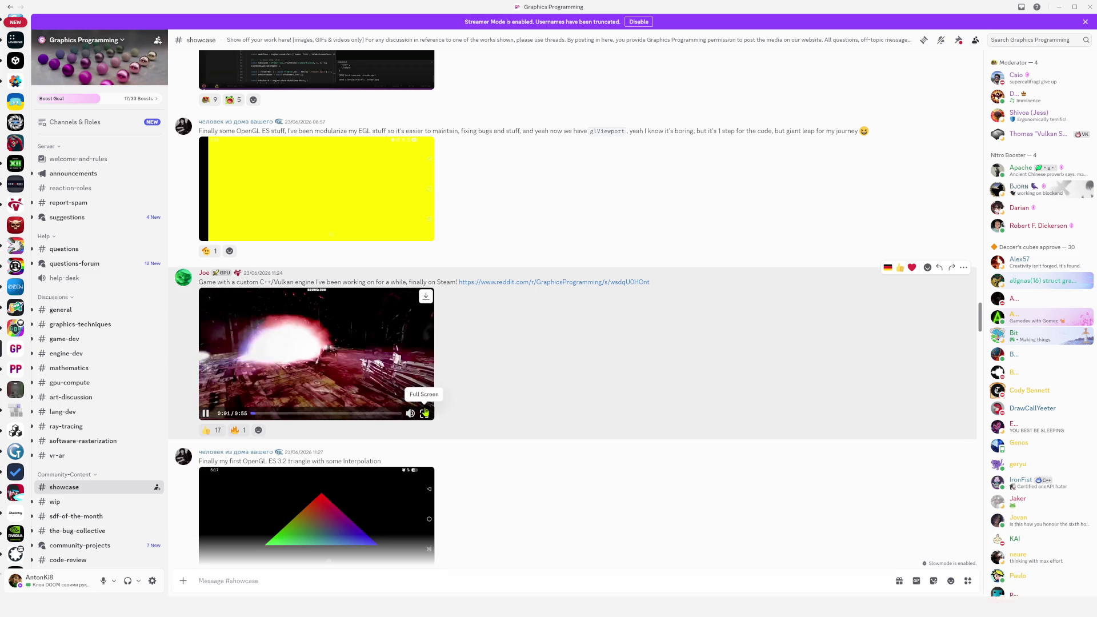
Step: Watch the custom C++/Vulkan engine game video full screen to about 0:43, then exit
left_click(425, 412)
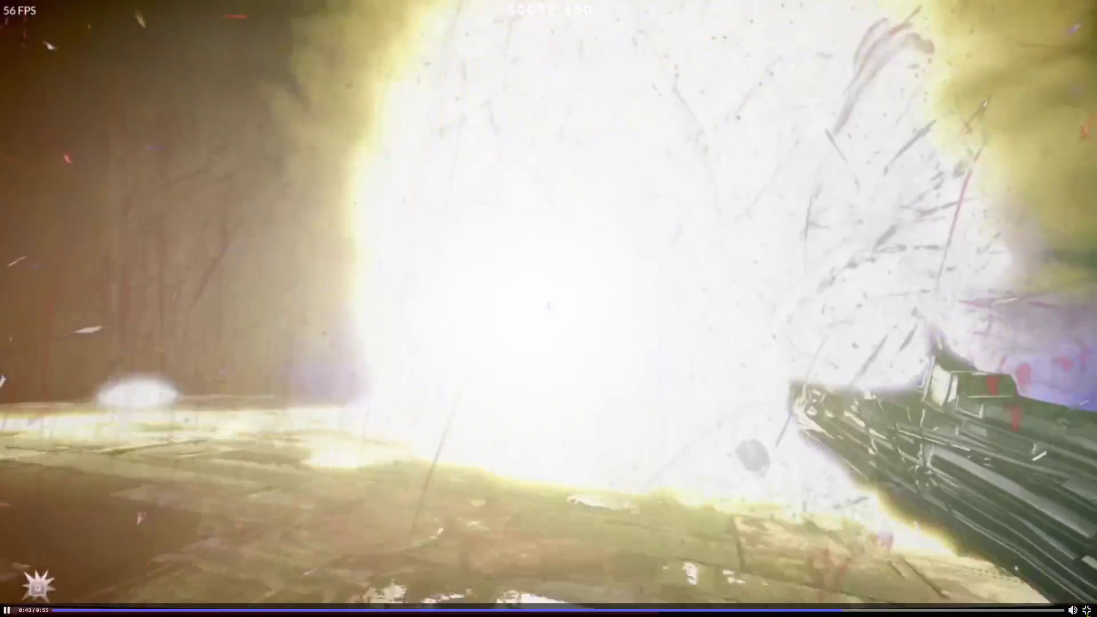
left_click(1082, 613)
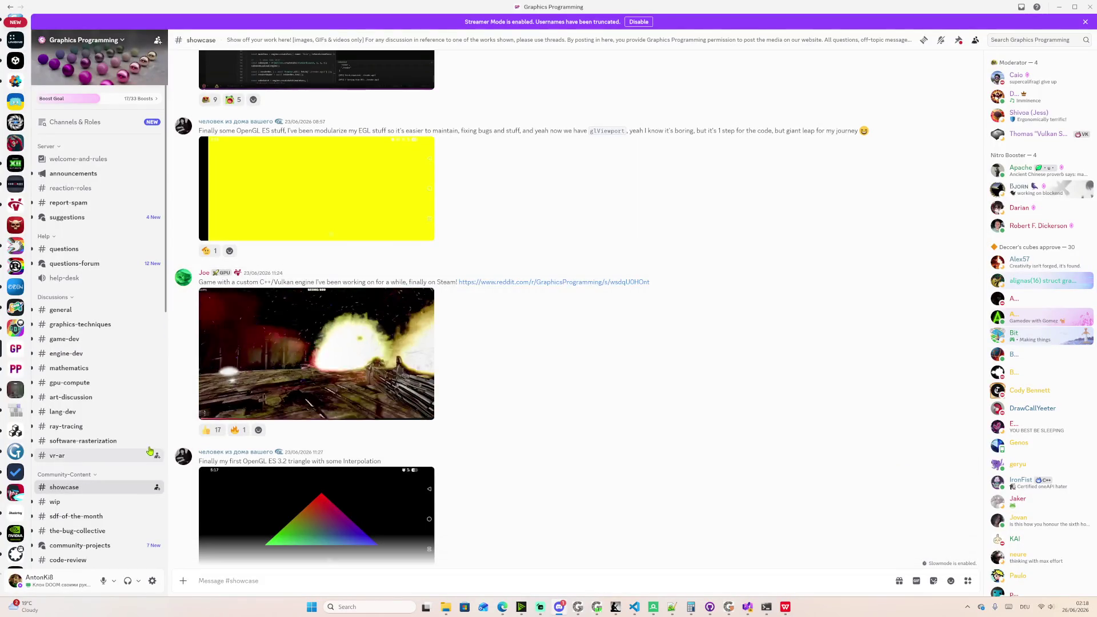
scroll(616, 391, "up", 3)
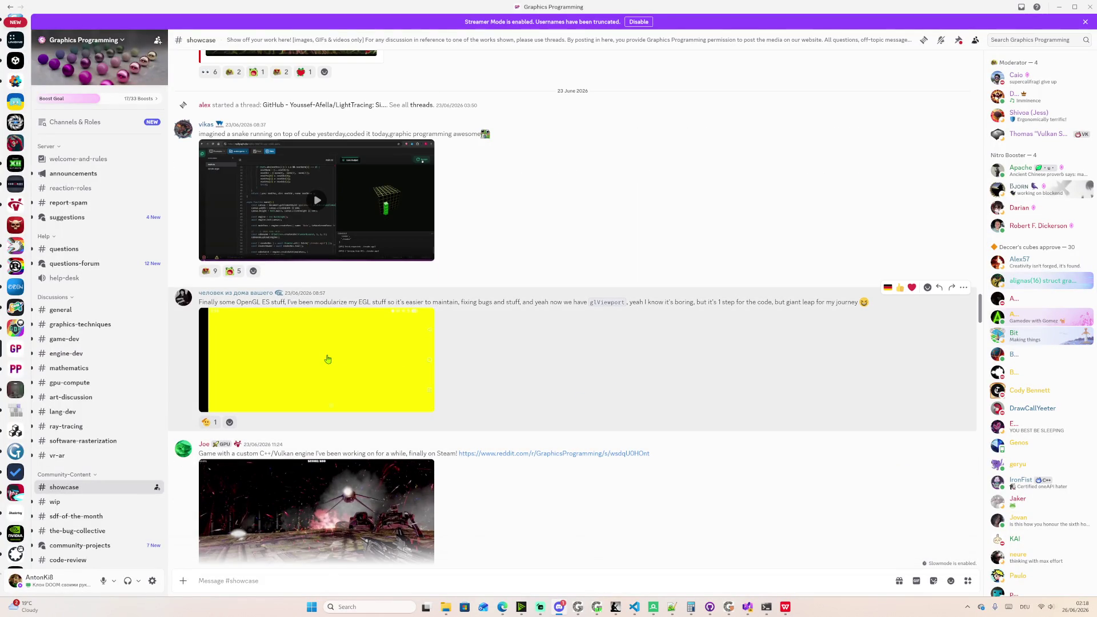
Step: Play the 'OpenGL - a small walk at sunset' YouTube video full screen
scroll(371, 360, "up", 4)
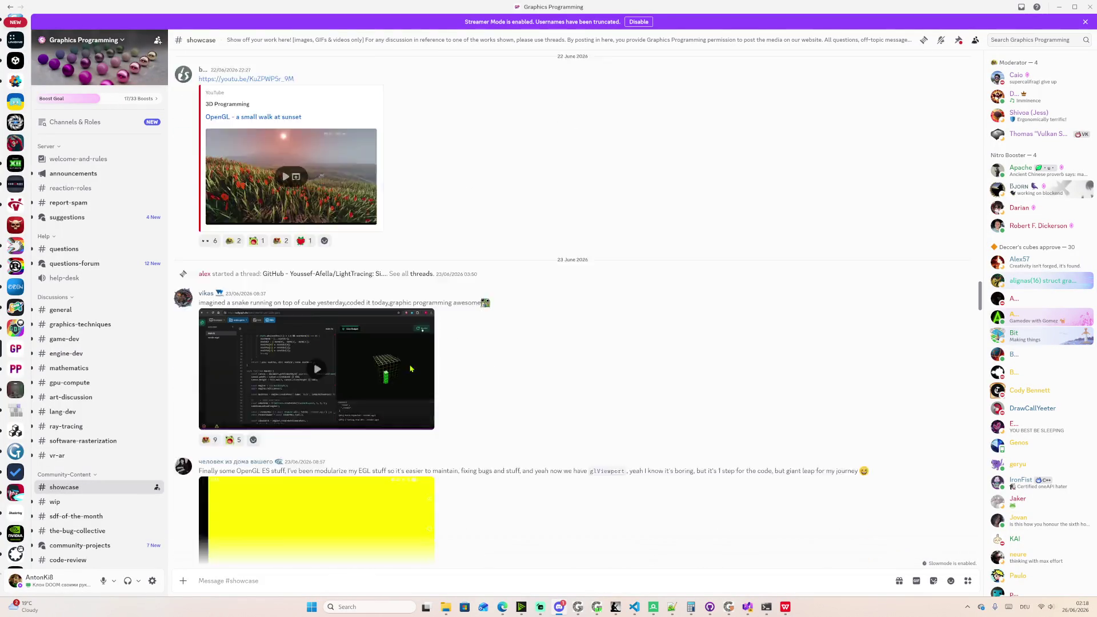
scroll(411, 363, "down", 4)
scroll(366, 398, "up", 3)
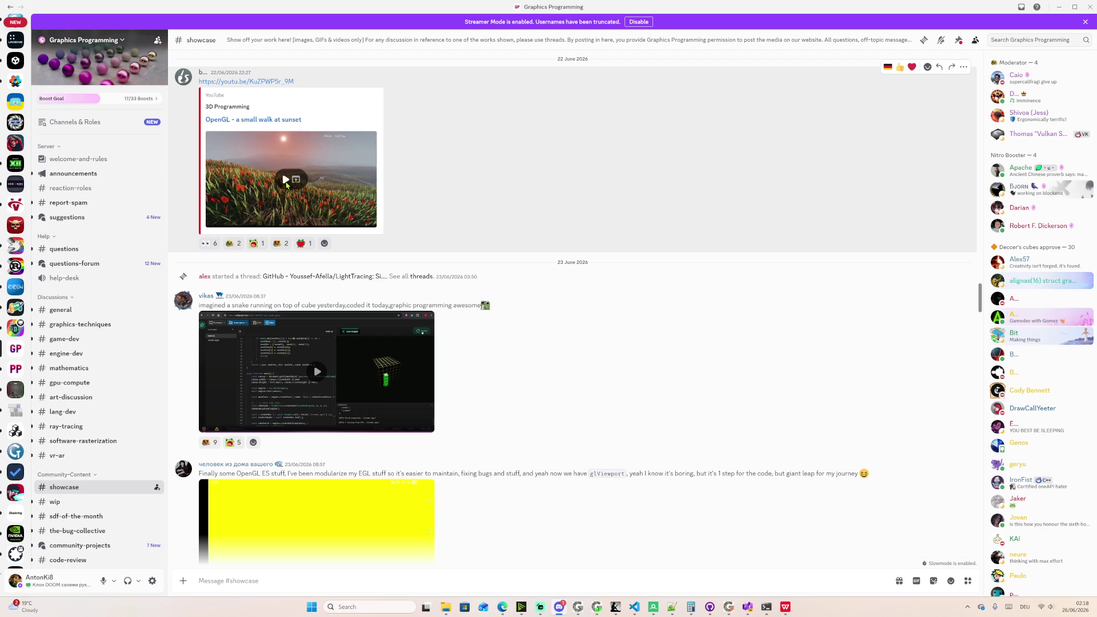
scroll(360, 320, "up", 2)
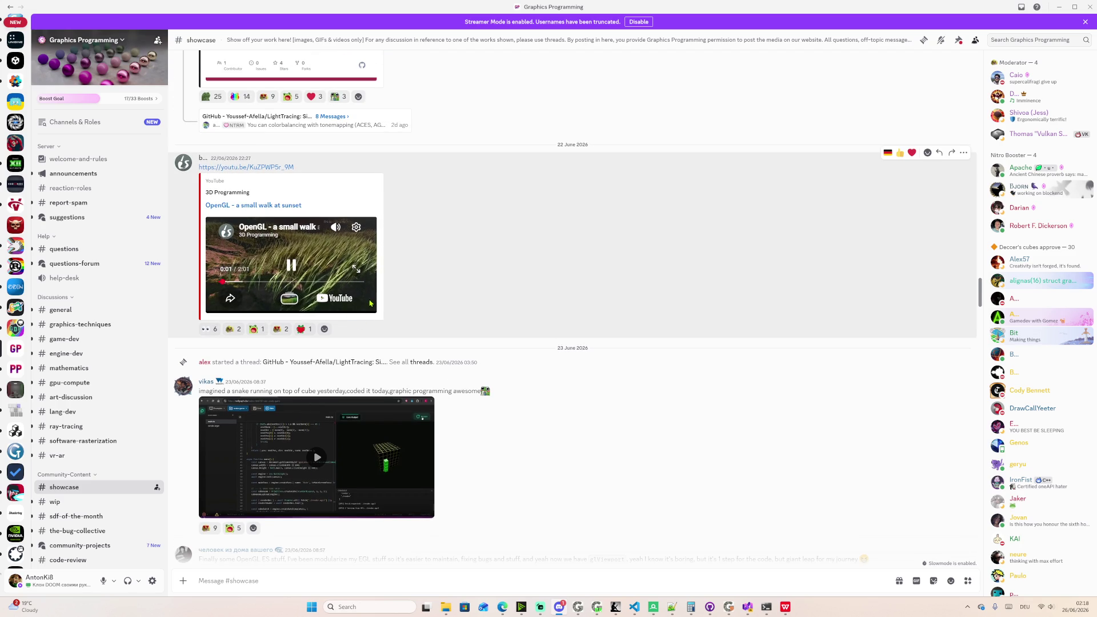
left_click(355, 270)
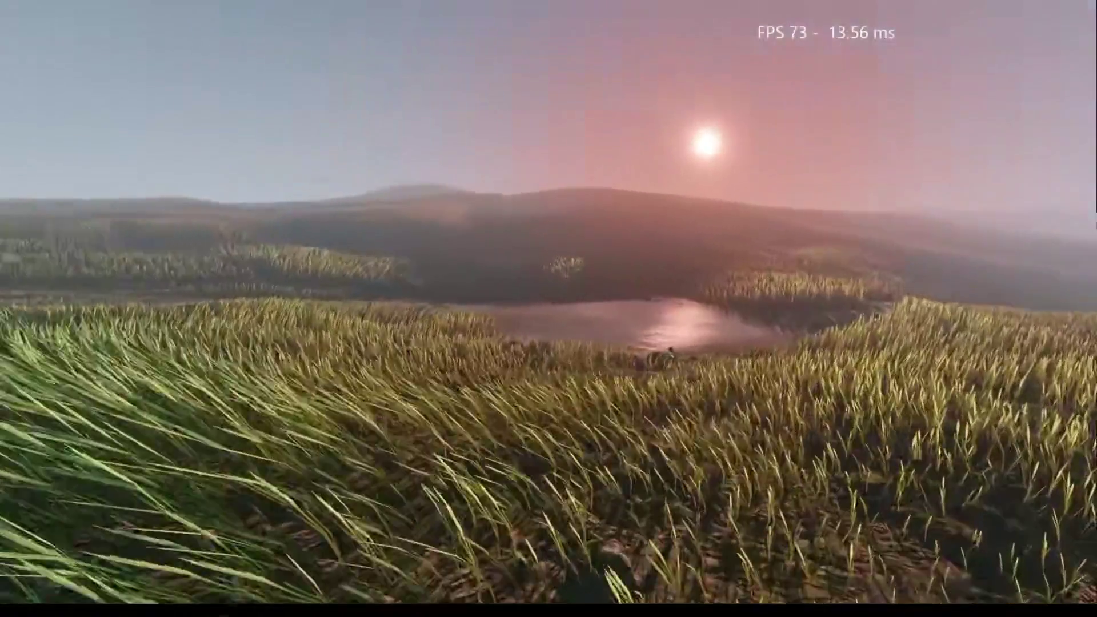
Step: Skip the sunset walk video through 1:14 and 1:29 to about 1:41, then exit
key("space")
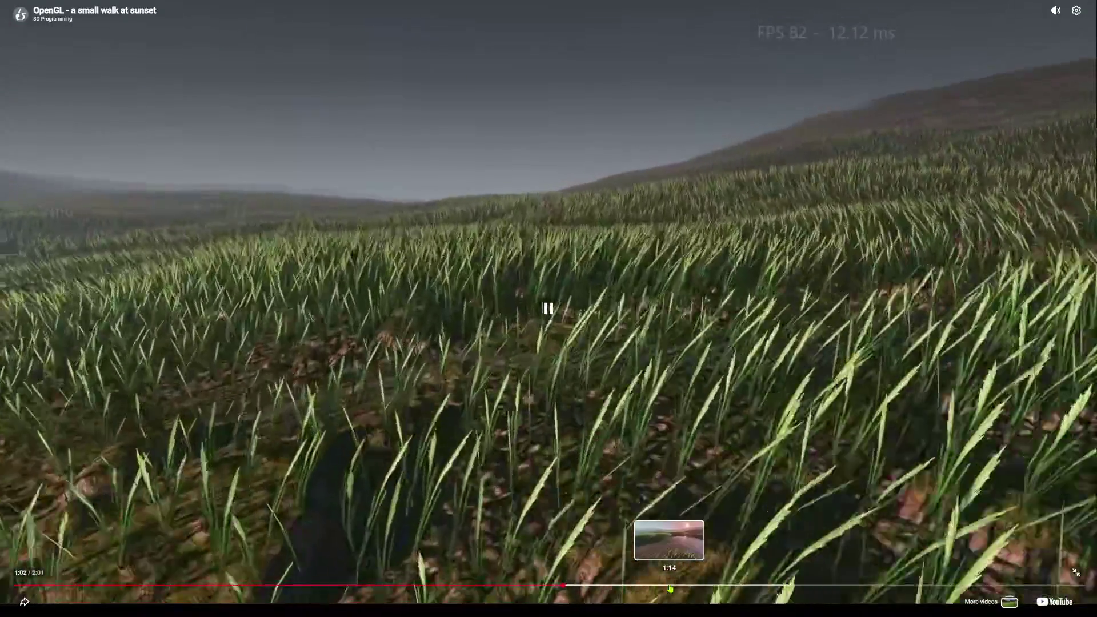
left_click(670, 589)
left_click(803, 588)
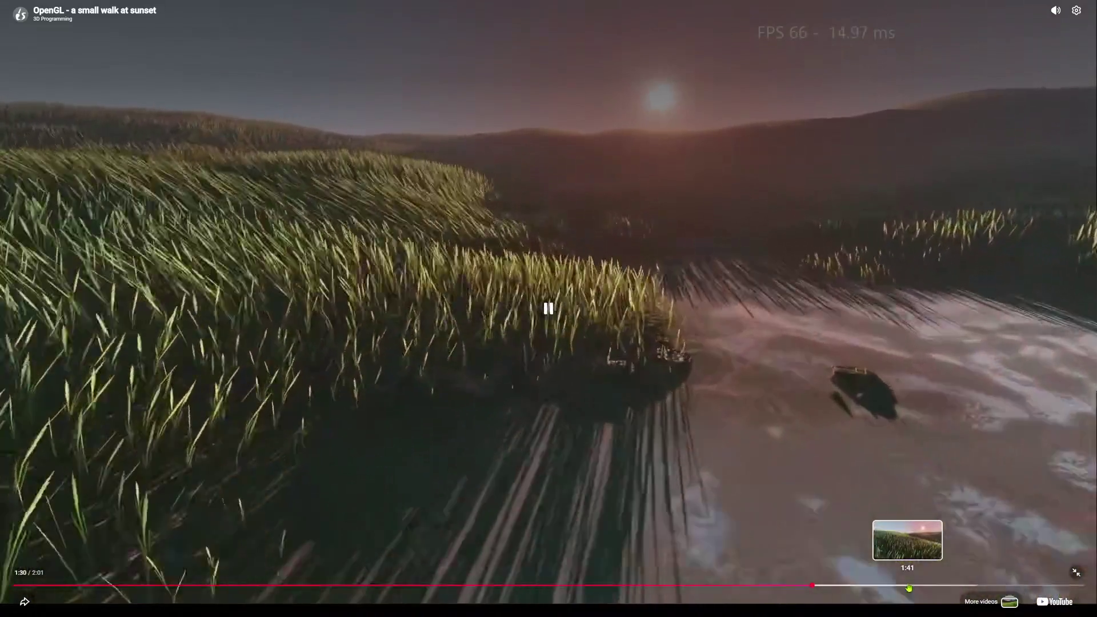
left_click(909, 589)
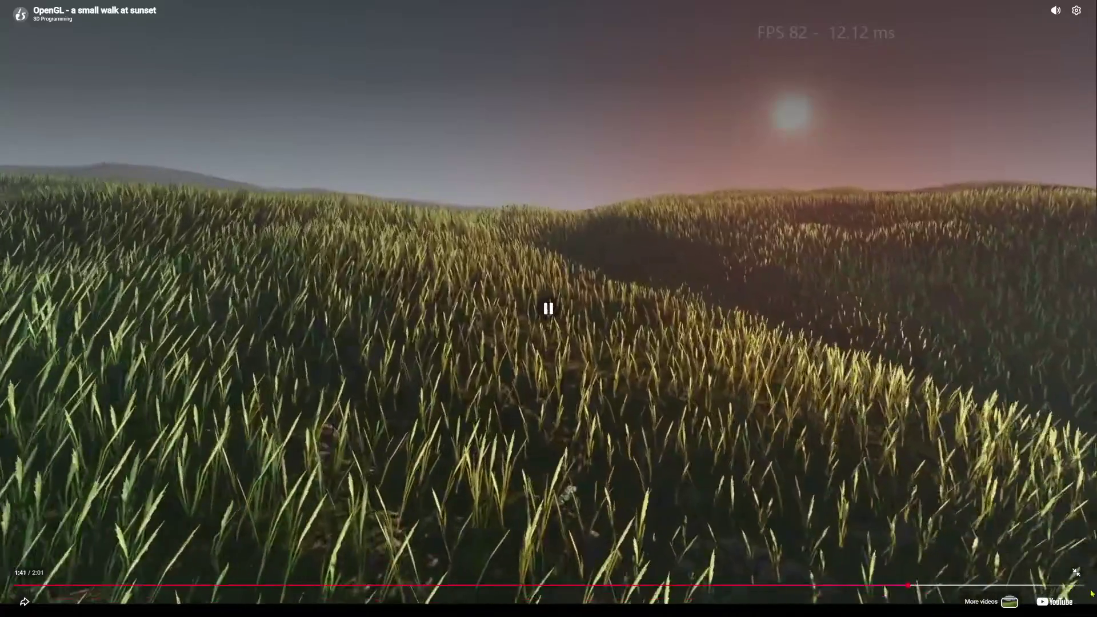
key("Escape")
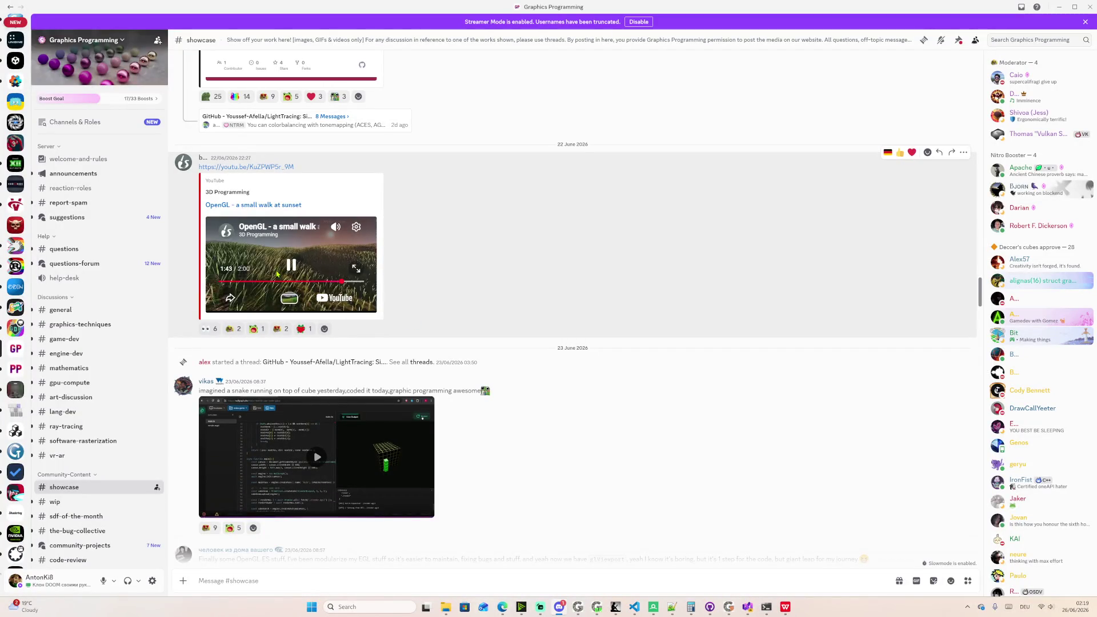
scroll(448, 285, "up", 8)
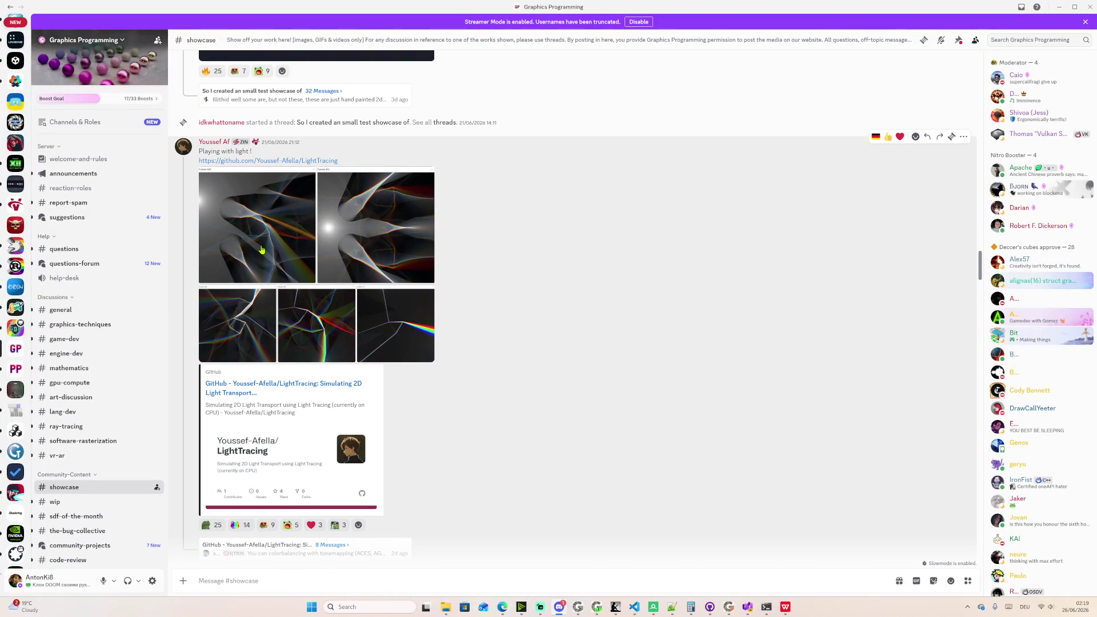
Step: Watch the Aero Flip3D revival video full screen, skipping to about 0:15 then 0:18
scroll(261, 249, "up", 5)
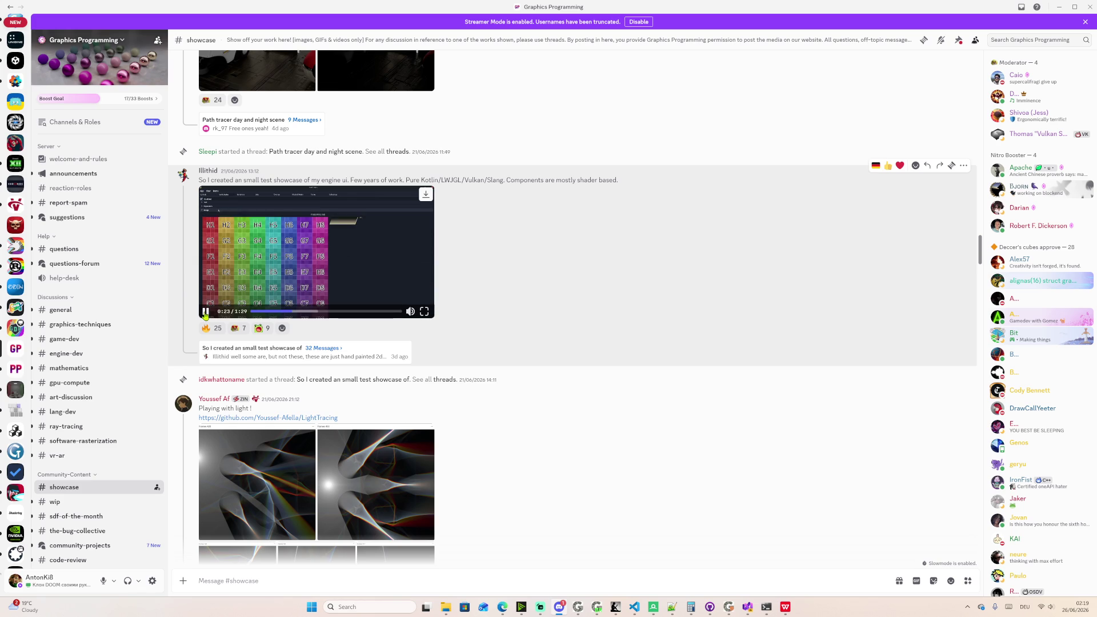
scroll(258, 271, "up", 3)
scroll(295, 275, "up", 2)
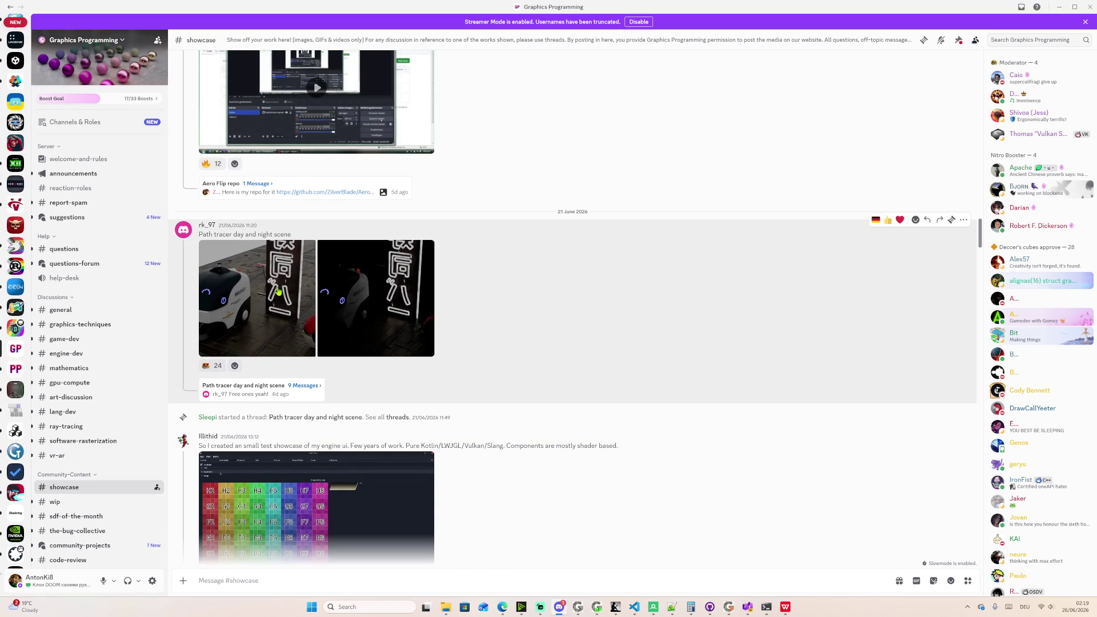
scroll(279, 292, "up", 4)
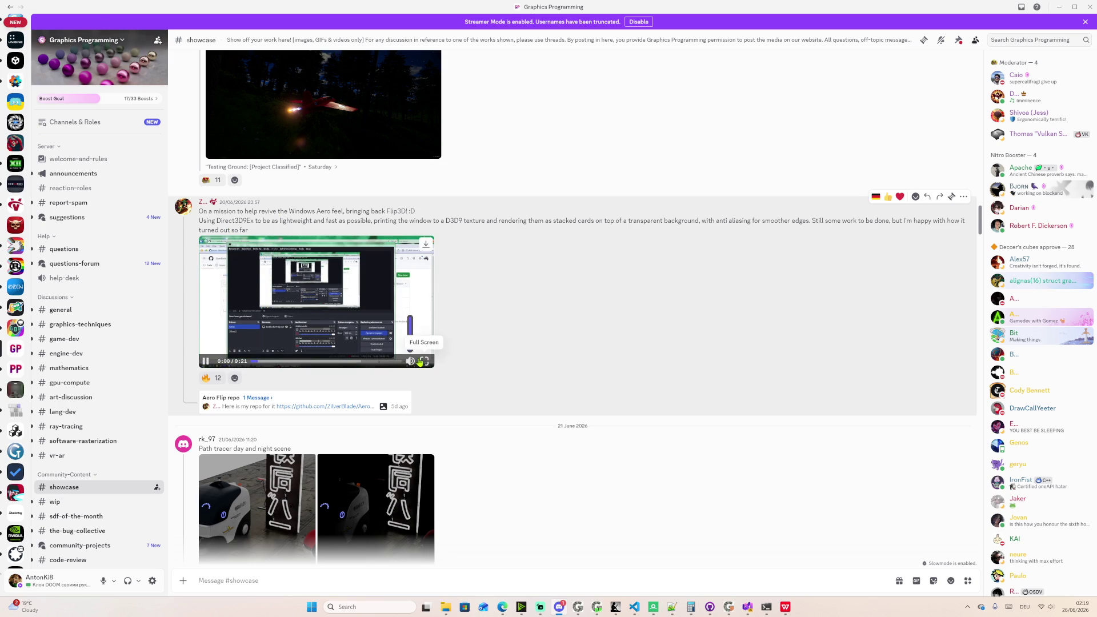
left_click(423, 363)
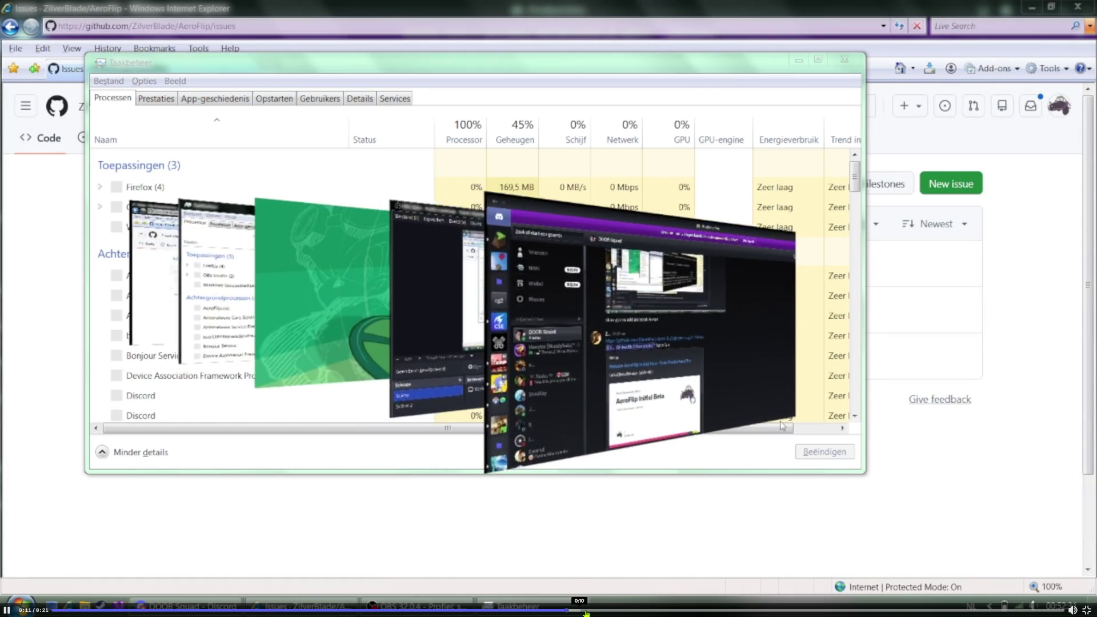
left_click(765, 610)
left_click(907, 610)
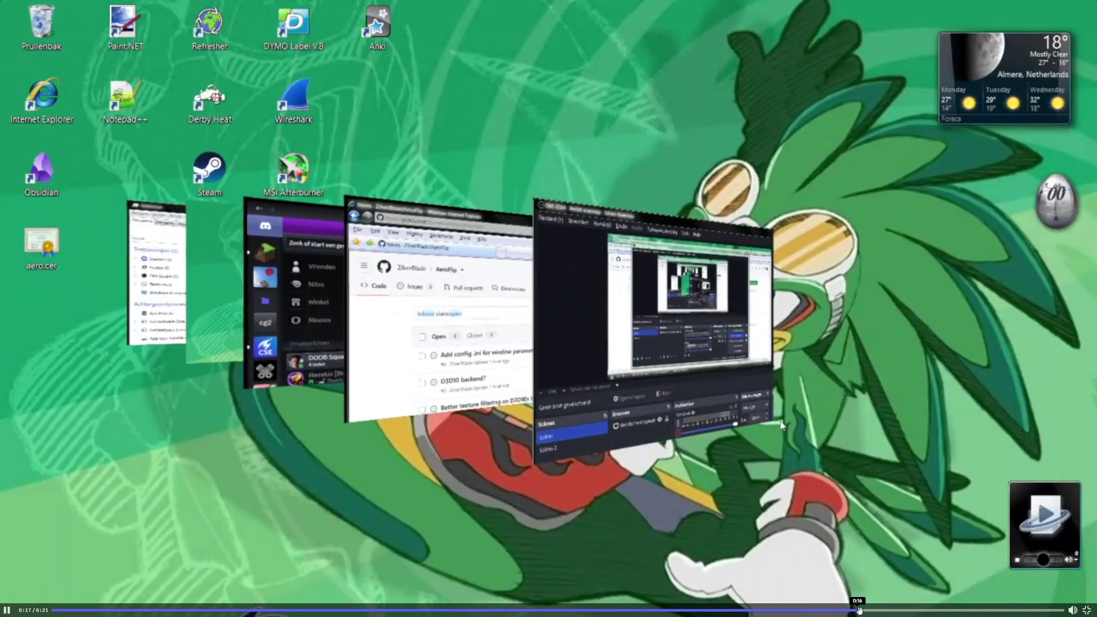